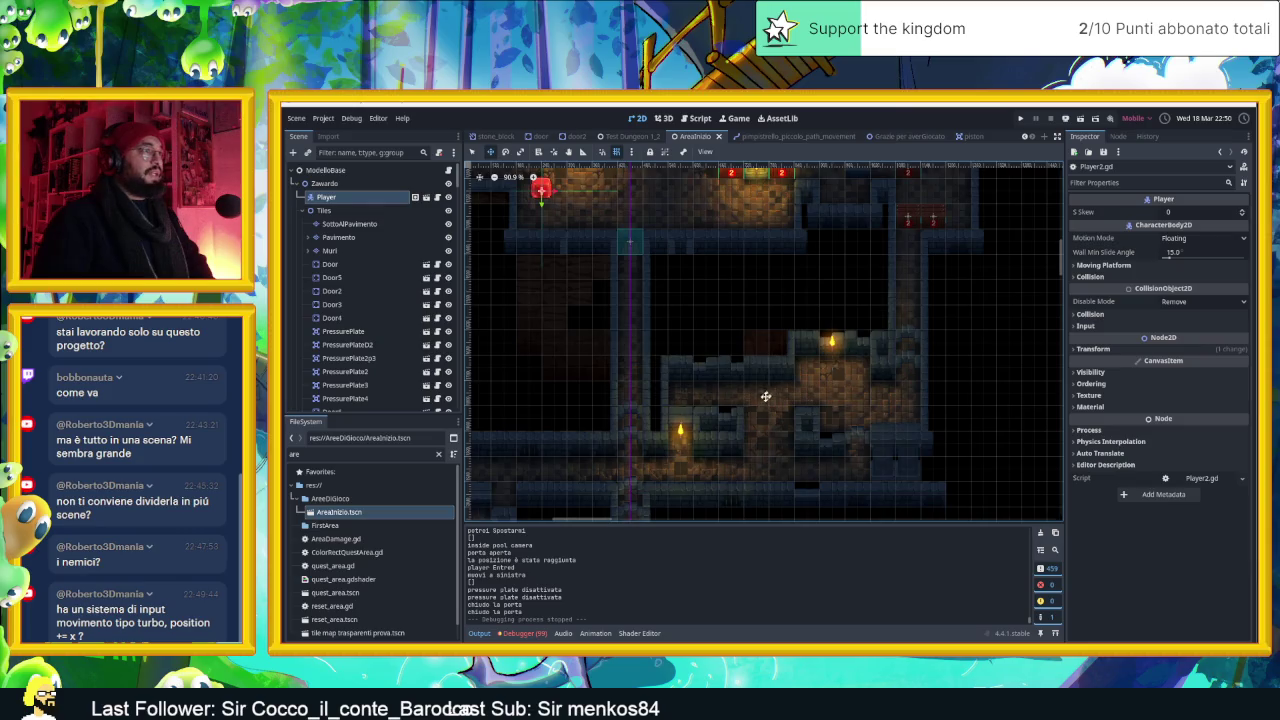
Open the Player's Player2.gd script, toggle the Output panel, then switch to the piston scene
{"action": "scroll", "coordinate": [768, 404], "scroll_direction": "down", "scroll_amount": 2}
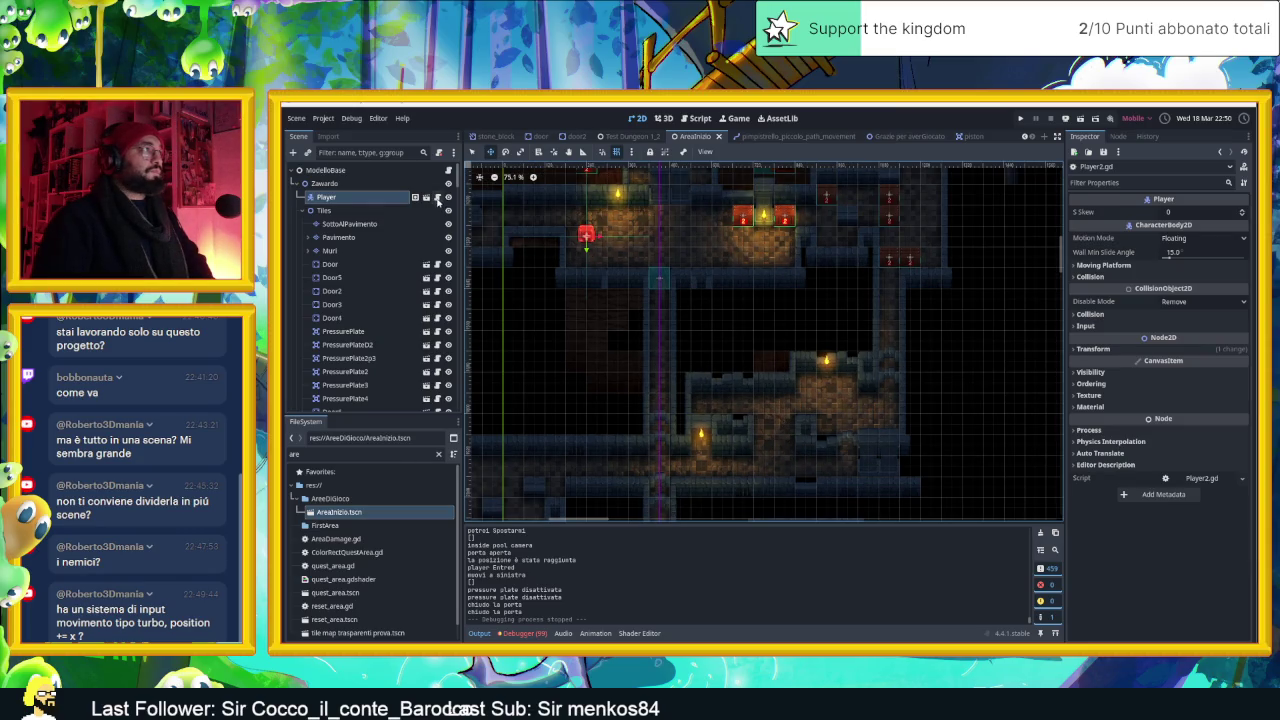
{"action": "left_click", "coordinate": [437, 198]}
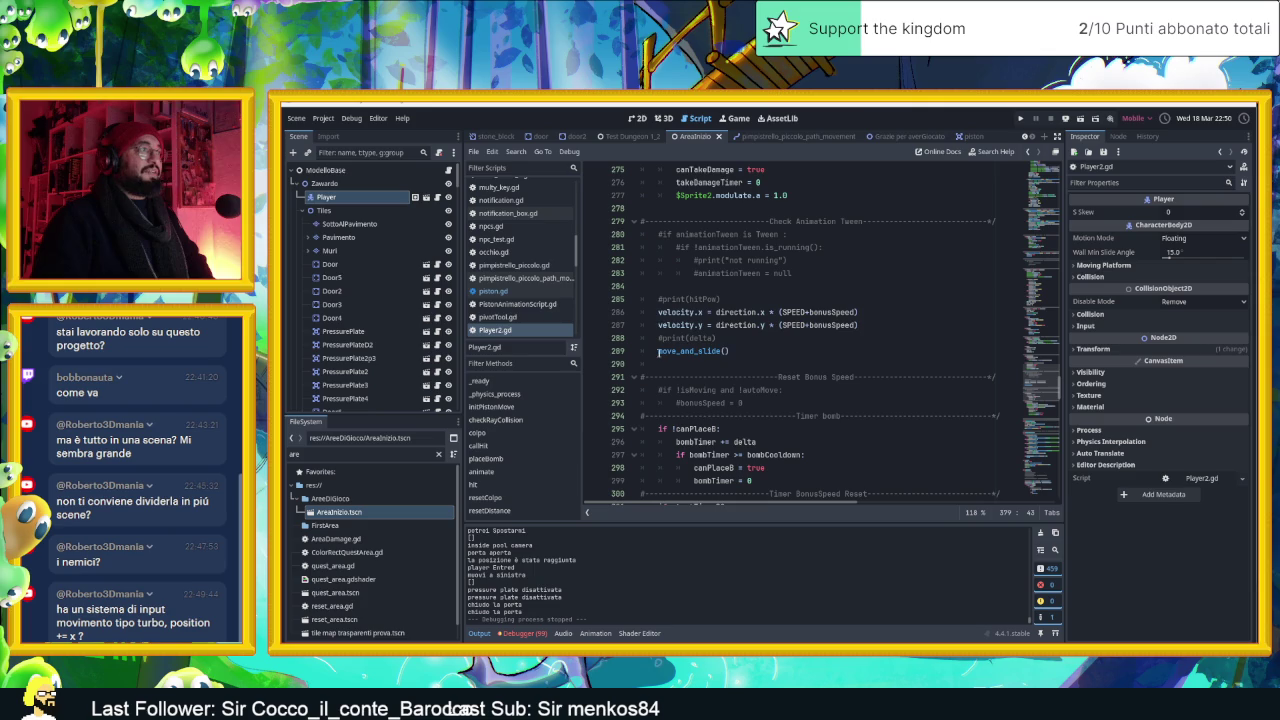
{"action": "left_click", "coordinate": [480, 633]}
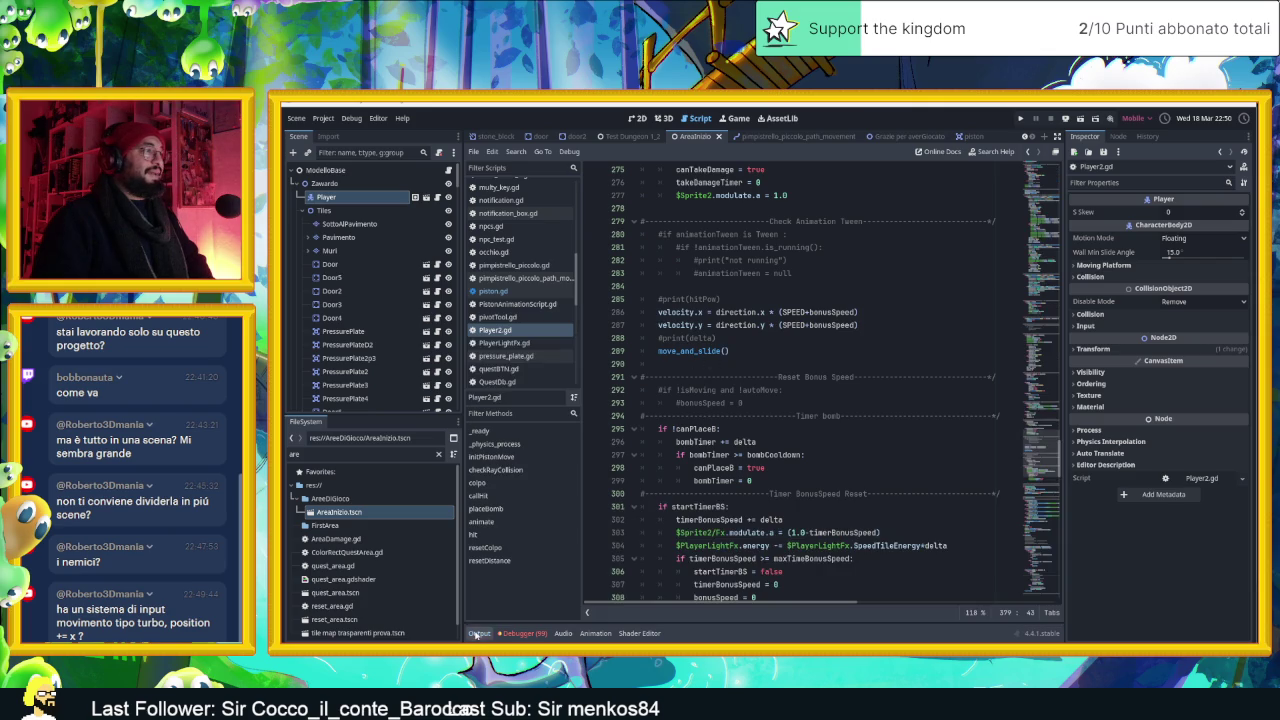
{"action": "left_click", "coordinate": [481, 634]}
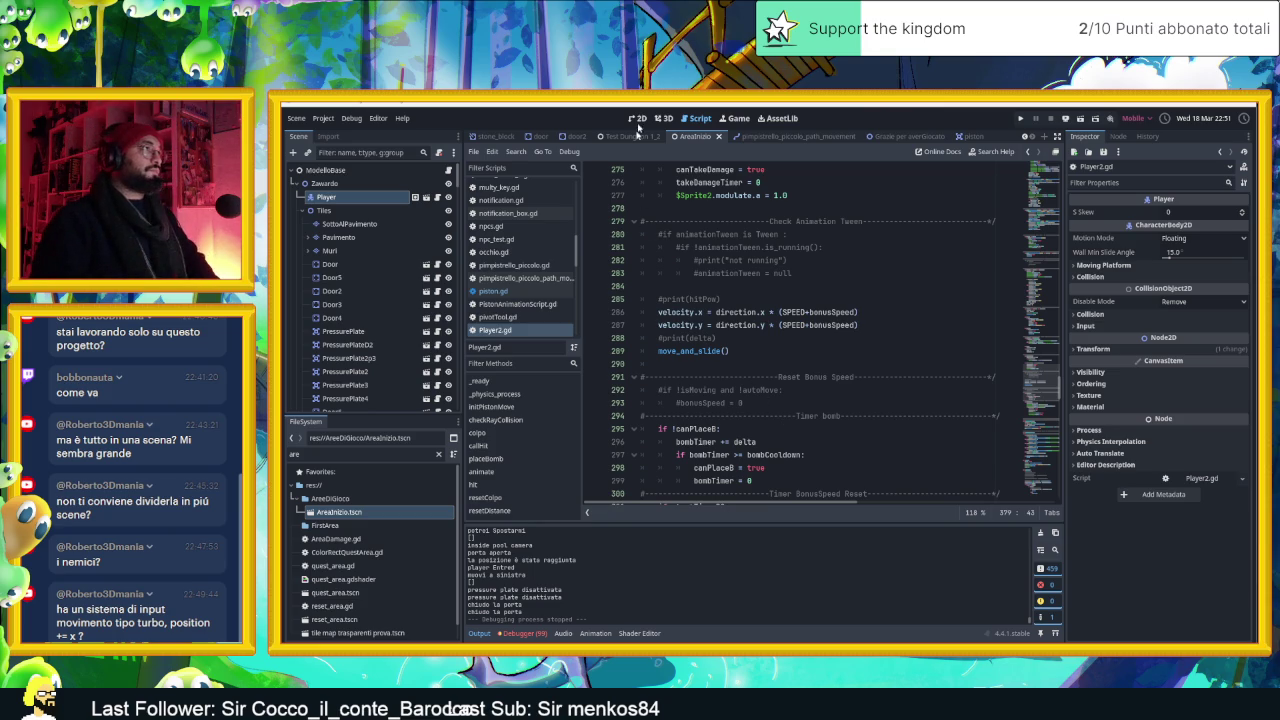
{"action": "left_click", "coordinate": [959, 137]}
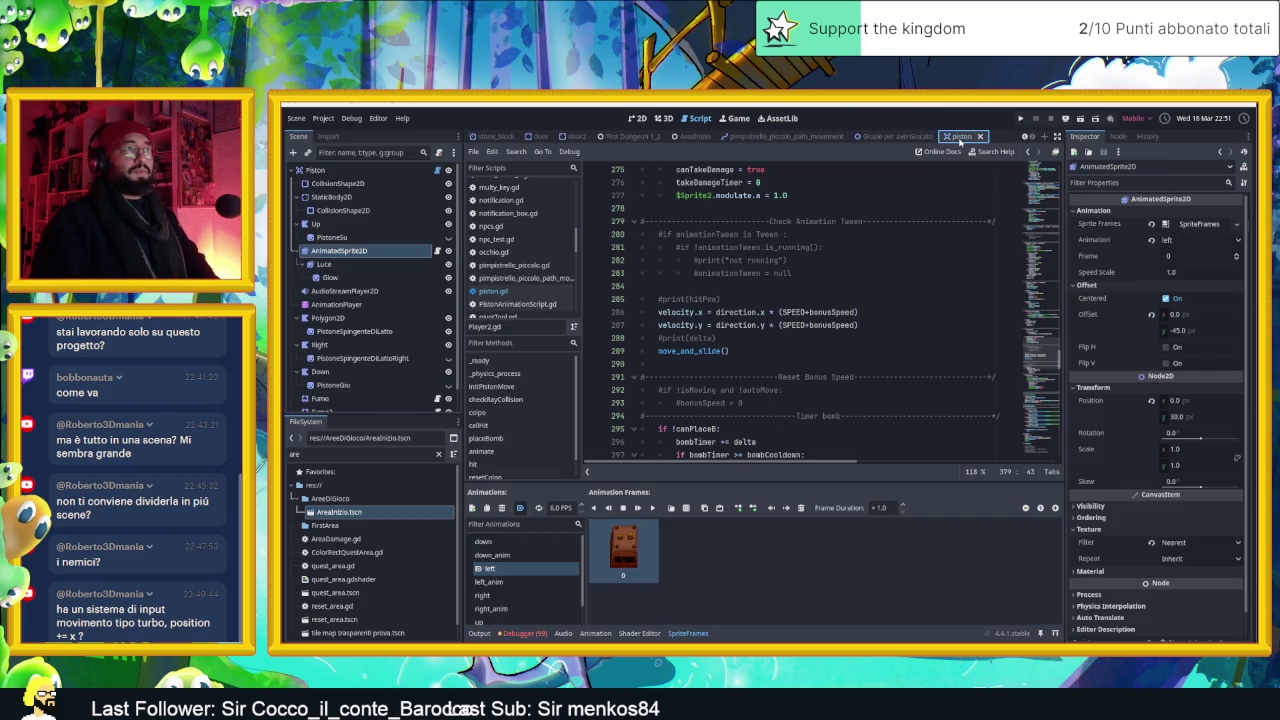
In the 2D view, move the Up polygon node under AnimatedSprite2D
{"action": "left_click", "coordinate": [637, 118]}
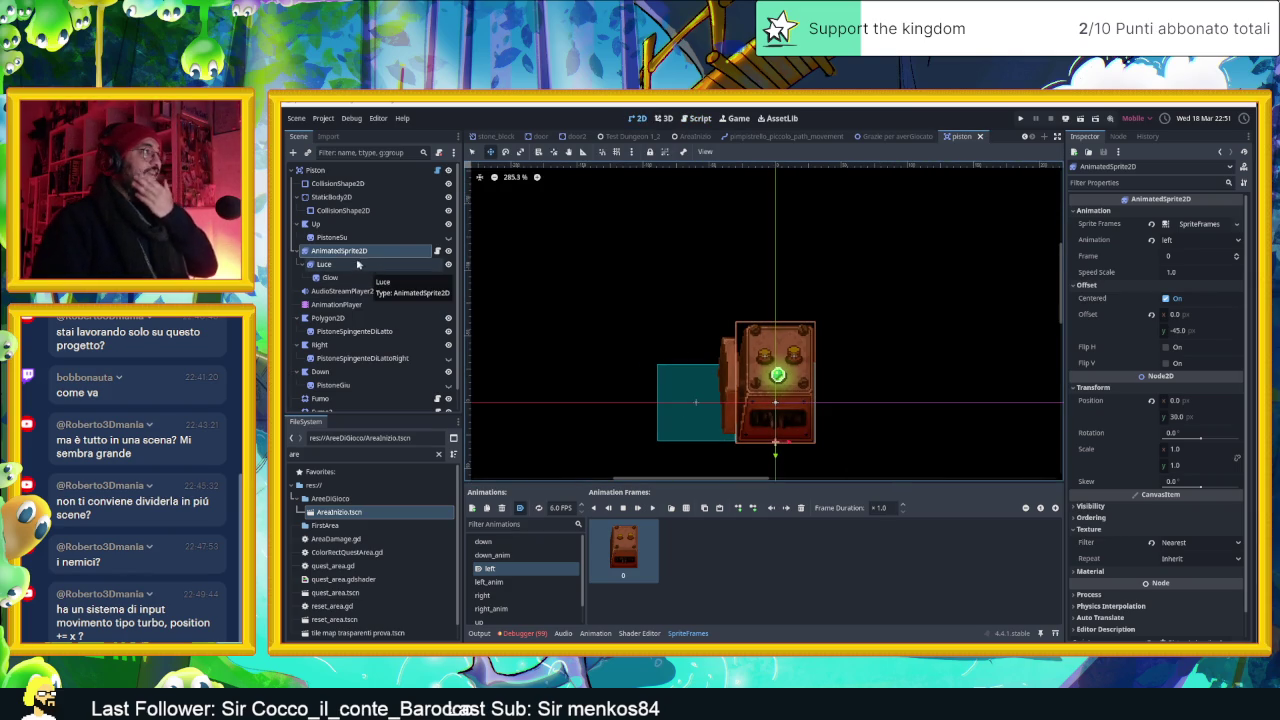
{"action": "left_click", "coordinate": [318, 225]}
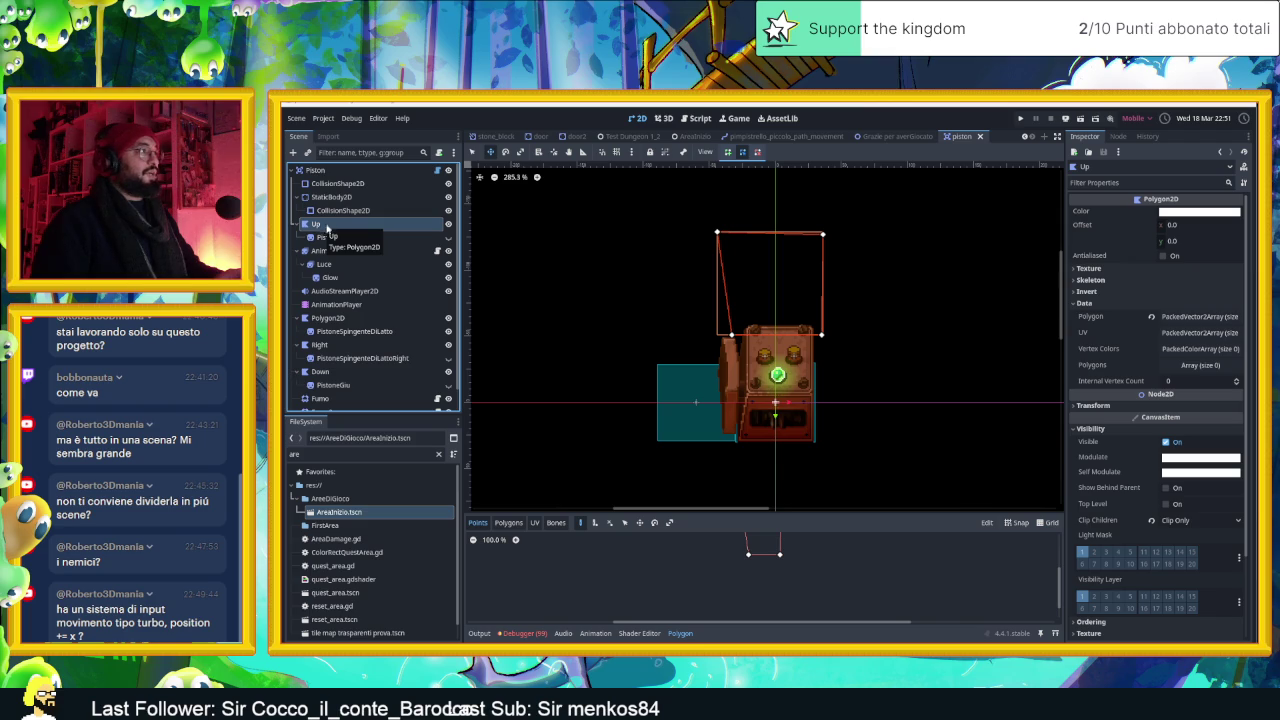
{"action": "left_click_drag", "start_coordinate": [327, 228], "coordinate": [337, 256]}
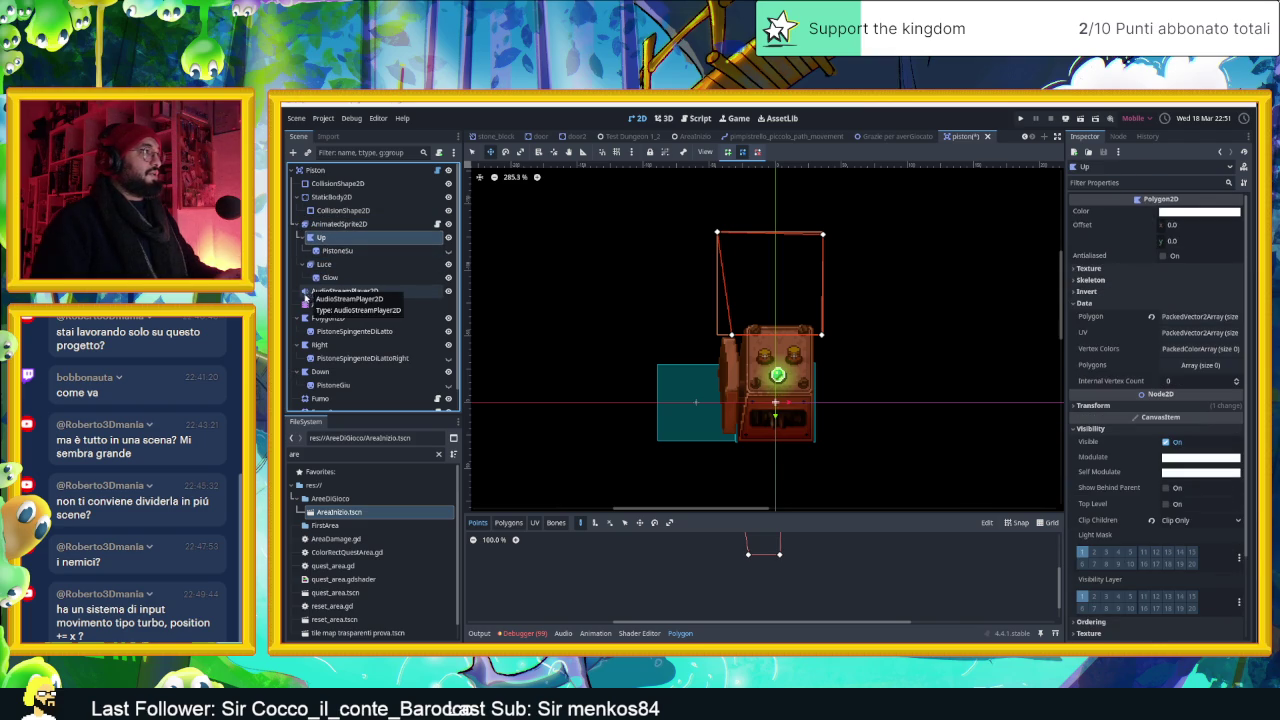
{"action": "left_click", "coordinate": [448, 255]}
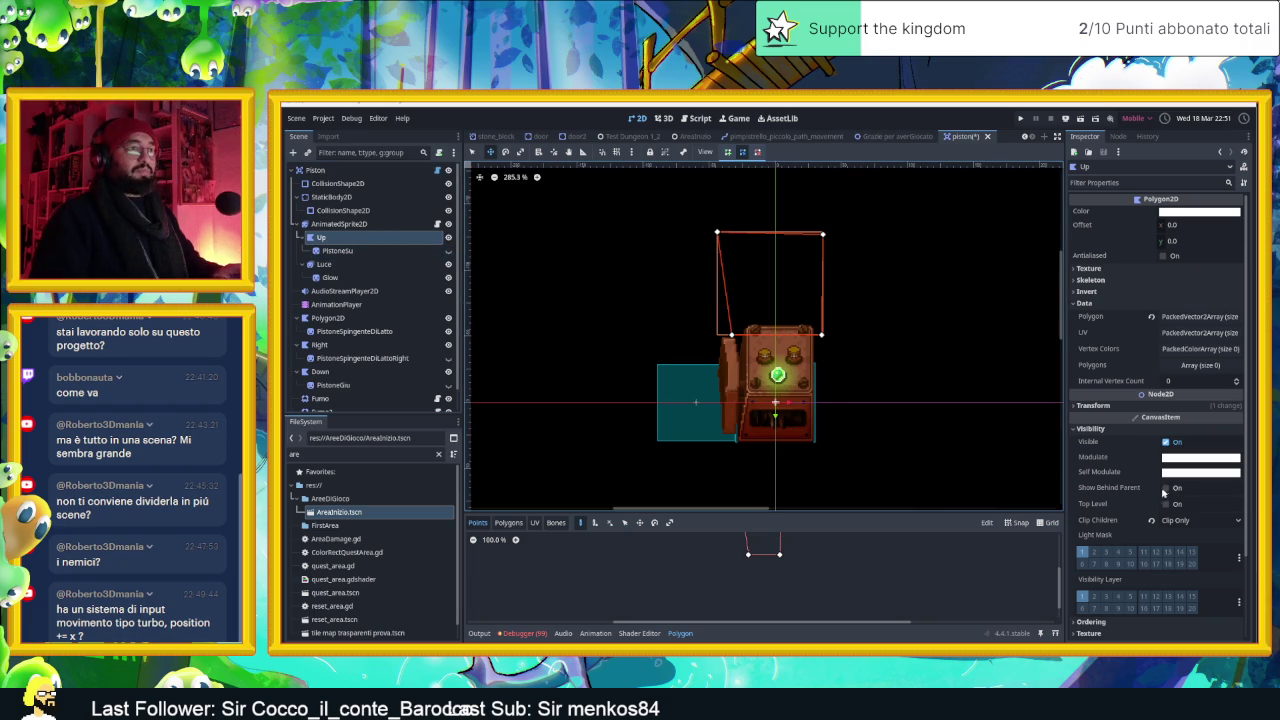
{"action": "left_click", "coordinate": [1164, 488]}
Turn on Show Behind Parent for the PistoneSu sprite and check its visibility
{"action": "left_click", "coordinate": [337, 251]}
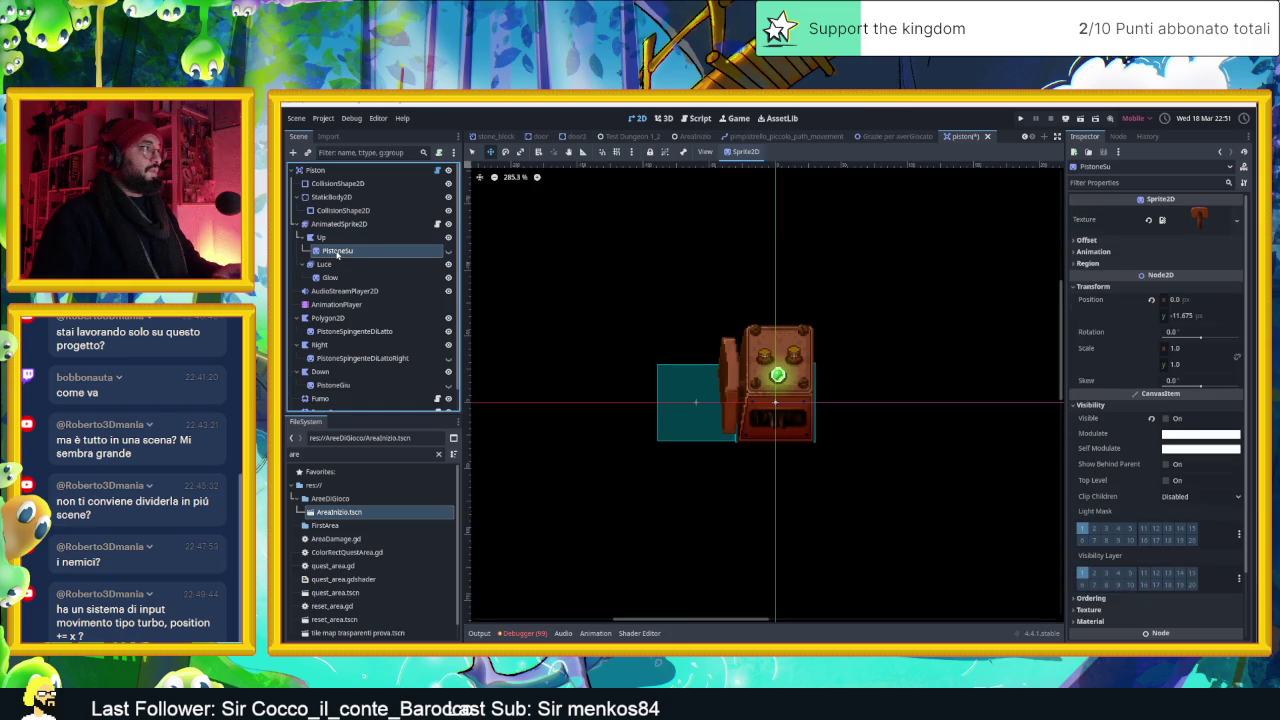
{"action": "left_click", "coordinate": [1165, 466]}
{"action": "left_click", "coordinate": [446, 251]}
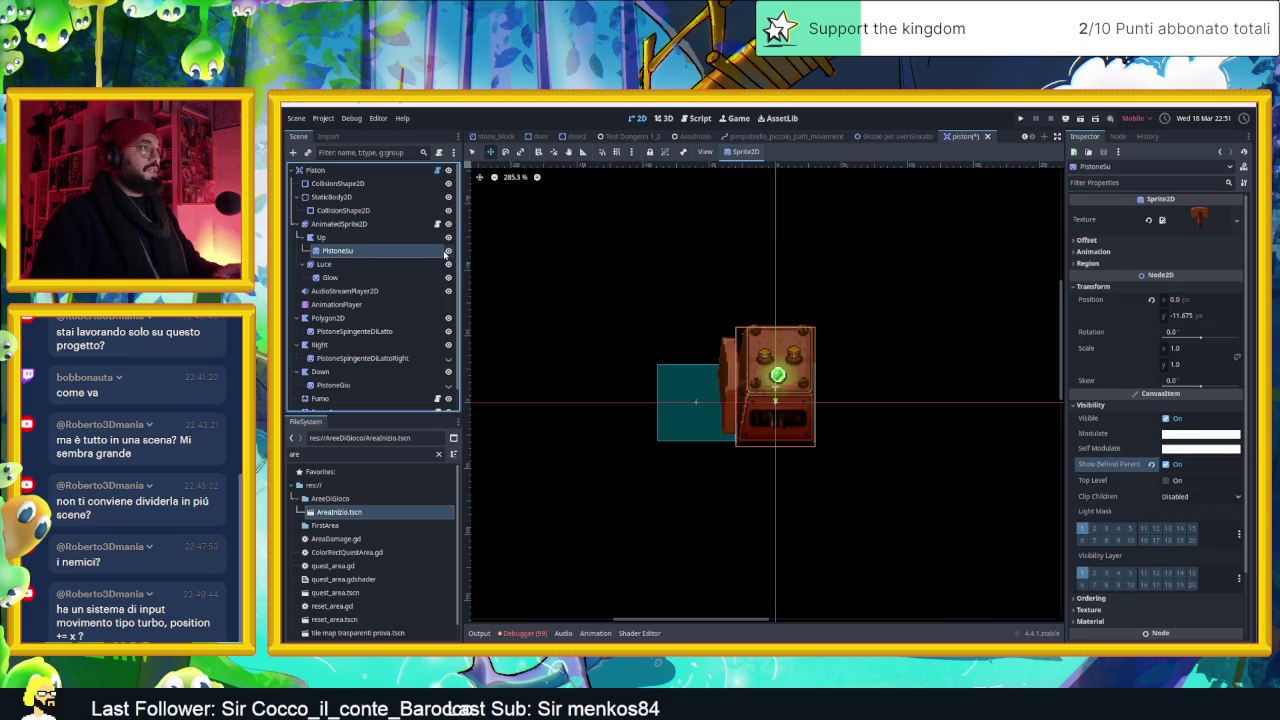
{"action": "left_click", "coordinate": [446, 251]}
{"action": "left_click", "coordinate": [332, 224]}
Collapse Polygon2D, Right and Down, select all three, and drag them under AnimatedSprite2D
{"action": "left_click", "coordinate": [327, 317]}
{"action": "left_click", "coordinate": [298, 318]}
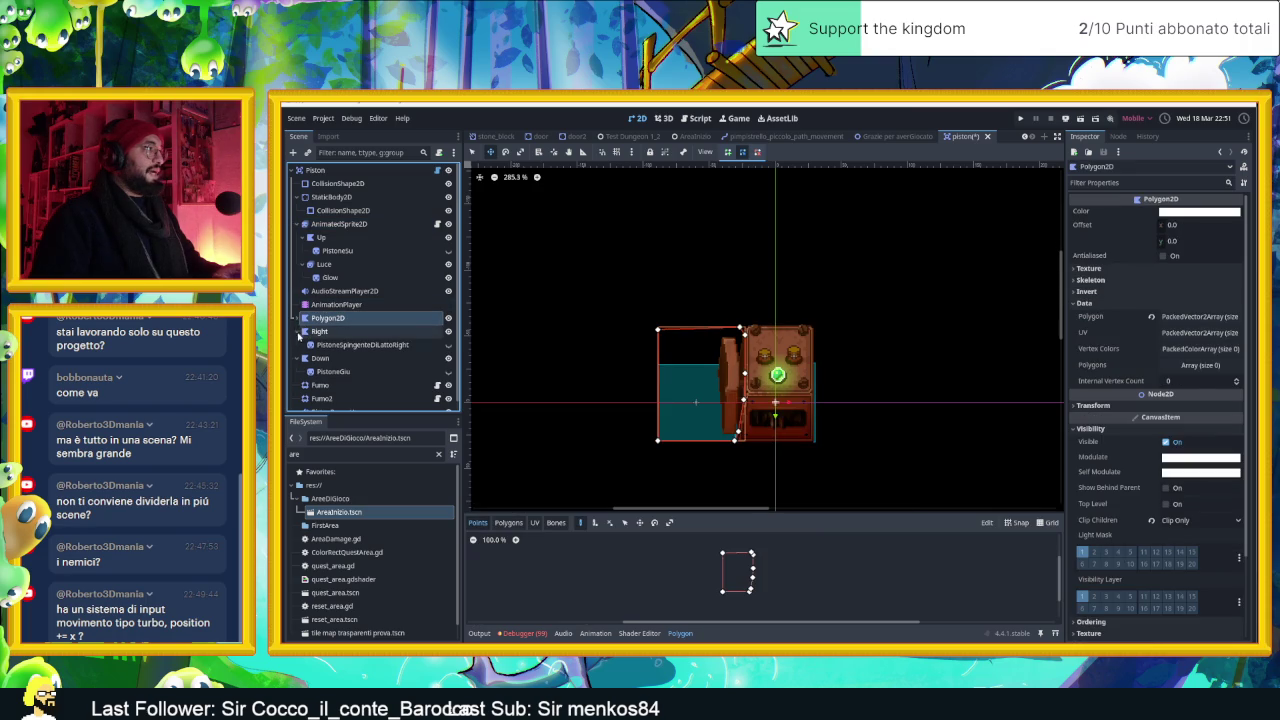
{"action": "left_click", "coordinate": [304, 331]}
{"action": "left_click", "coordinate": [304, 344]}
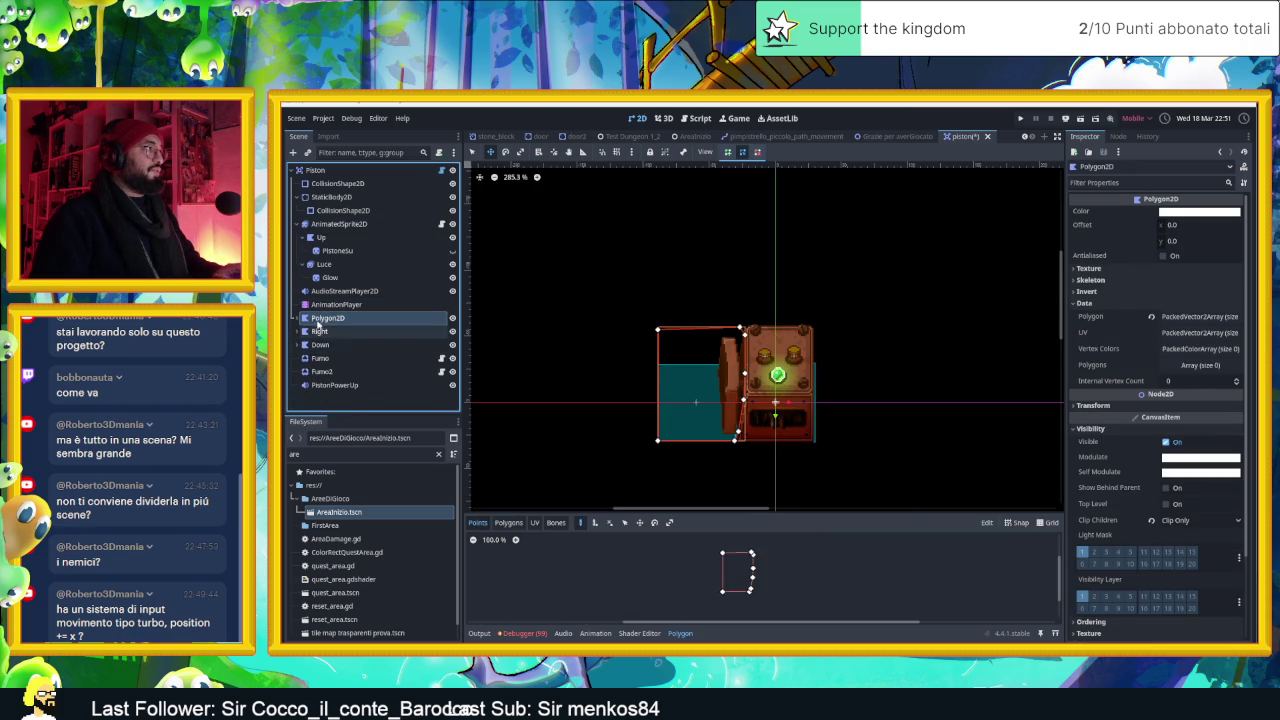
{"action": "left_click", "coordinate": [316, 344], "text": "shift"}
{"action": "mouse_move", "coordinate": [317, 343]}
{"action": "left_mouse_down"}
{"action": "mouse_move", "coordinate": [340, 272]}
{"action": "mouse_move", "coordinate": [330, 264]}
{"action": "mouse_move", "coordinate": [340, 323]}
{"action": "mouse_move", "coordinate": [325, 325]}
{"action": "mouse_move", "coordinate": [316, 264]}
{"action": "mouse_move", "coordinate": [341, 291]}
{"action": "left_mouse_up"}
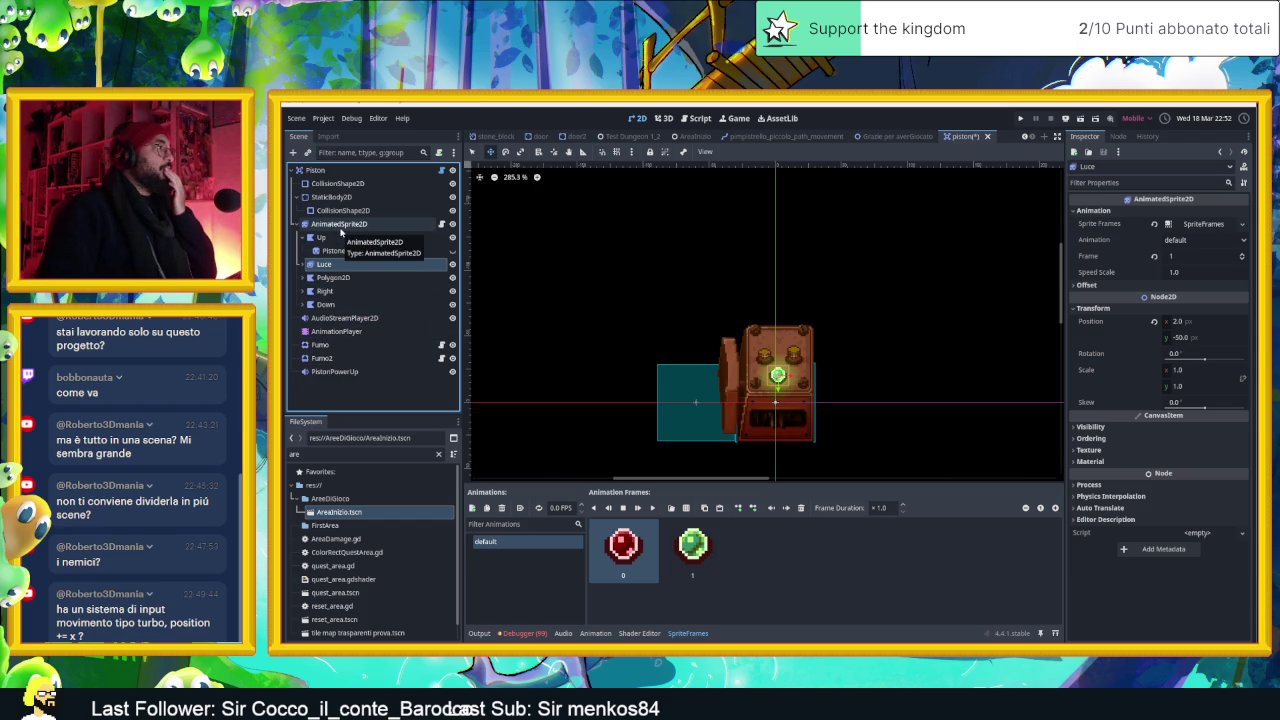
Inspect the Luce node and its Glow sprite, then open the piston.gd script
{"action": "left_click", "coordinate": [305, 264]}
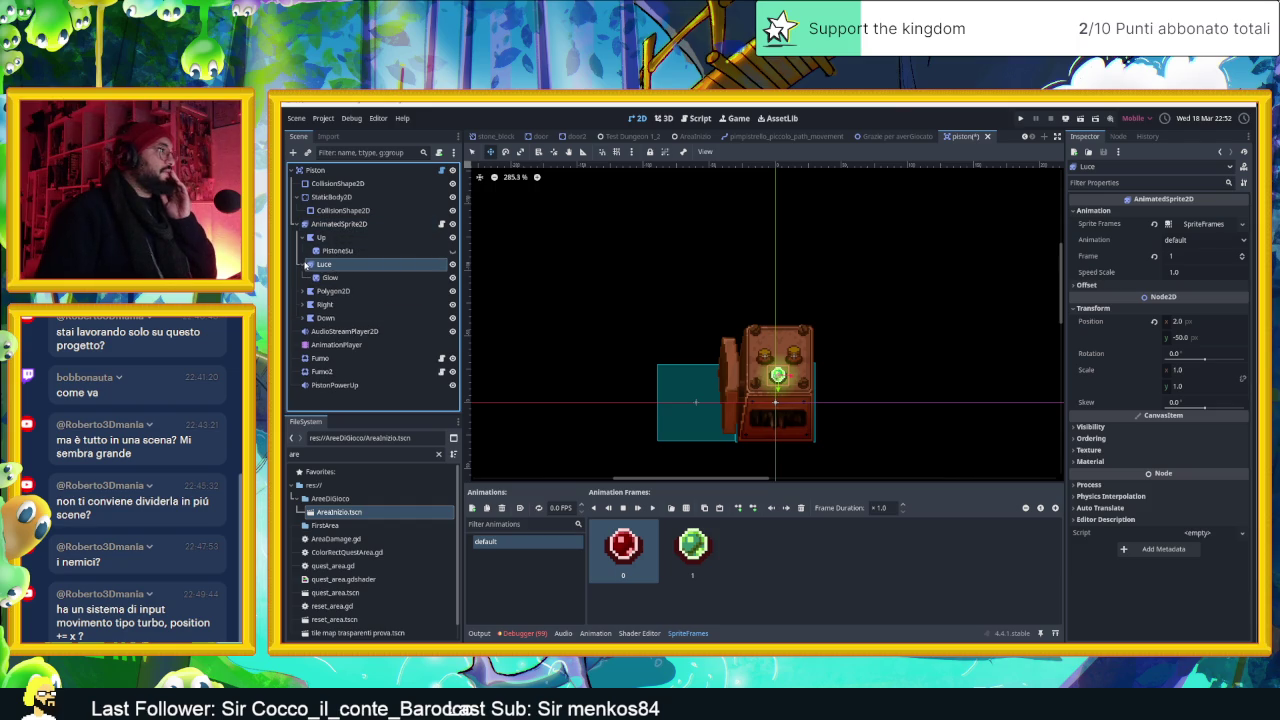
{"action": "left_click", "coordinate": [331, 278]}
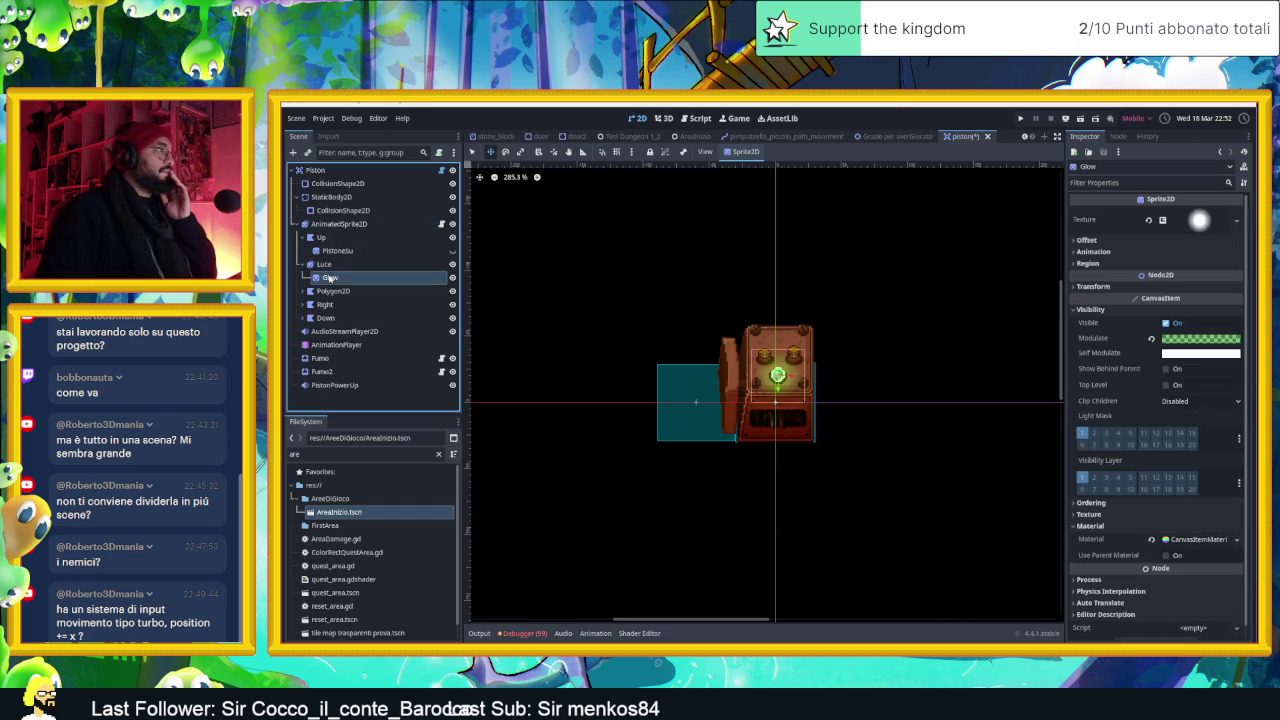
{"action": "left_click", "coordinate": [306, 266]}
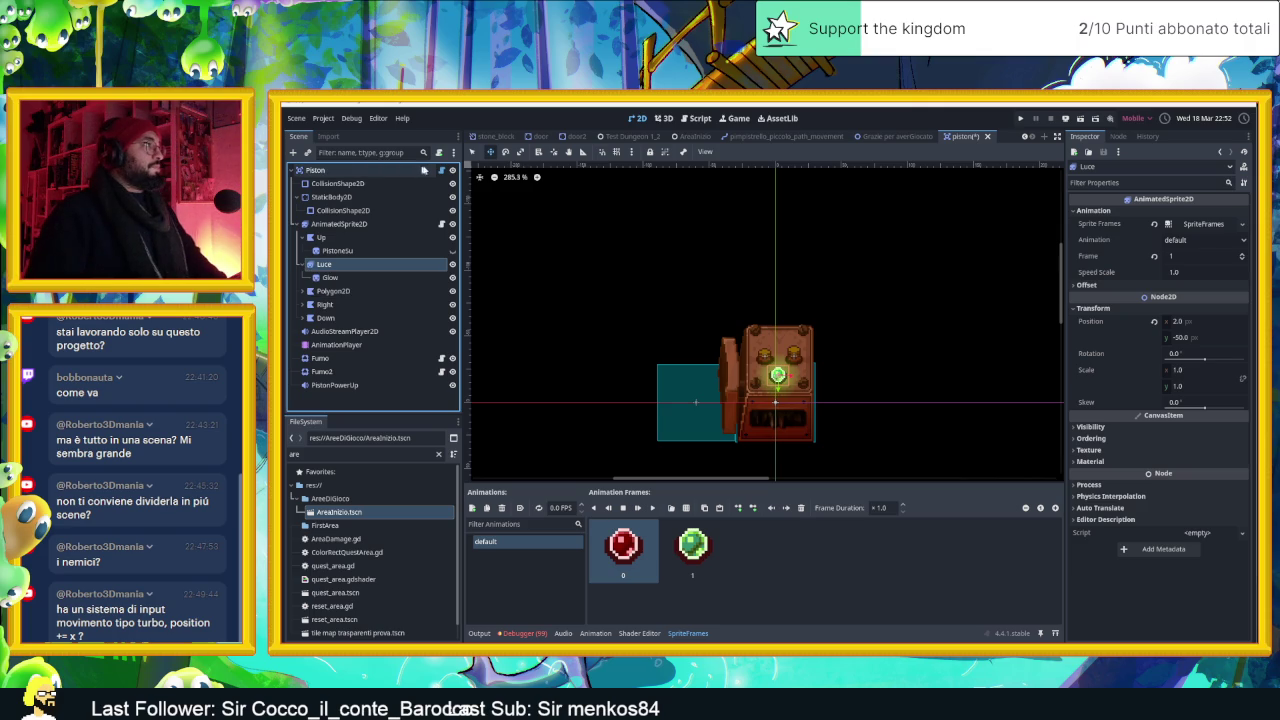
{"action": "left_click", "coordinate": [441, 170]}
{"action": "scroll", "coordinate": [707, 316], "scroll_direction": "up", "scroll_amount": 6}
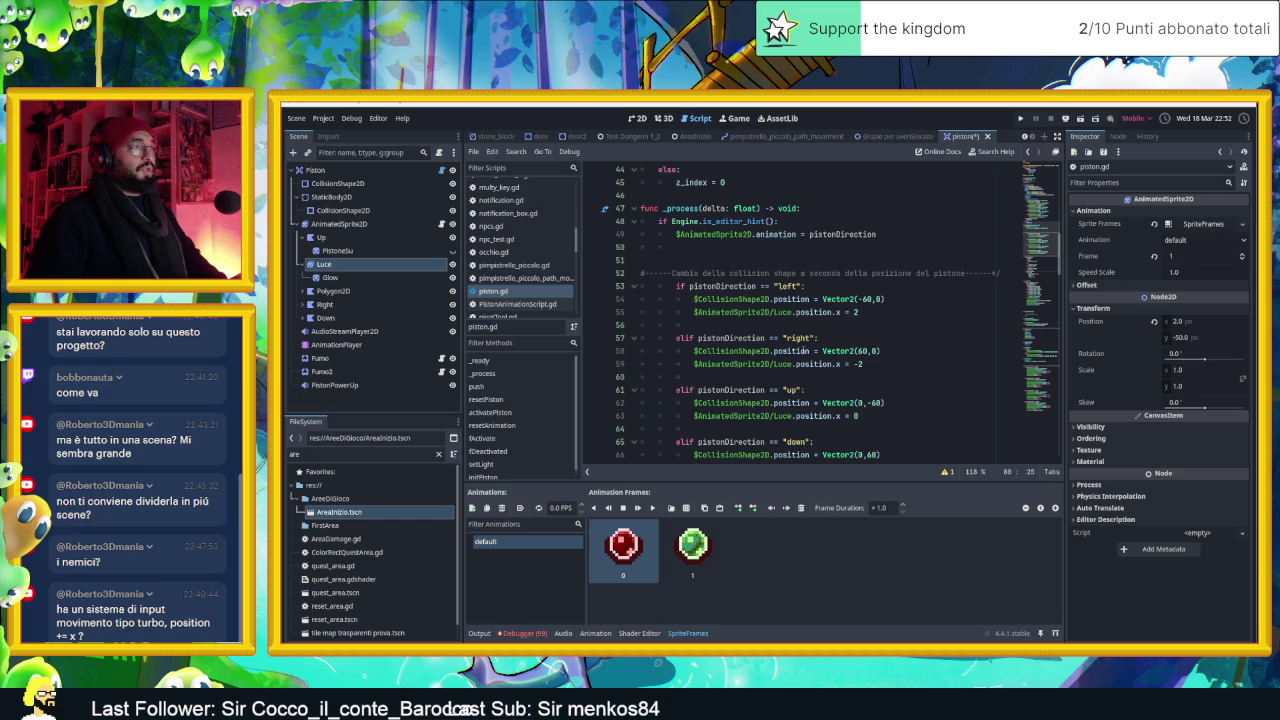
Read through piston.gd's push(), fActivate and setLight(), then select AnimationPlayer in the 2D view
{"action": "scroll", "coordinate": [762, 343], "scroll_direction": "down", "scroll_amount": 1}
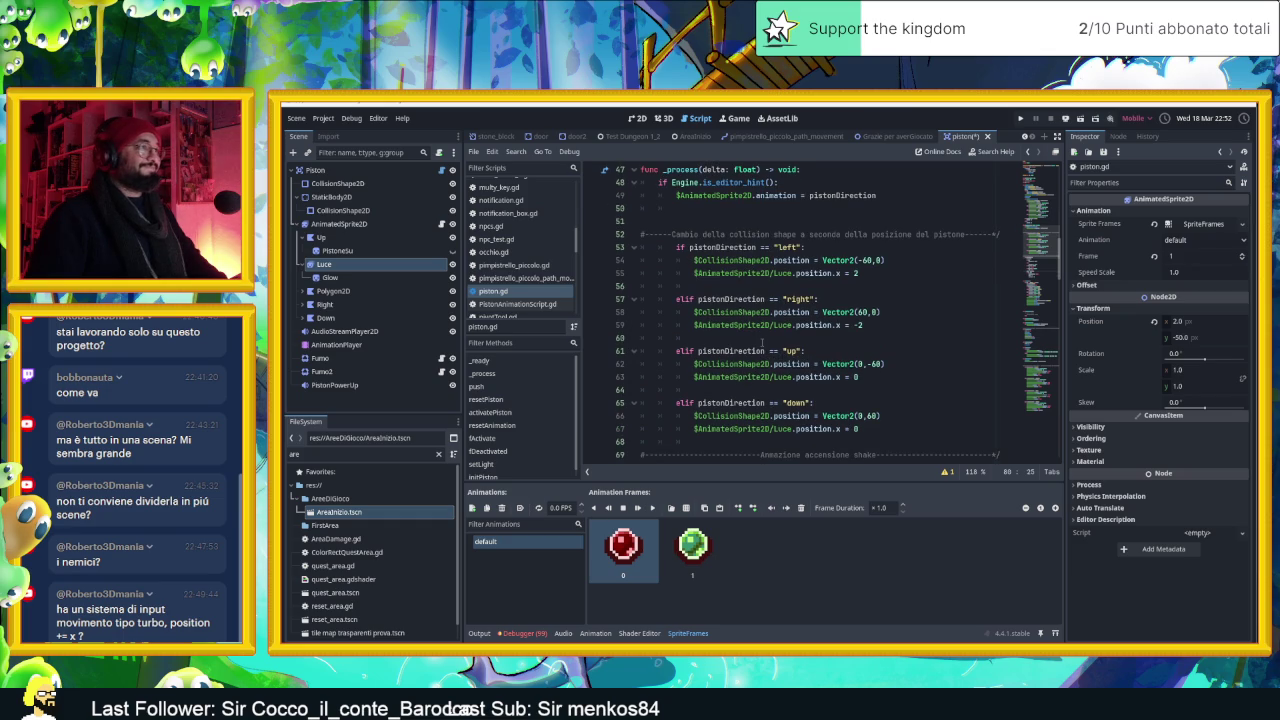
{"action": "scroll", "coordinate": [762, 343], "scroll_direction": "down", "scroll_amount": 11}
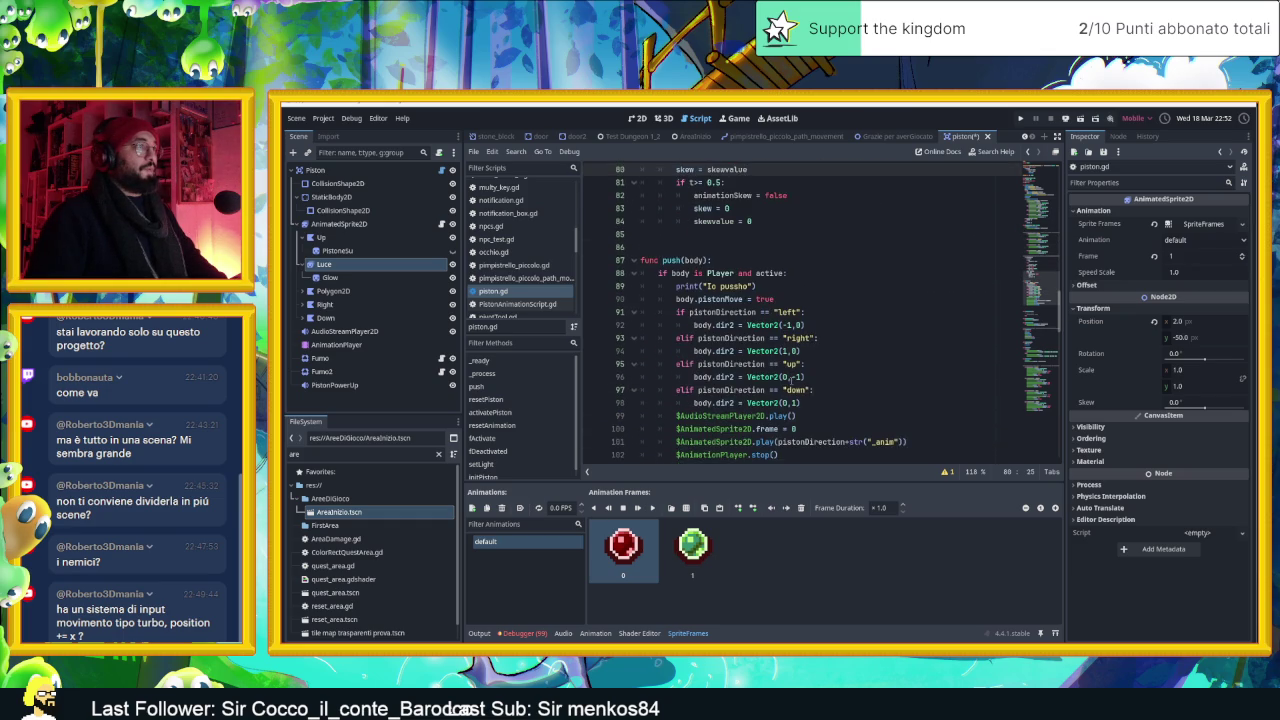
{"action": "scroll", "coordinate": [790, 378], "scroll_direction": "down", "scroll_amount": 3}
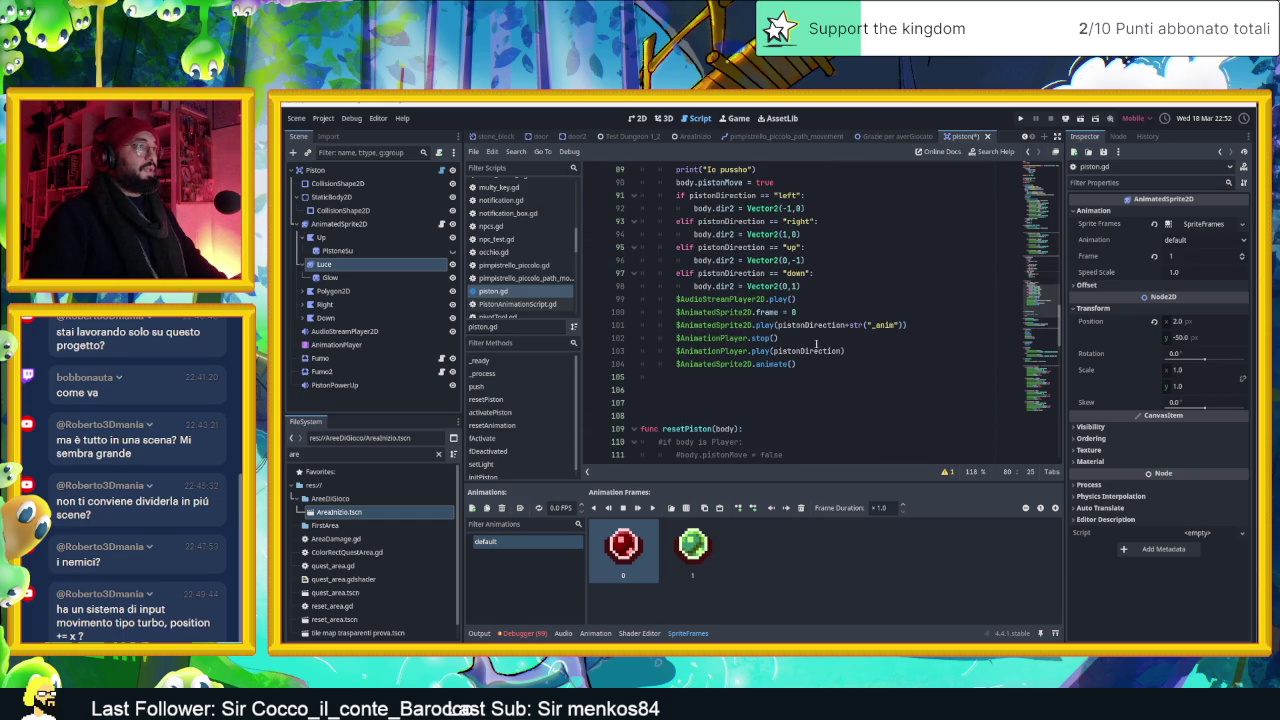
{"action": "scroll", "coordinate": [814, 345], "scroll_direction": "down", "scroll_amount": 1}
{"action": "scroll", "coordinate": [814, 345], "scroll_direction": "down", "scroll_amount": 1}
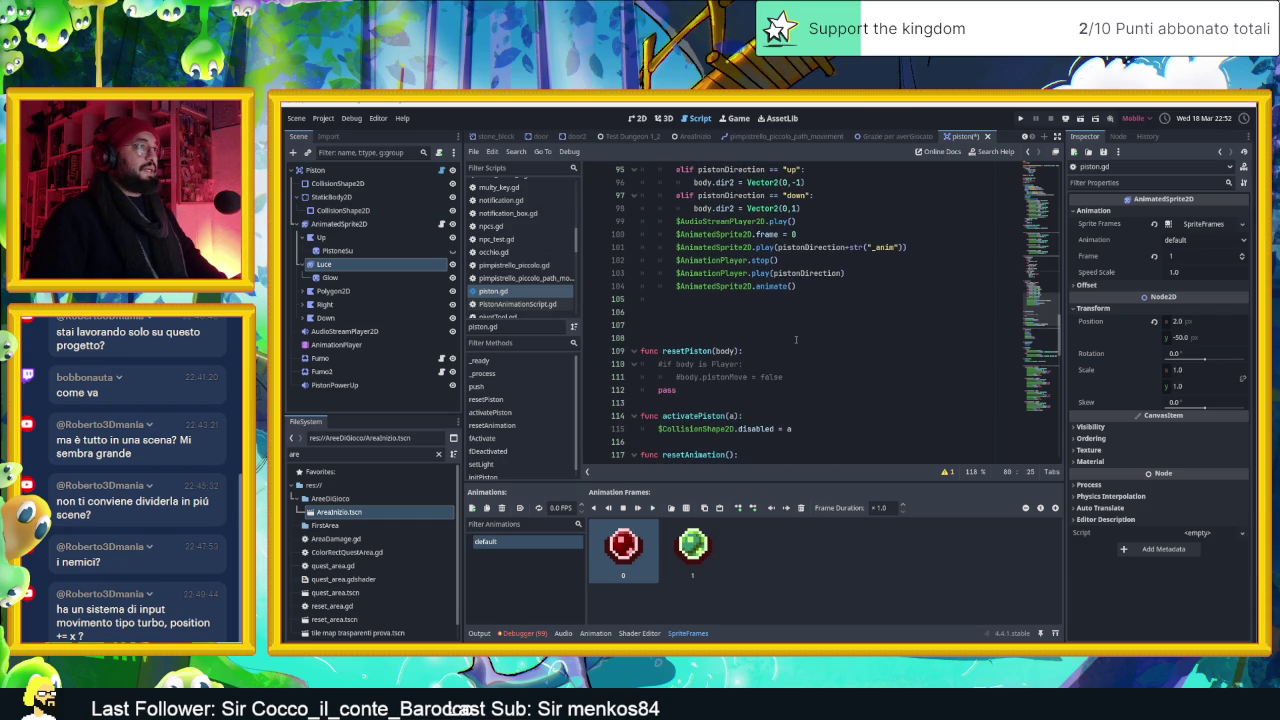
{"action": "scroll", "coordinate": [796, 340], "scroll_direction": "down", "scroll_amount": 5}
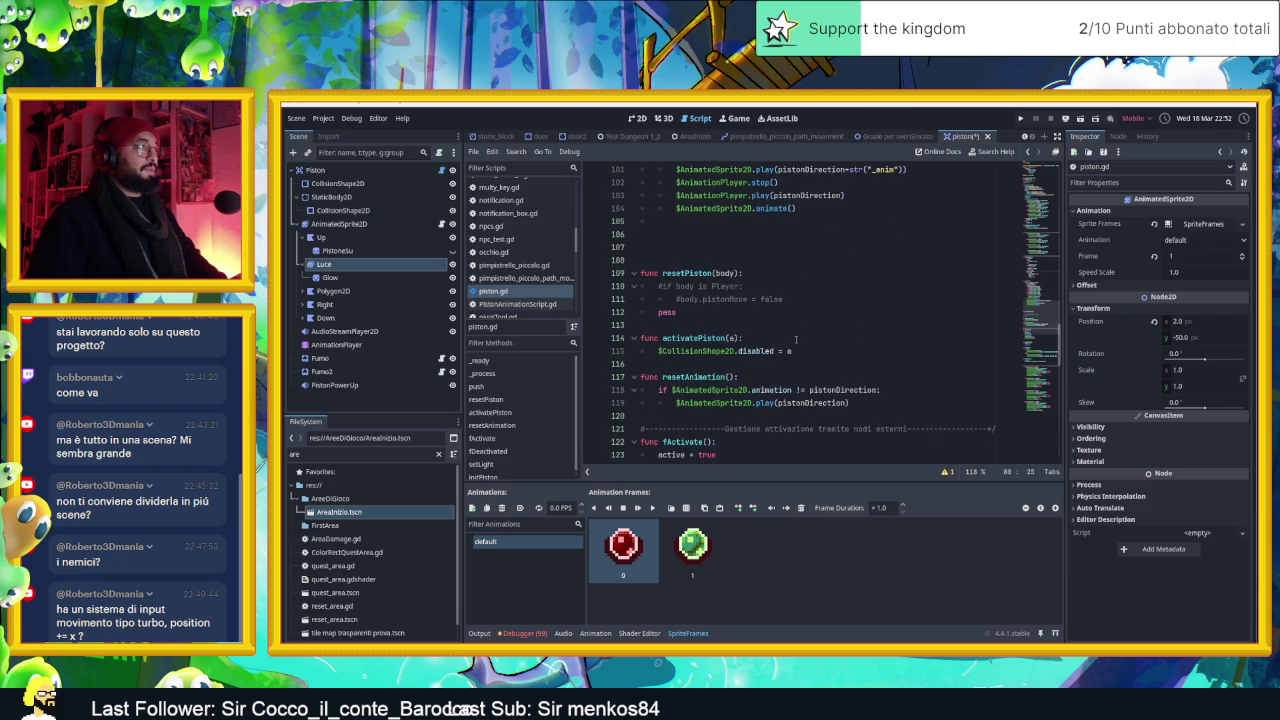
{"action": "scroll", "coordinate": [796, 340], "scroll_direction": "down", "scroll_amount": 4}
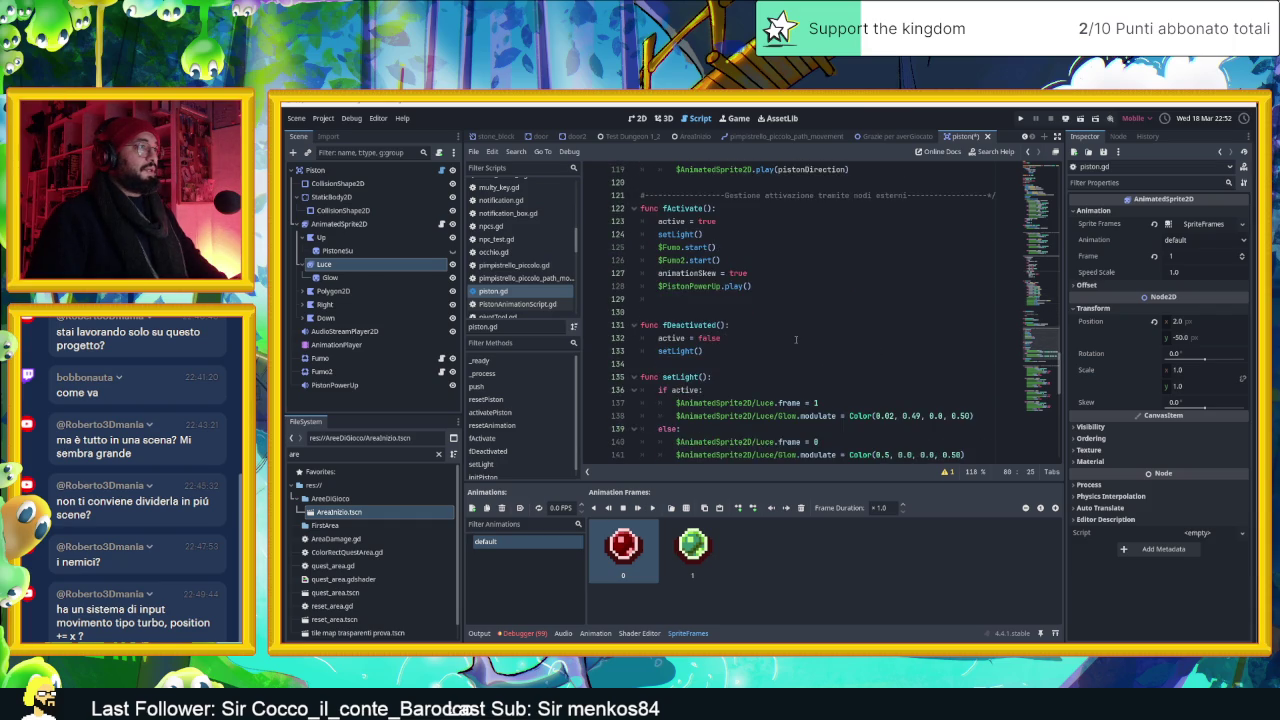
{"action": "scroll", "coordinate": [796, 340], "scroll_direction": "down", "scroll_amount": 2}
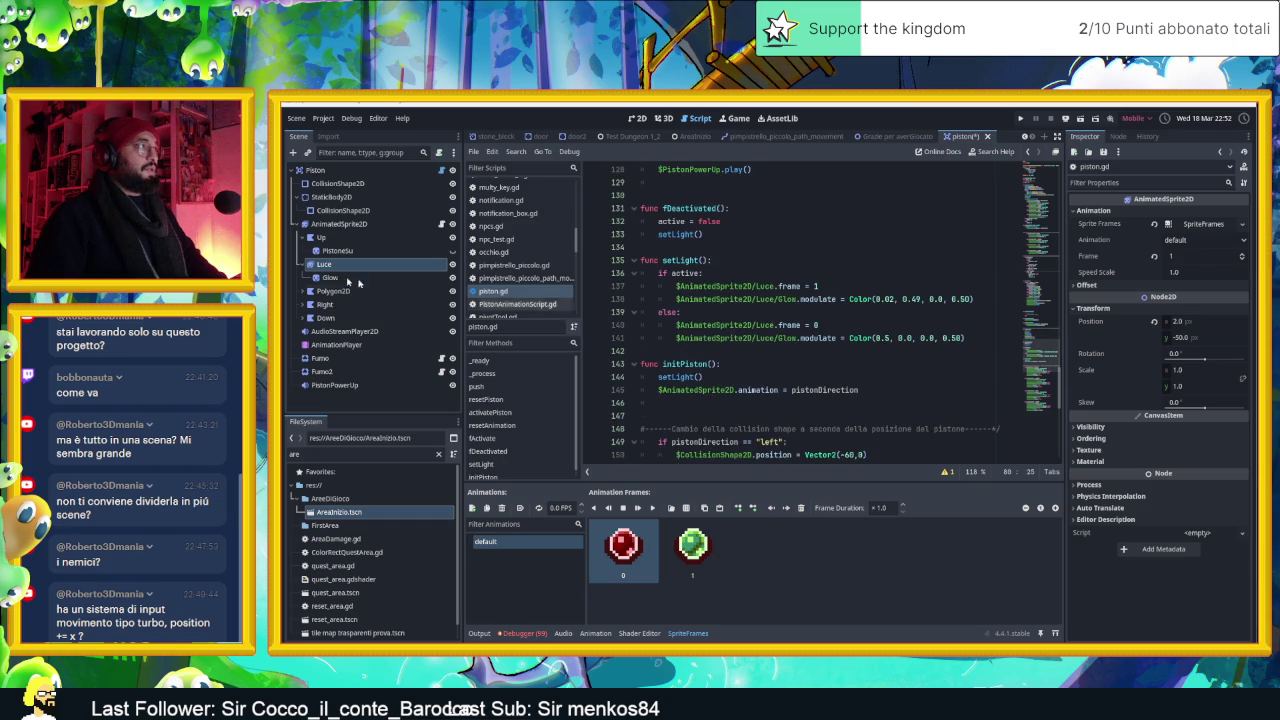
{"action": "left_click", "coordinate": [636, 119]}
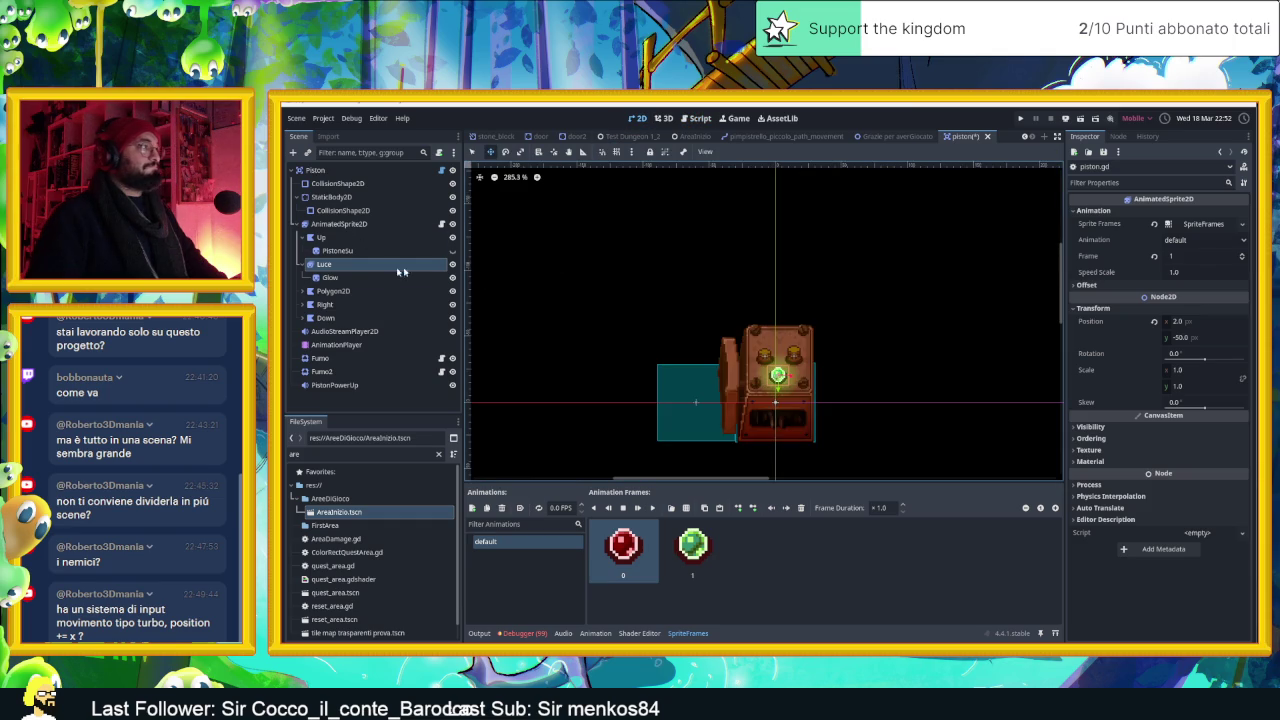
{"action": "left_click", "coordinate": [338, 344]}
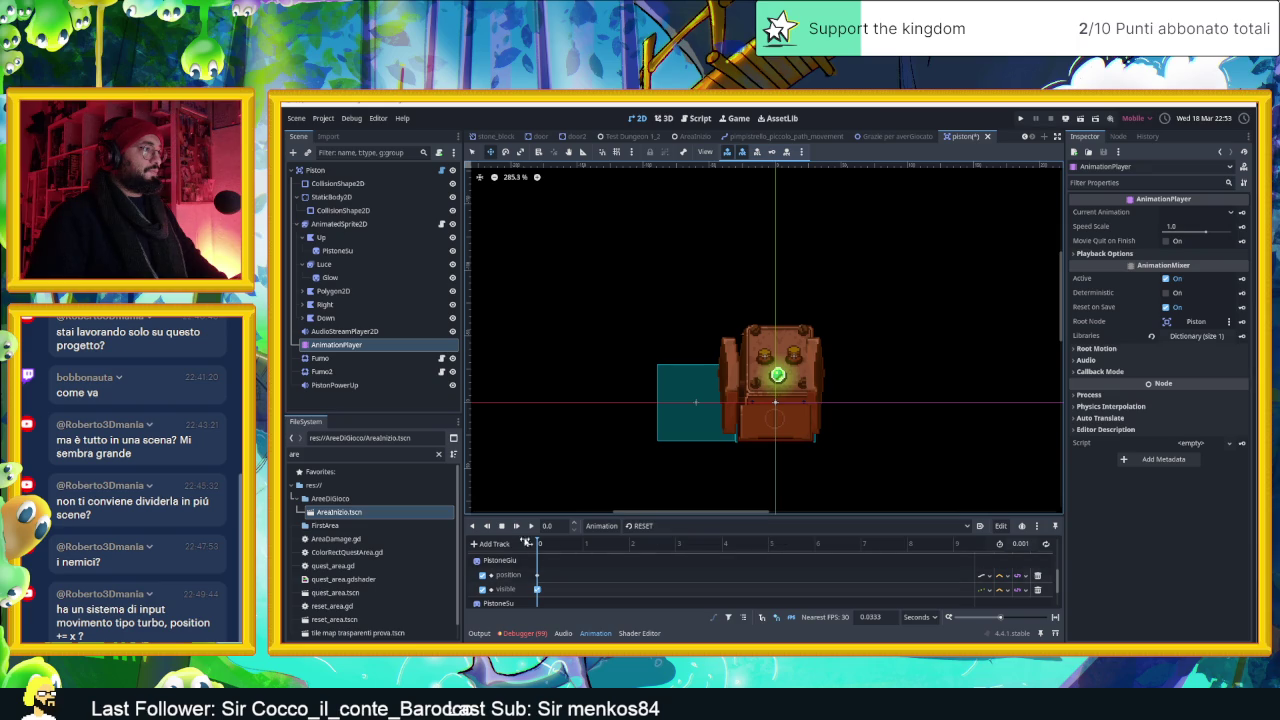
Preview the piston's RESET animation and its left push animation
{"action": "left_click", "coordinate": [530, 526]}
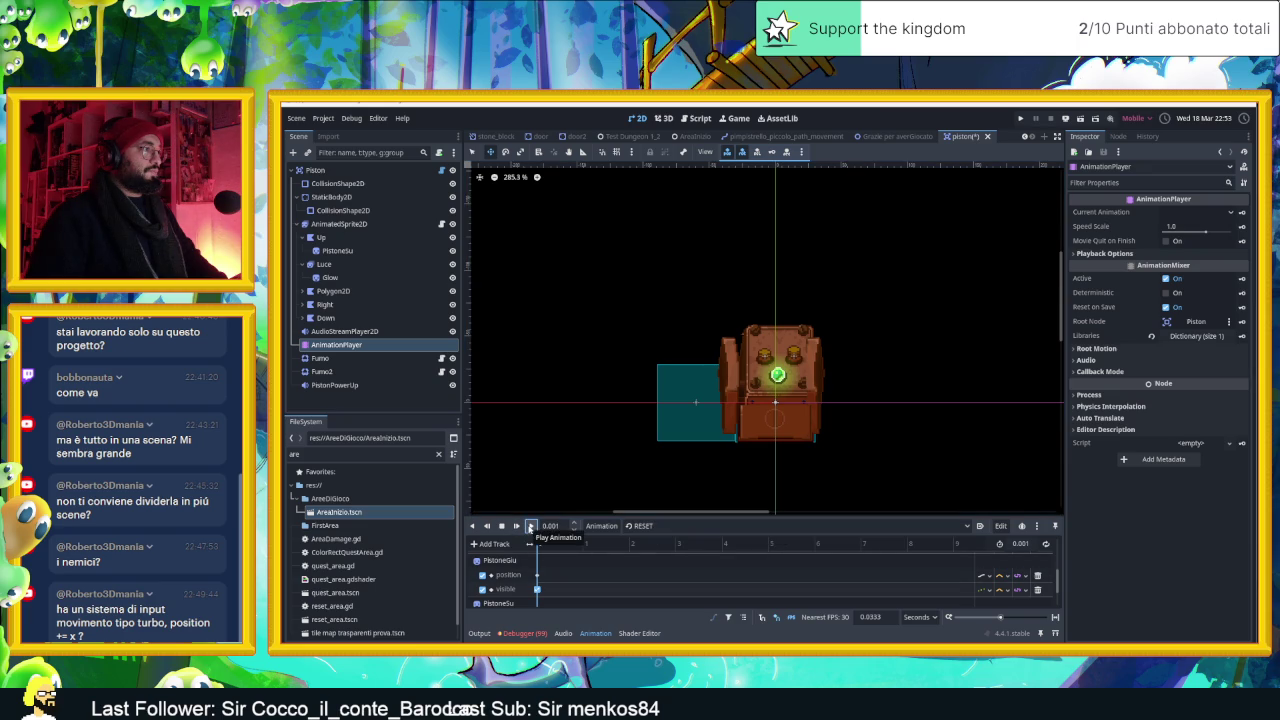
{"action": "left_click", "coordinate": [645, 526]}
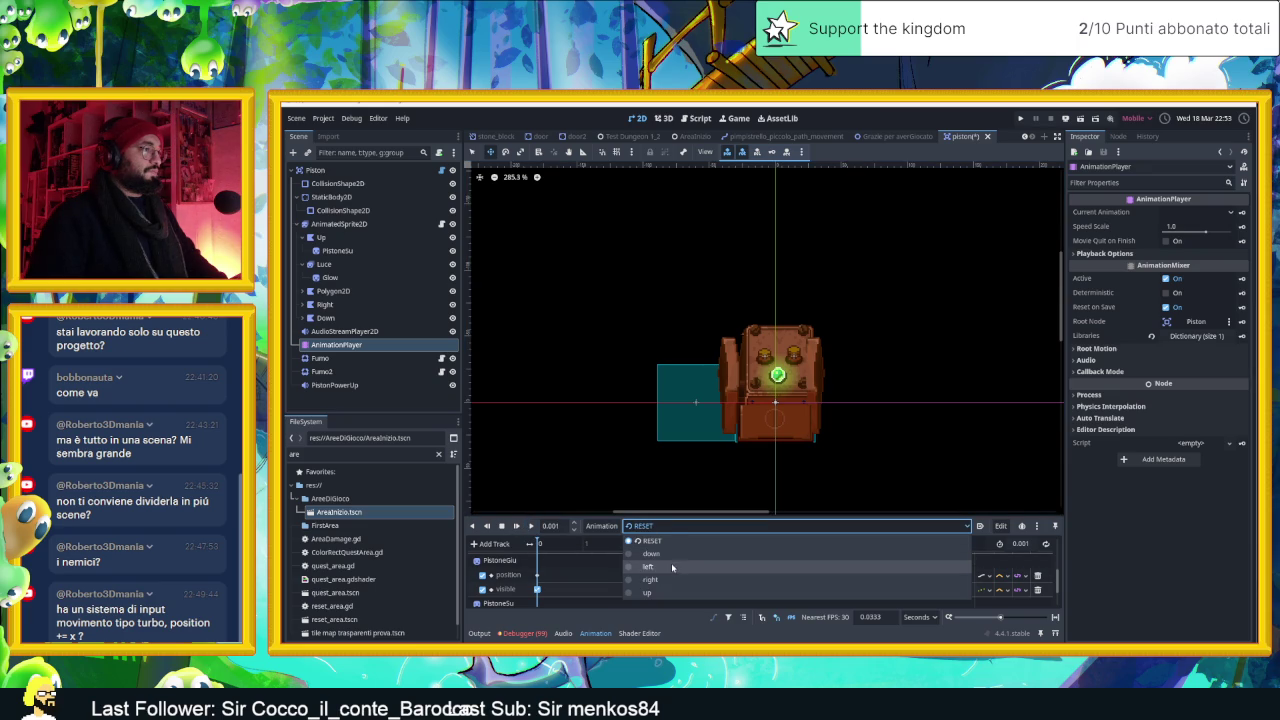
{"action": "left_click", "coordinate": [671, 566]}
{"action": "left_click", "coordinate": [532, 526]}
{"action": "left_click", "coordinate": [532, 526]}
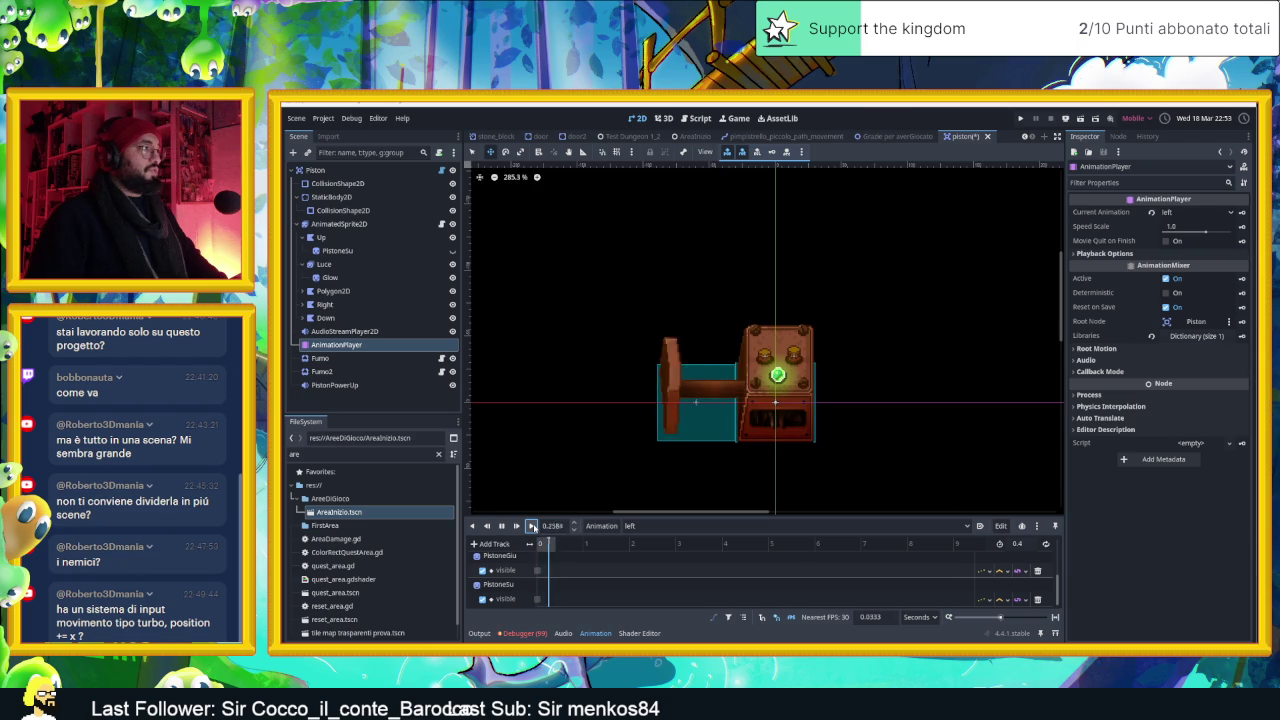
Set the animation back to RESET and open the Piston node's piston.gd script
{"action": "left_click", "coordinate": [658, 525]}
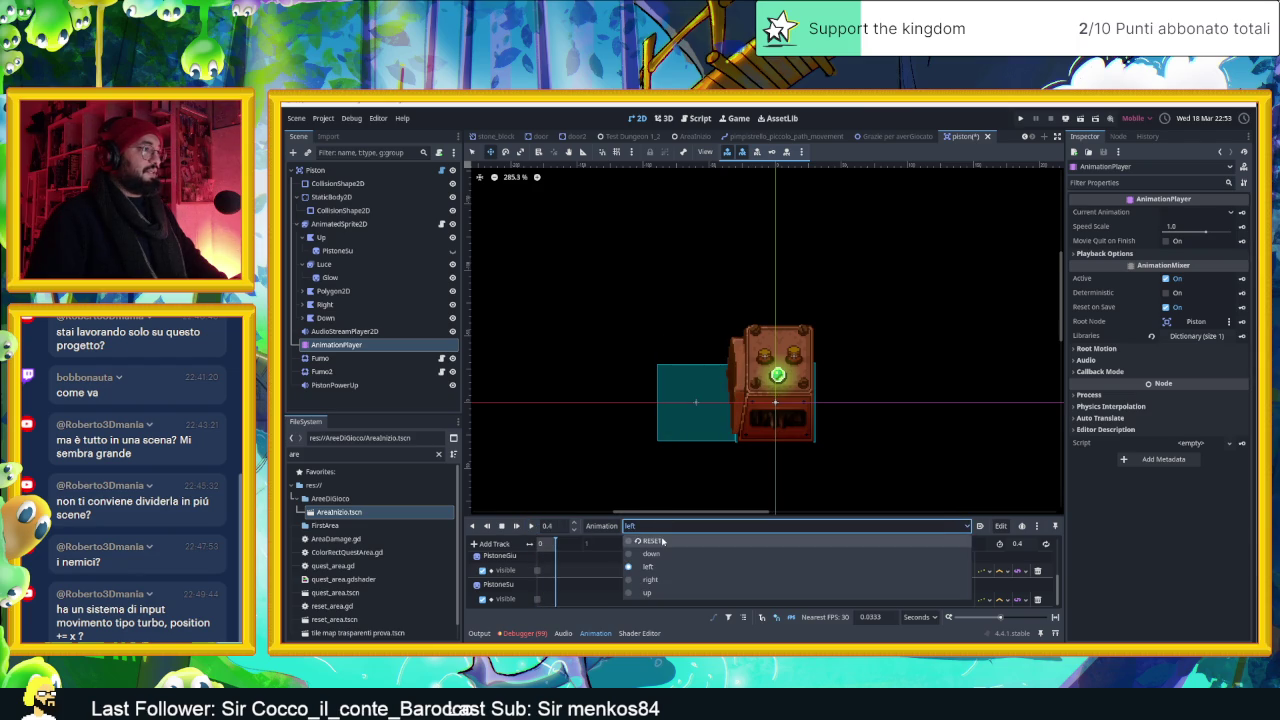
{"action": "left_click", "coordinate": [651, 540]}
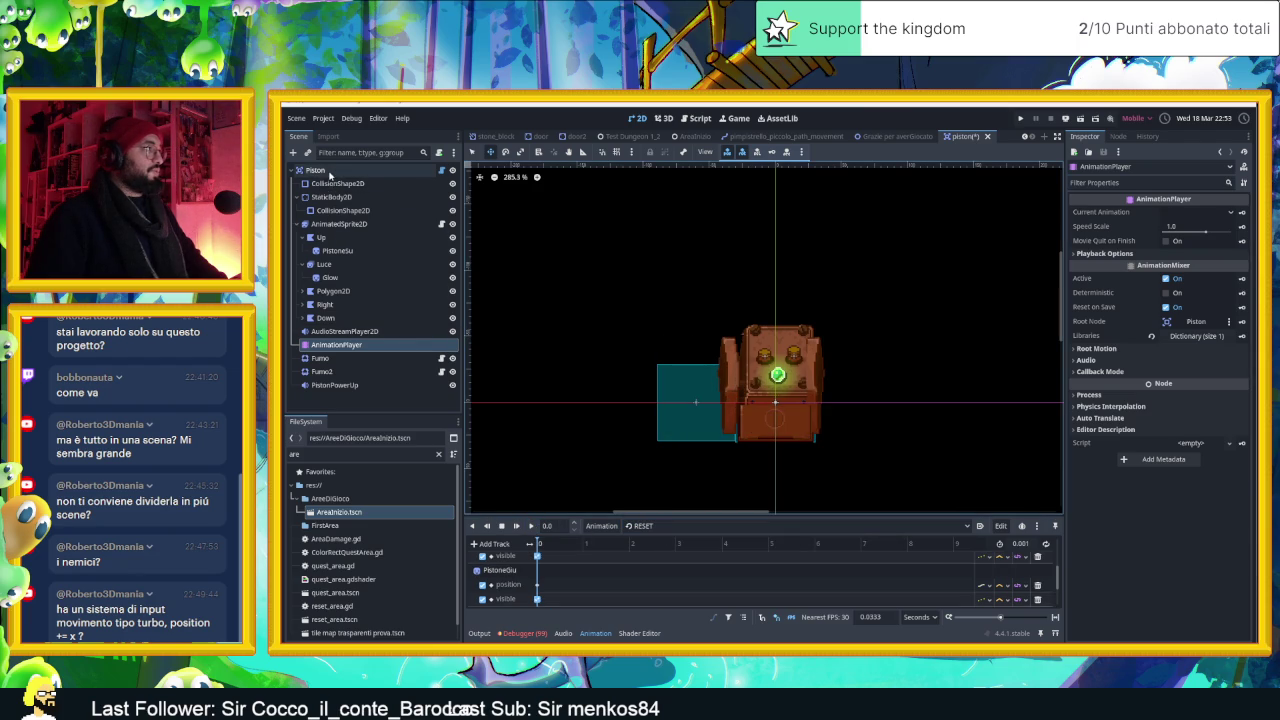
{"action": "left_click", "coordinate": [422, 172]}
{"action": "left_click", "coordinate": [440, 171]}
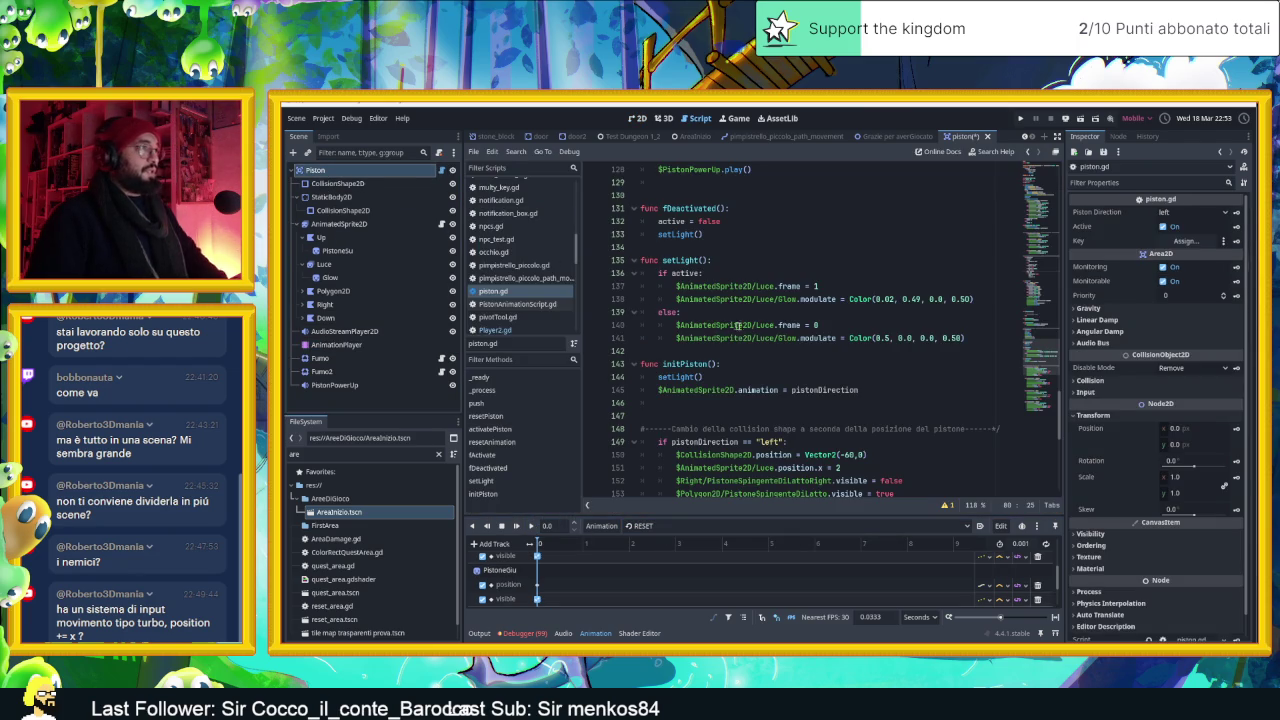
Change the shake code's skew on line 80 to $AnimatedSprite2D.skew
{"action": "scroll", "coordinate": [795, 343], "scroll_direction": "down", "scroll_amount": 3}
{"action": "scroll", "coordinate": [795, 343], "scroll_direction": "up", "scroll_amount": 9}
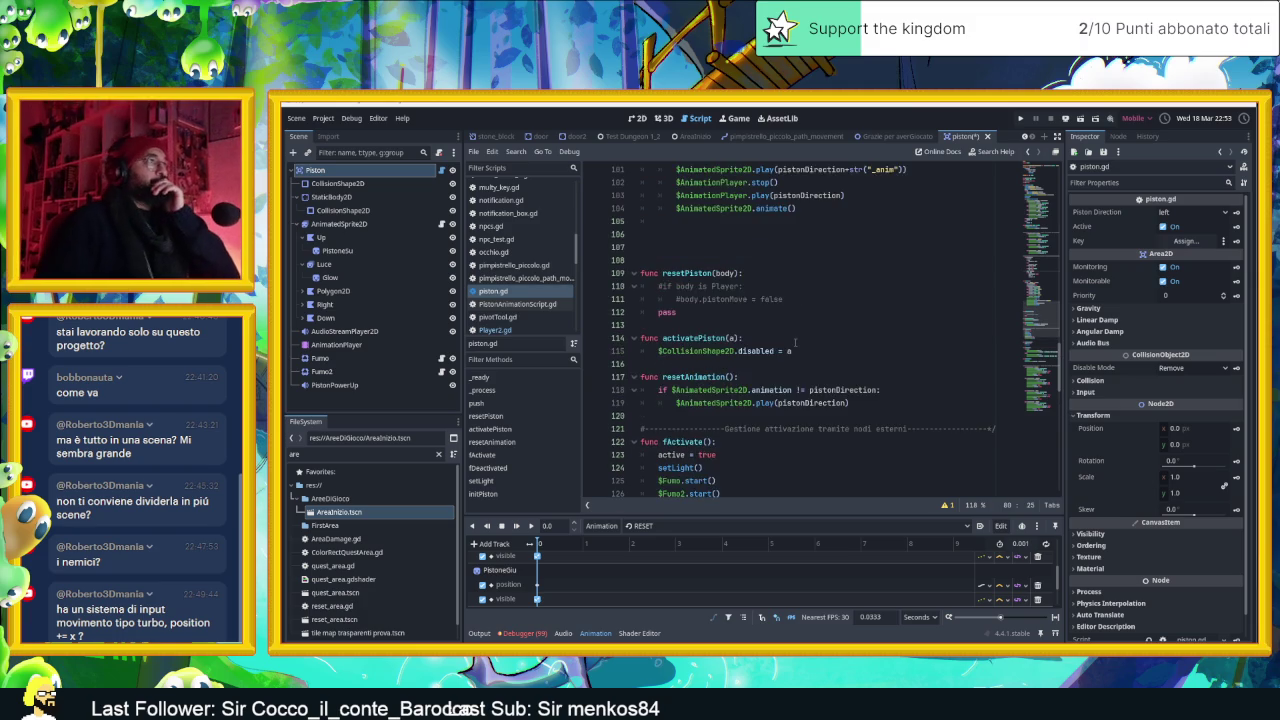
{"action": "scroll", "coordinate": [796, 343], "scroll_direction": "up", "scroll_amount": 4}
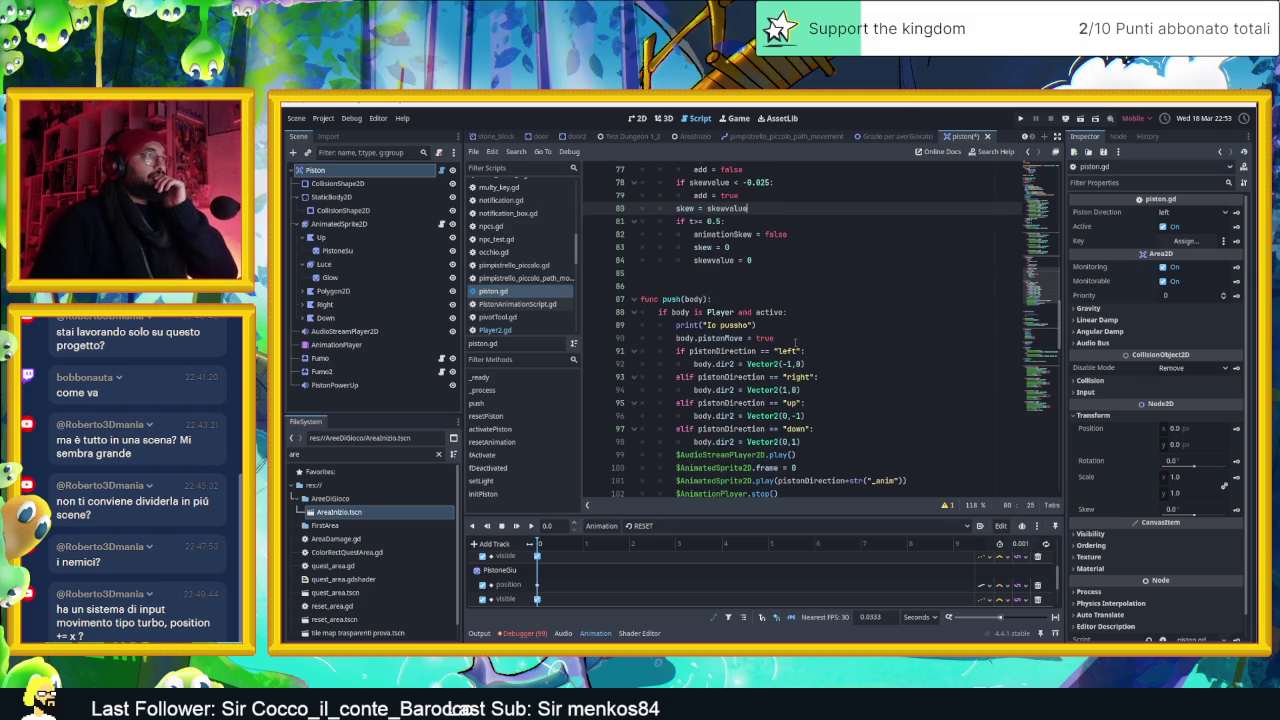
{"action": "scroll", "coordinate": [796, 343], "scroll_direction": "down", "scroll_amount": 1}
{"action": "scroll", "coordinate": [761, 329], "scroll_direction": "up", "scroll_amount": 4}
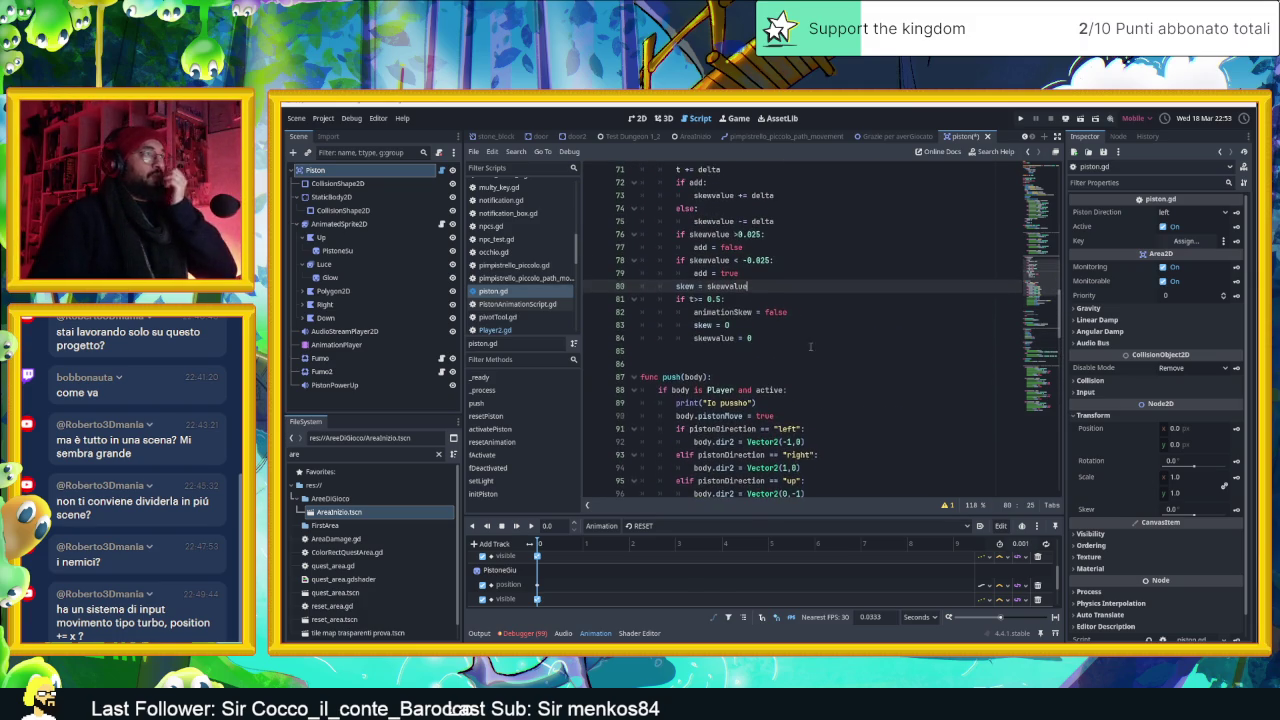
{"action": "scroll", "coordinate": [761, 329], "scroll_direction": "up", "scroll_amount": 1}
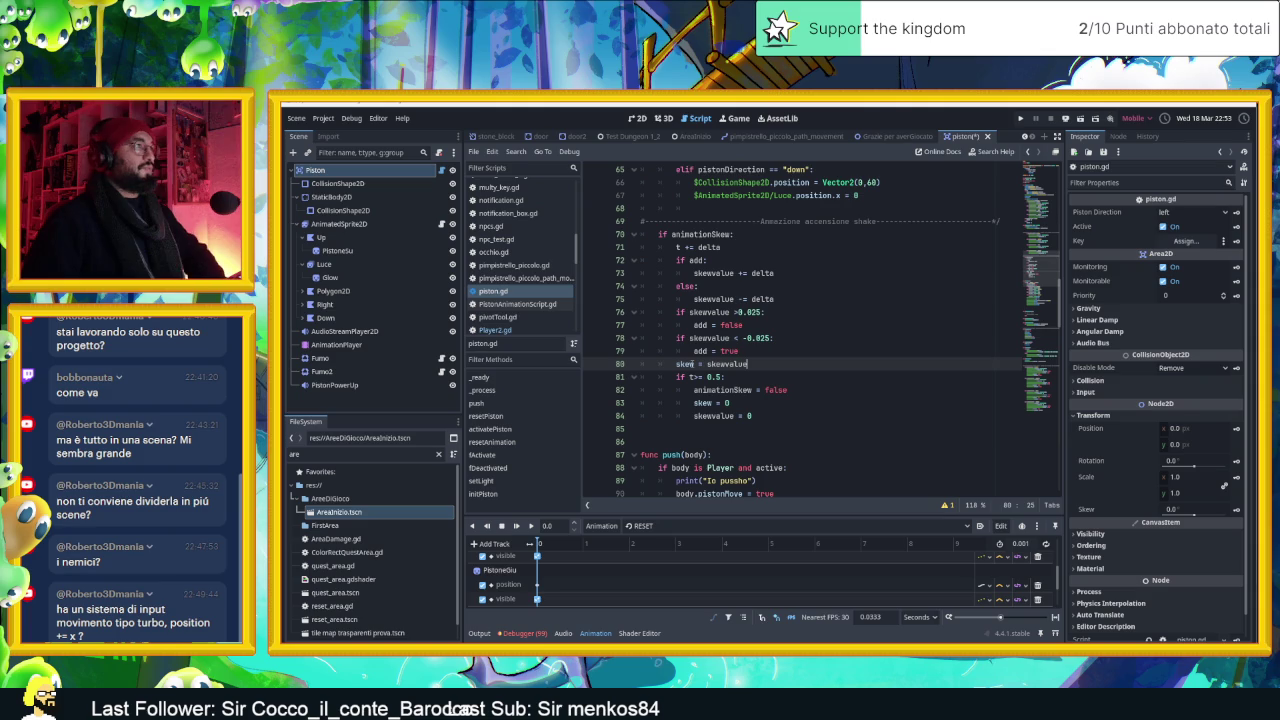
{"action": "scroll", "coordinate": [768, 383], "scroll_direction": "up", "scroll_amount": 1}
{"action": "scroll", "coordinate": [772, 372], "scroll_direction": "up", "scroll_amount": 1}
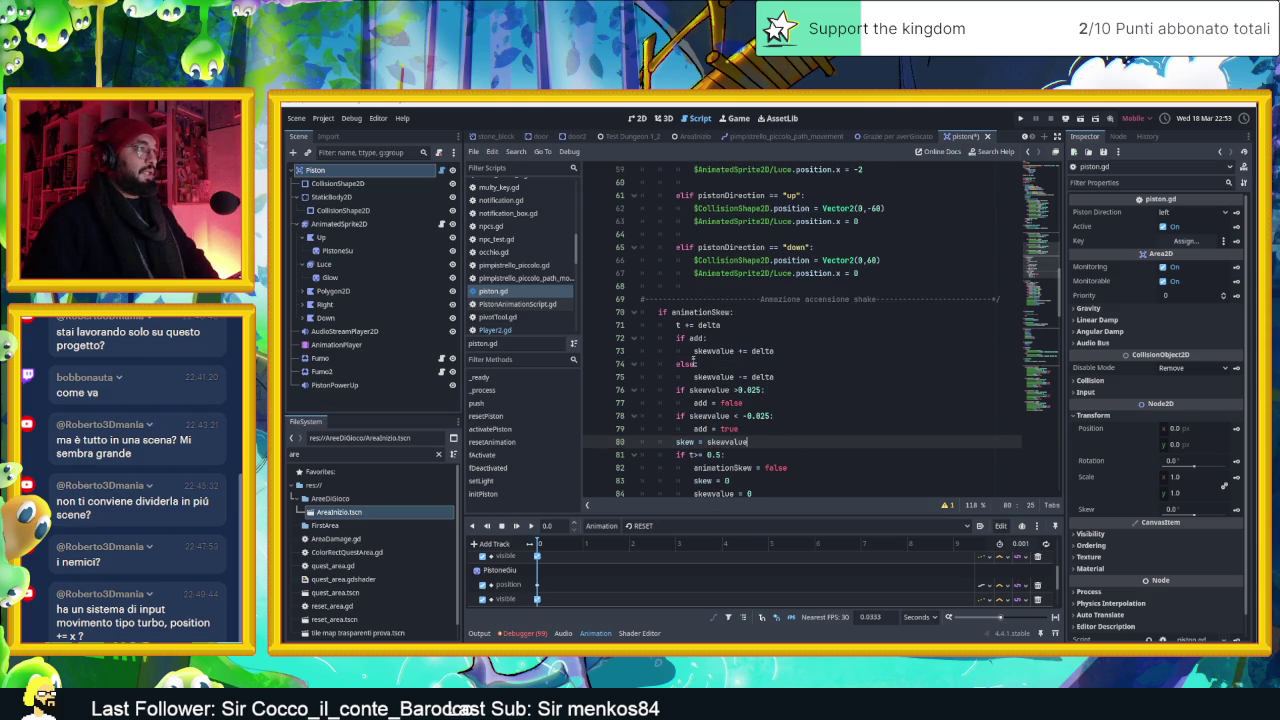
{"action": "scroll", "coordinate": [724, 437], "scroll_direction": "down", "scroll_amount": 2}
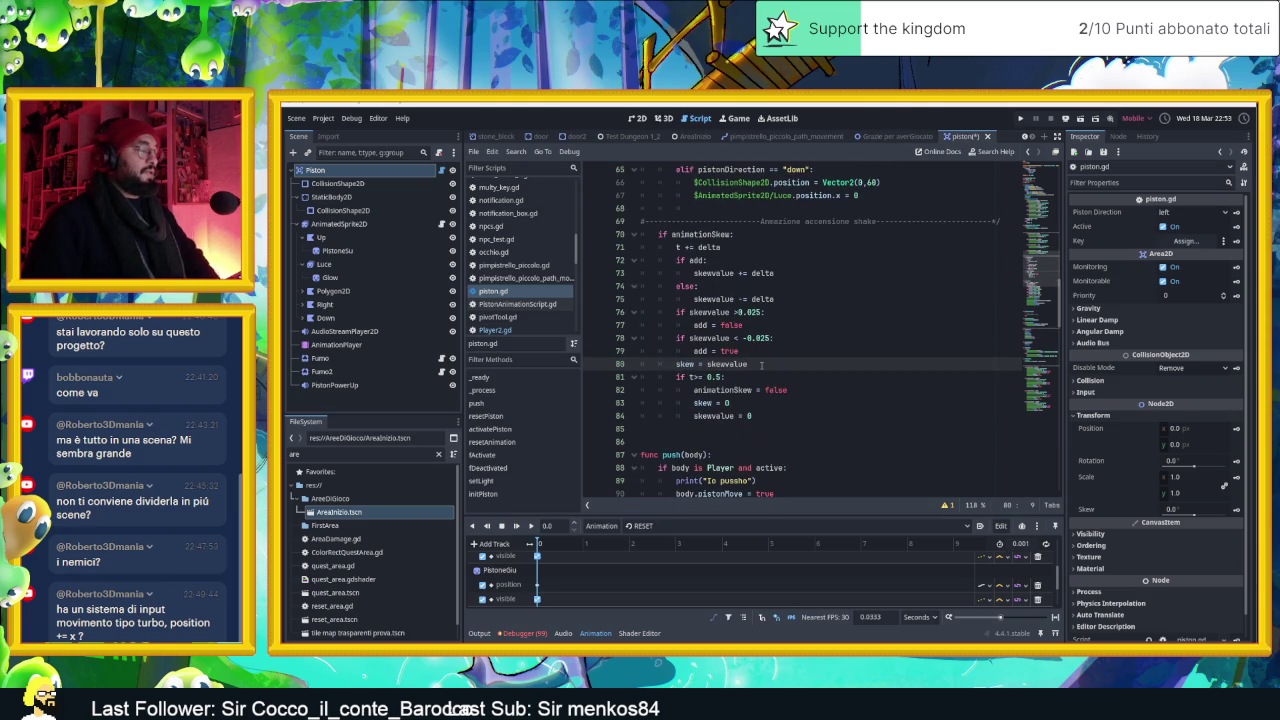
{"action": "type", "text": "$"}
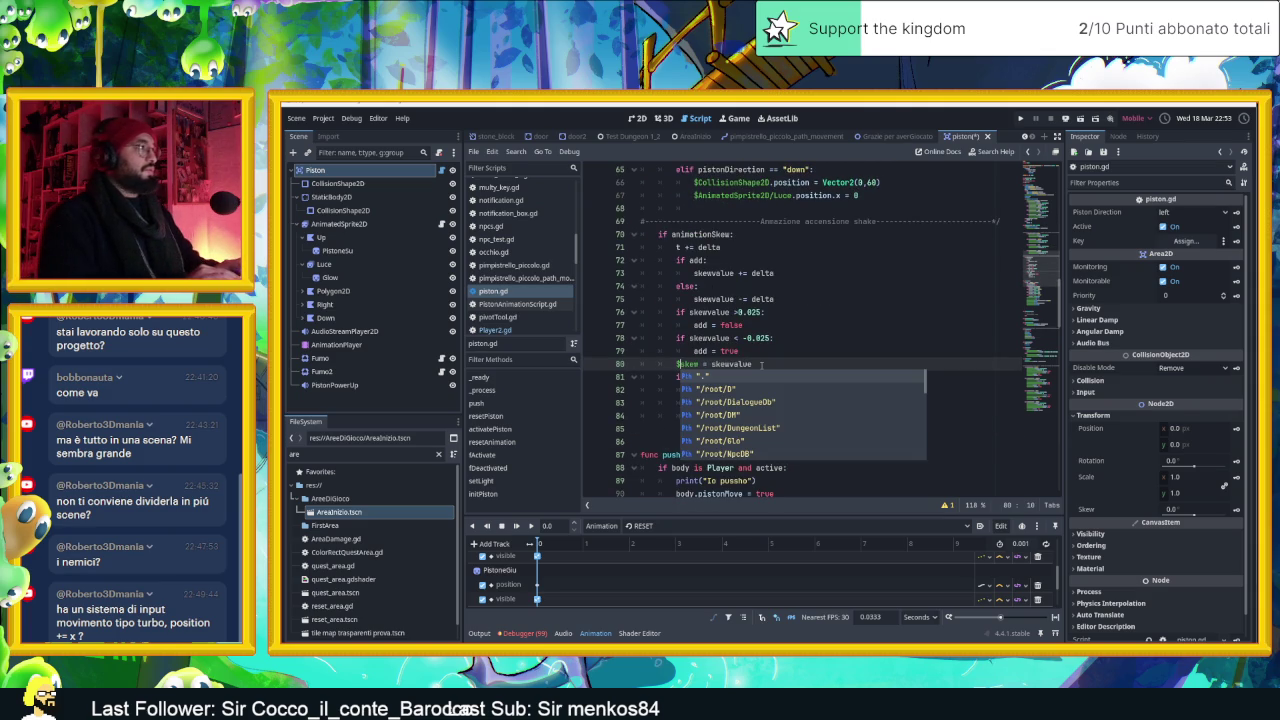
{"action": "type", "text": "Ani"}
{"action": "key", "text": "Return"}
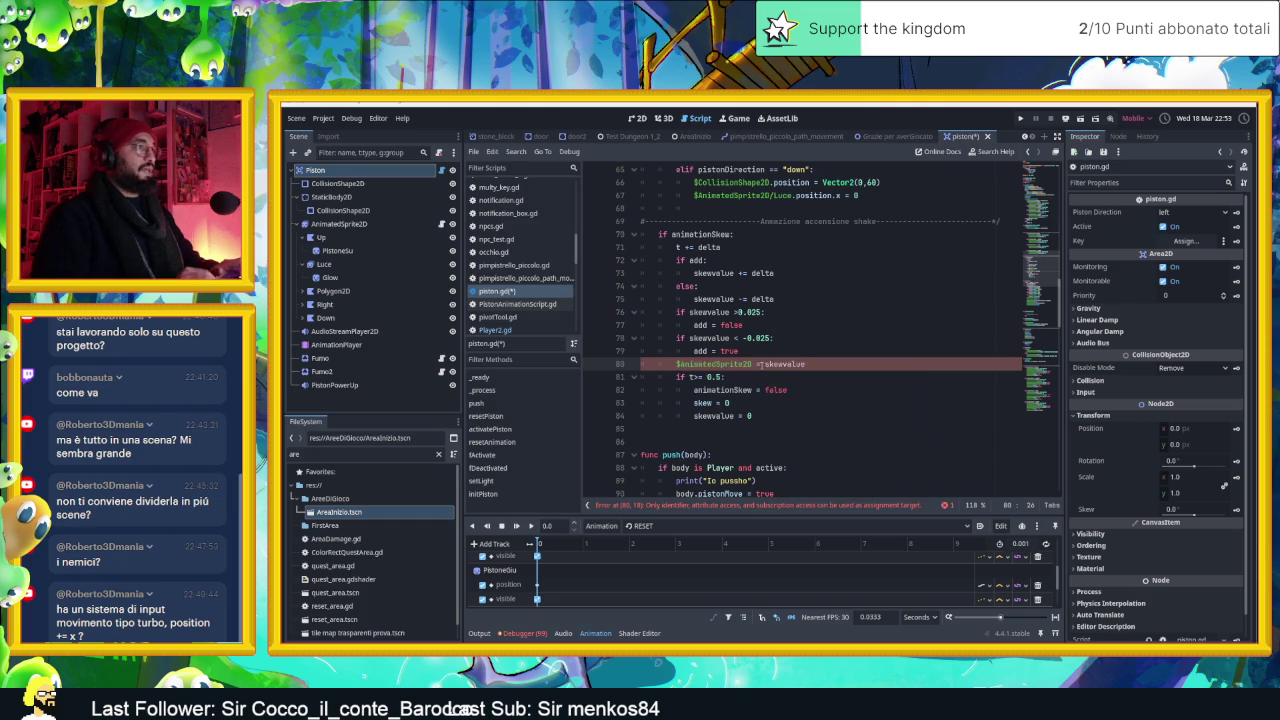
{"action": "key", "text": "BackSpace"}
{"action": "type", "text": "skew"}
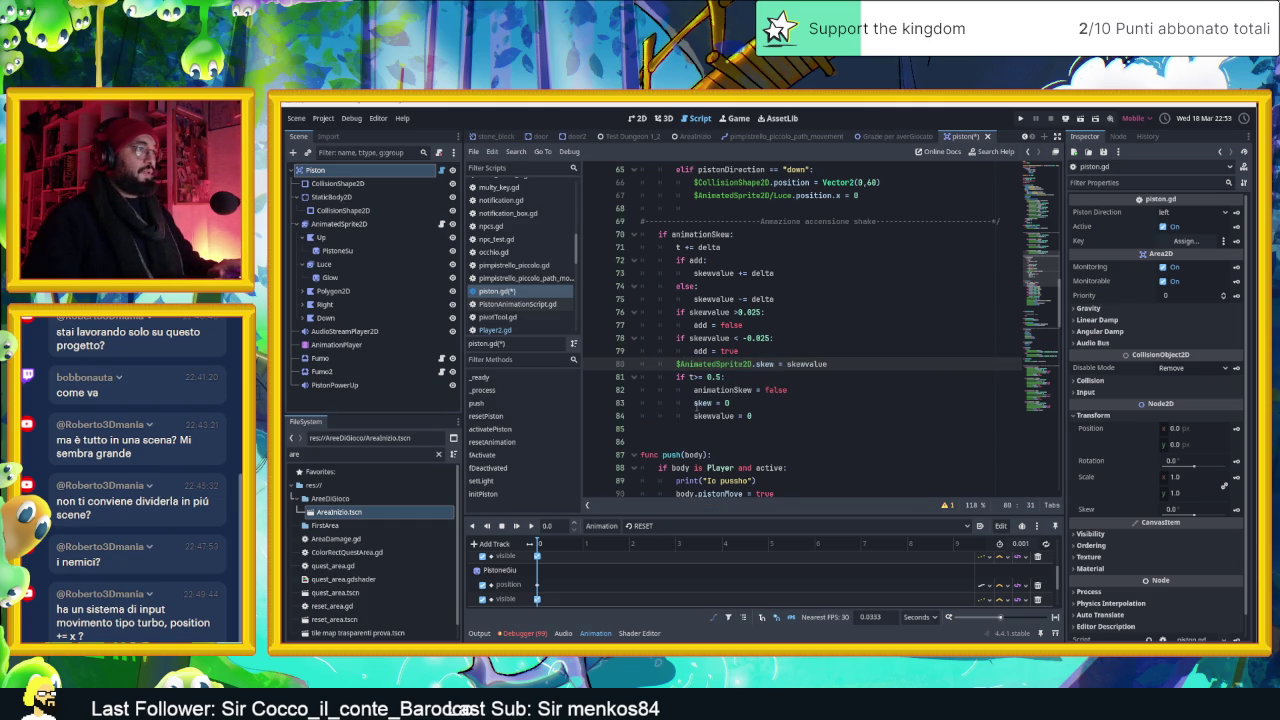
Change the skew reset on line 83 to $AnimatedSprite2D.skew
{"action": "left_click", "coordinate": [695, 404]}
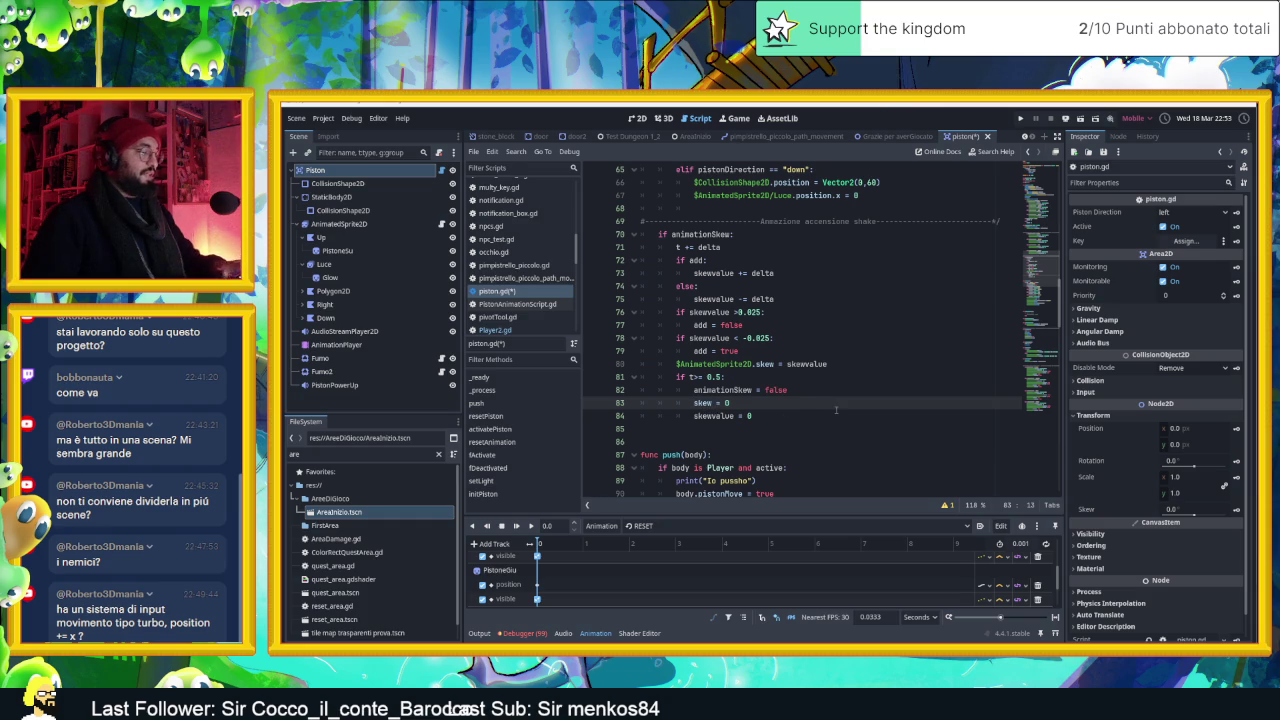
{"action": "type", "text": "$animat"}
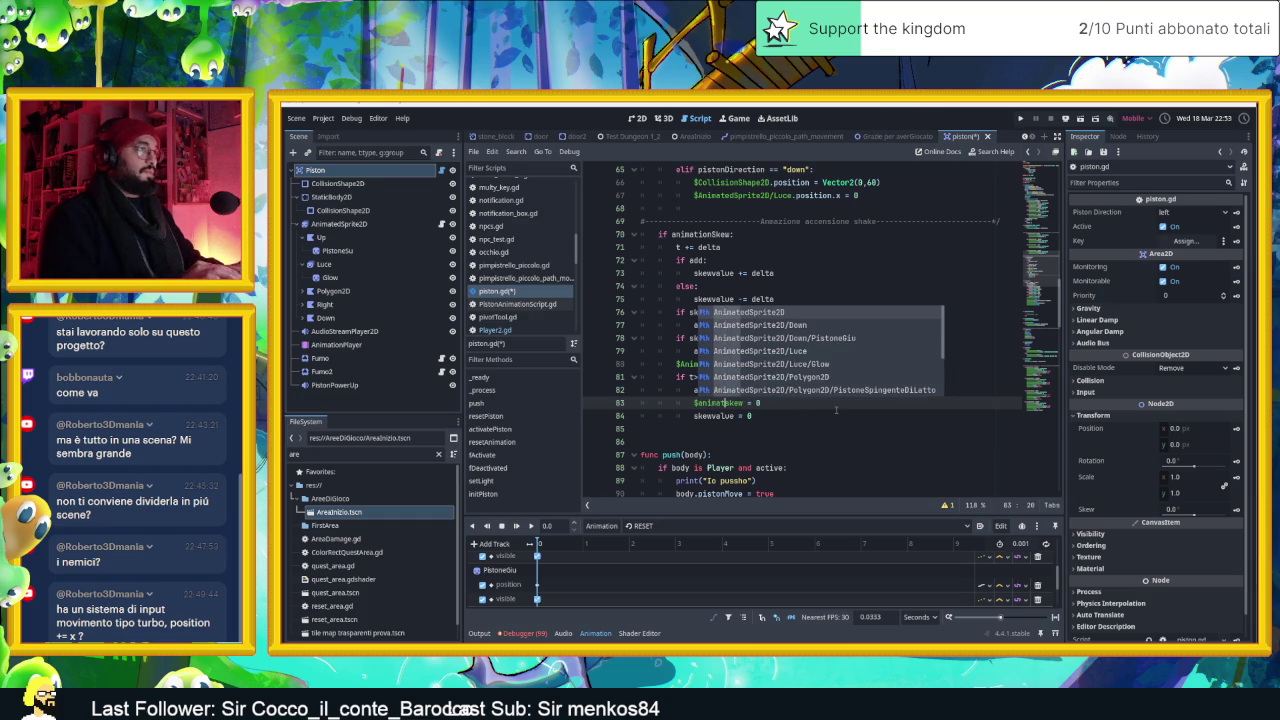
{"action": "key", "text": "Return"}
{"action": "type", "text": "skew"}
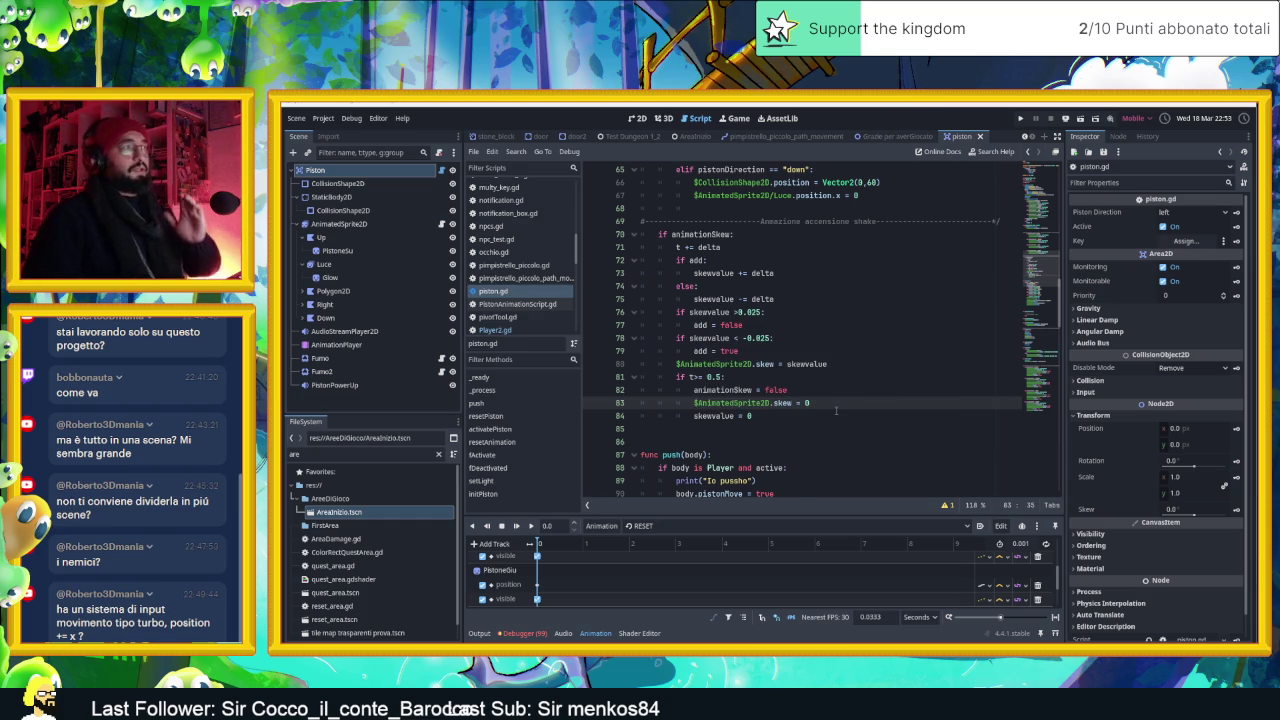
{"action": "scroll", "coordinate": [840, 410], "scroll_direction": "up", "scroll_amount": 1}
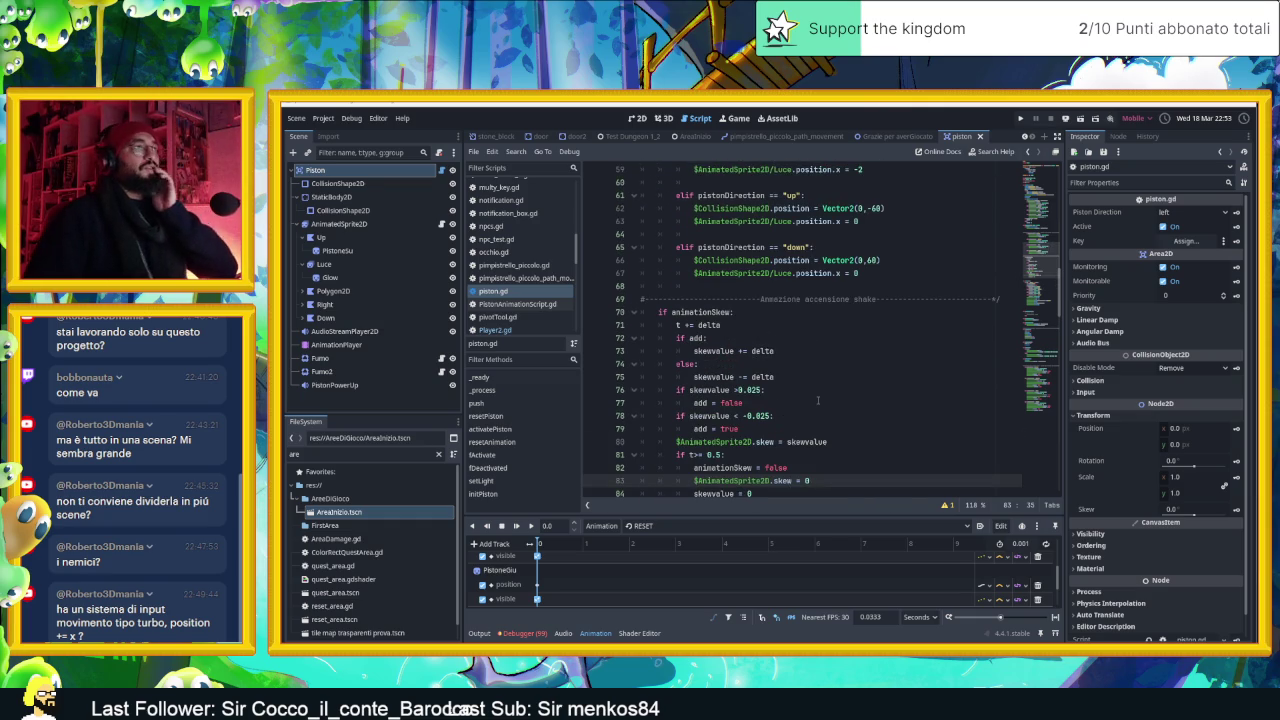
{"action": "scroll", "coordinate": [820, 402], "scroll_direction": "up", "scroll_amount": 3}
{"action": "scroll", "coordinate": [818, 400], "scroll_direction": "up", "scroll_amount": 2}
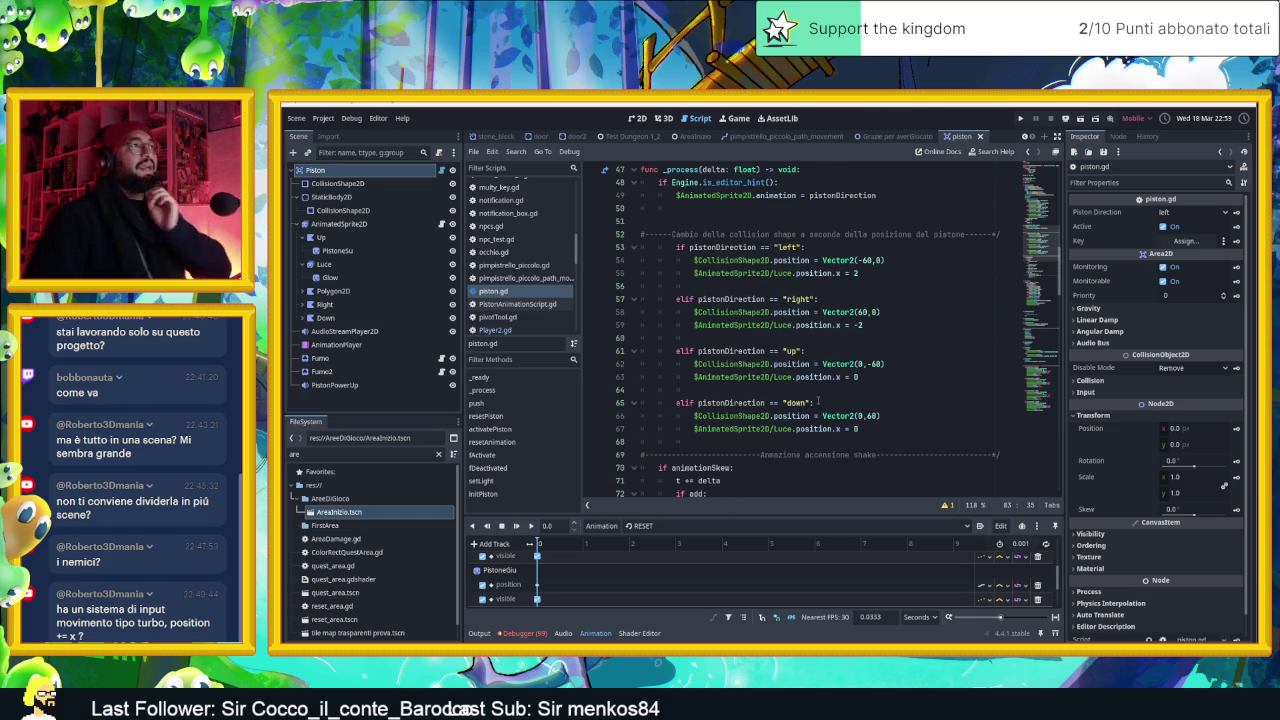
{"action": "scroll", "coordinate": [848, 385], "scroll_direction": "up", "scroll_amount": 5}
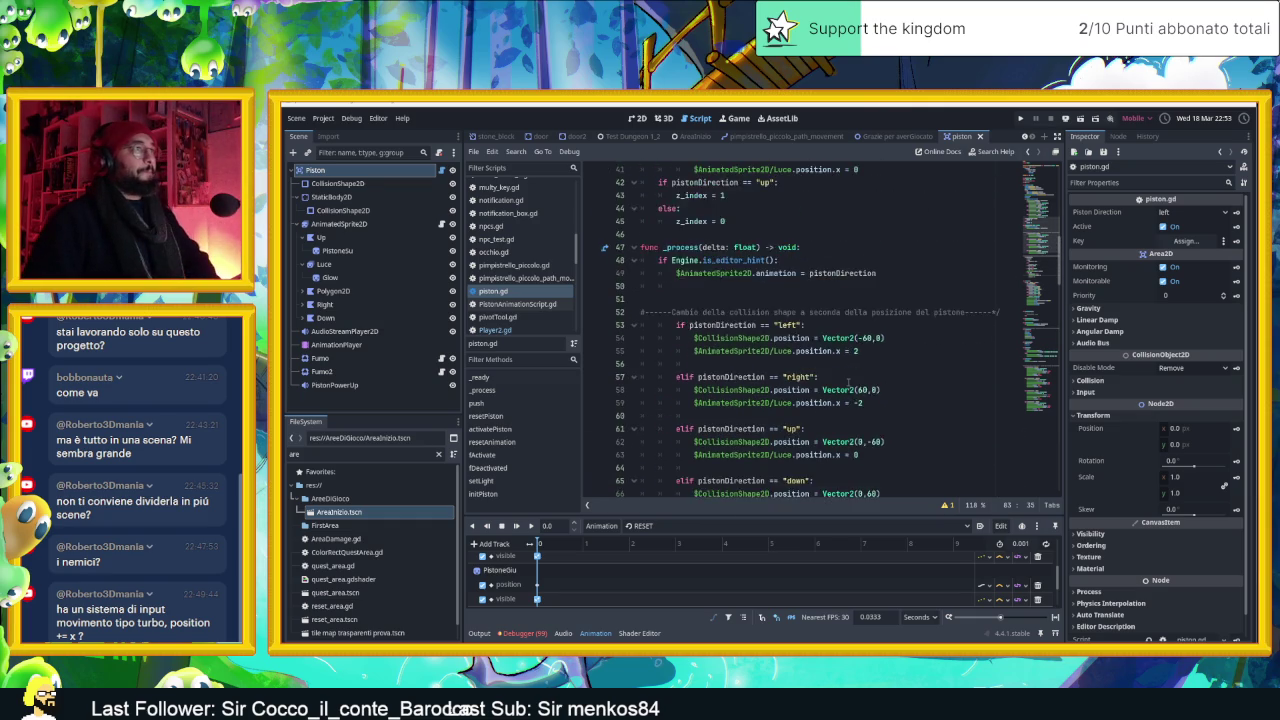
{"action": "scroll", "coordinate": [848, 381], "scroll_direction": "up", "scroll_amount": 3}
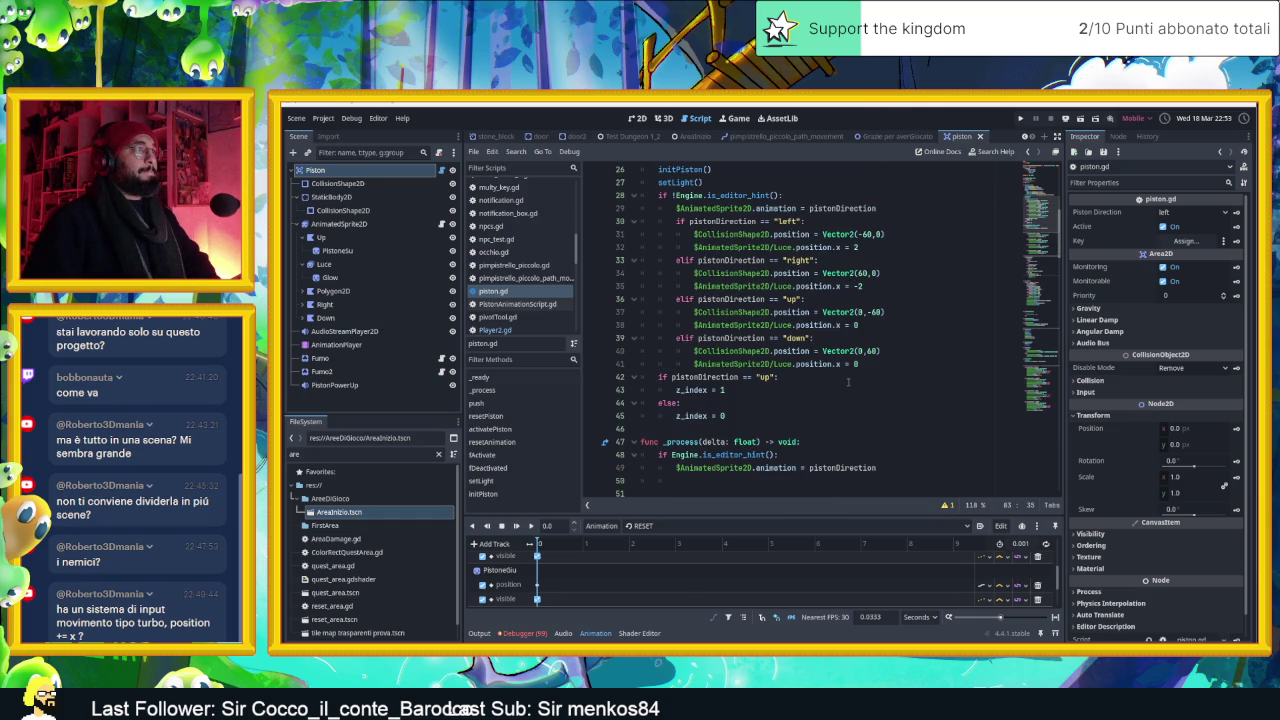
{"action": "scroll", "coordinate": [848, 381], "scroll_direction": "up", "scroll_amount": 1}
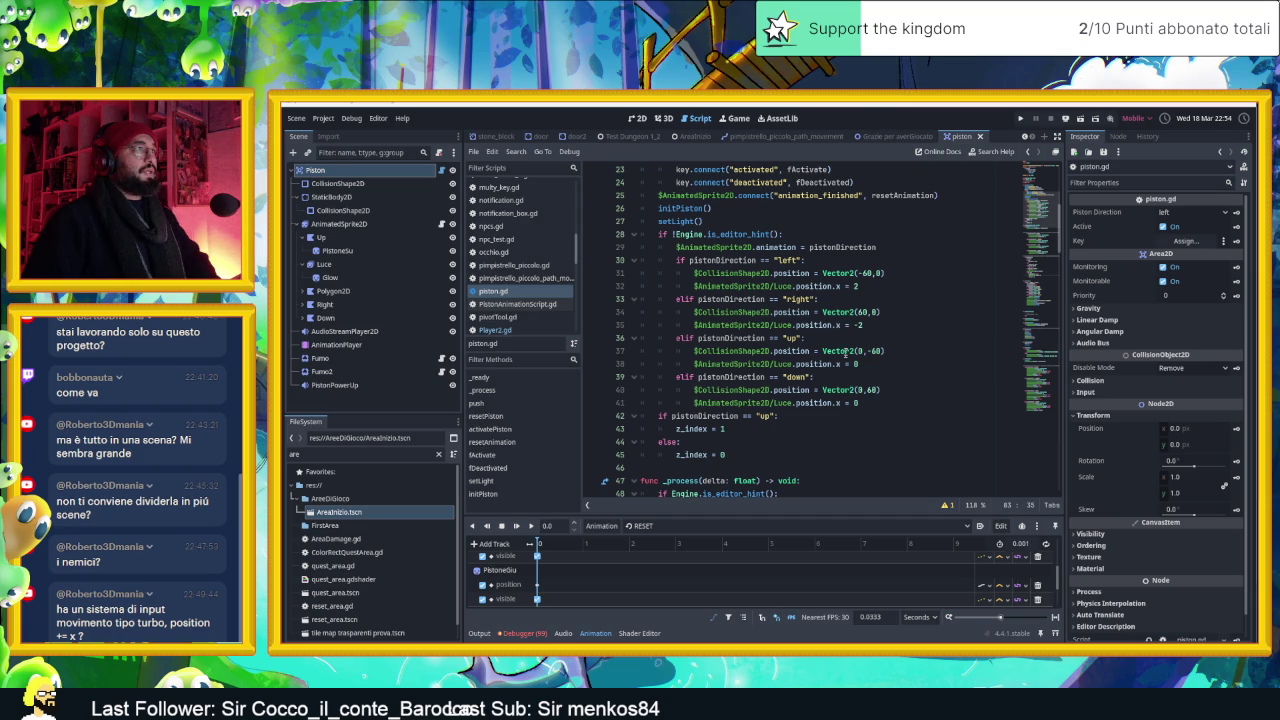
{"action": "scroll", "coordinate": [846, 352], "scroll_direction": "up", "scroll_amount": 2}
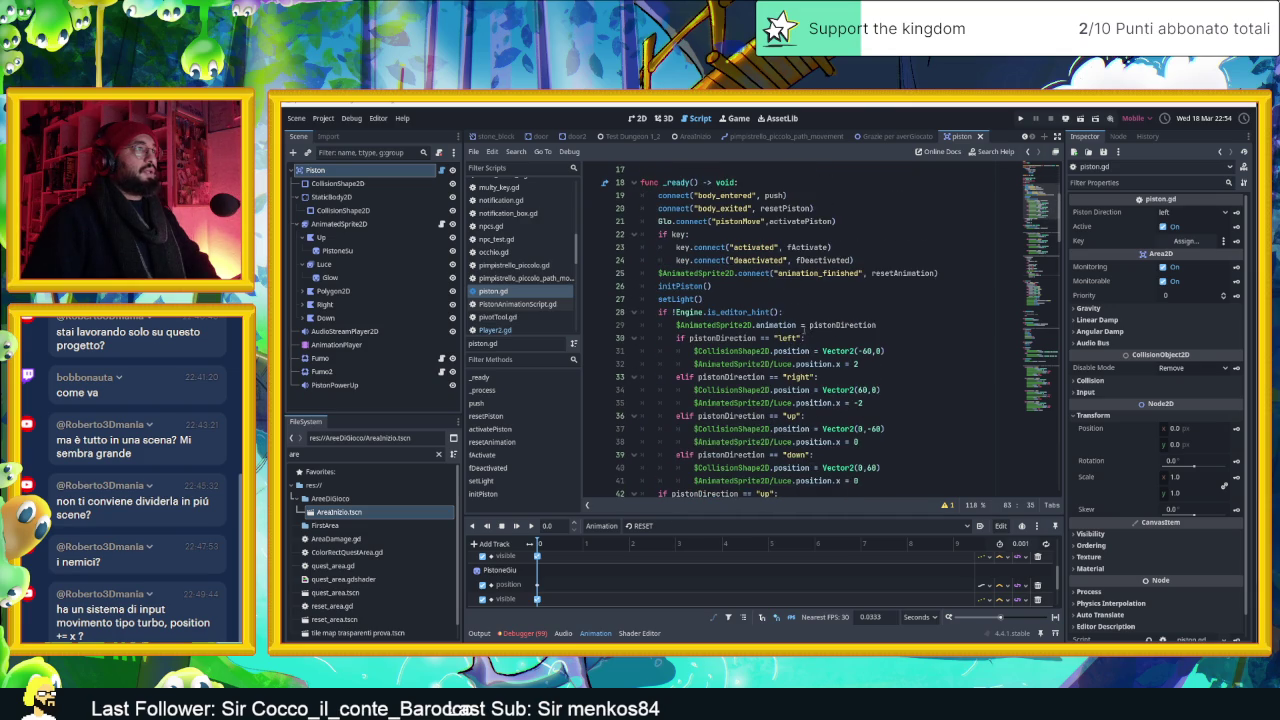
{"action": "scroll", "coordinate": [802, 327], "scroll_direction": "down", "scroll_amount": 1}
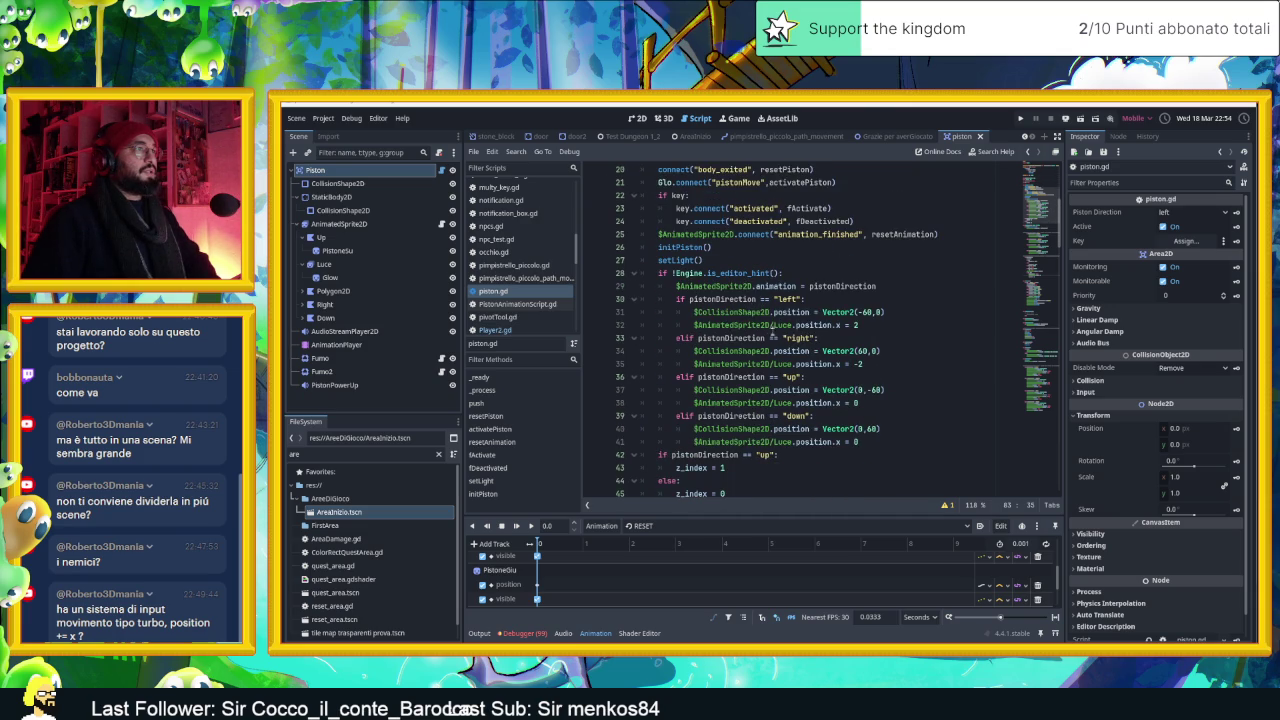
{"action": "scroll", "coordinate": [749, 368], "scroll_direction": "down", "scroll_amount": 1}
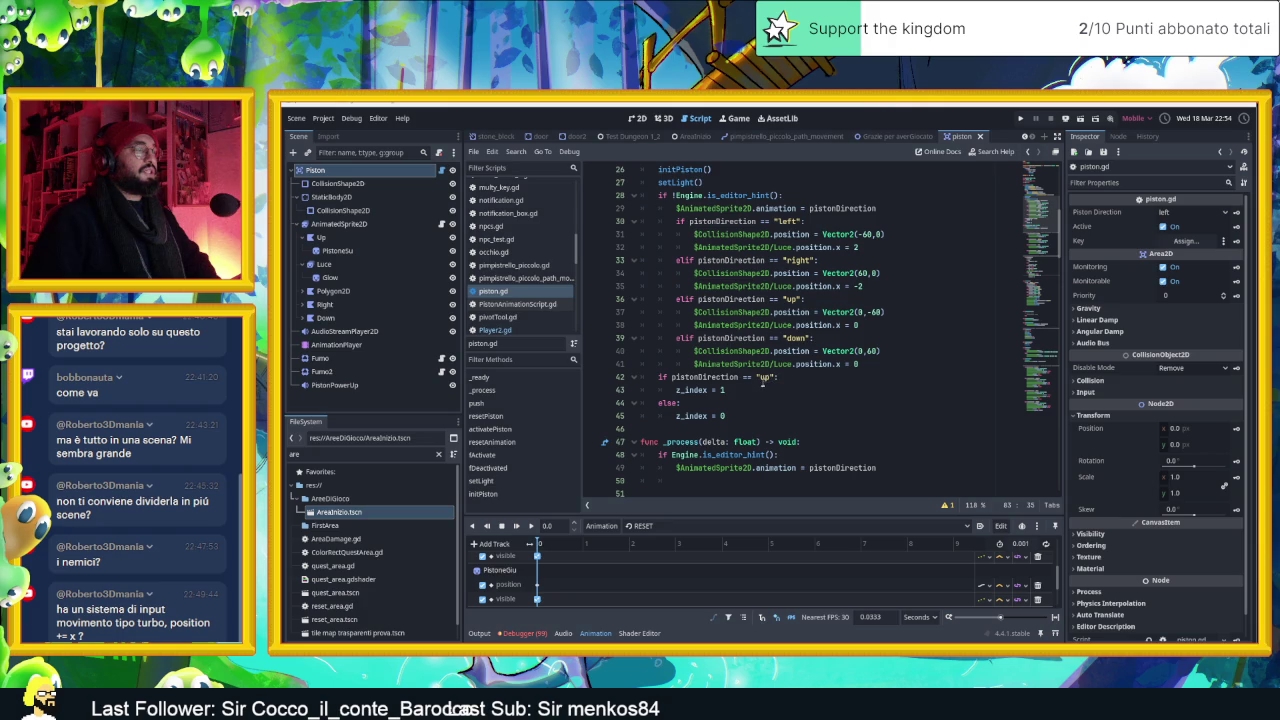
{"action": "scroll", "coordinate": [760, 385], "scroll_direction": "down", "scroll_amount": 4}
{"action": "scroll", "coordinate": [758, 391], "scroll_direction": "down", "scroll_amount": 5}
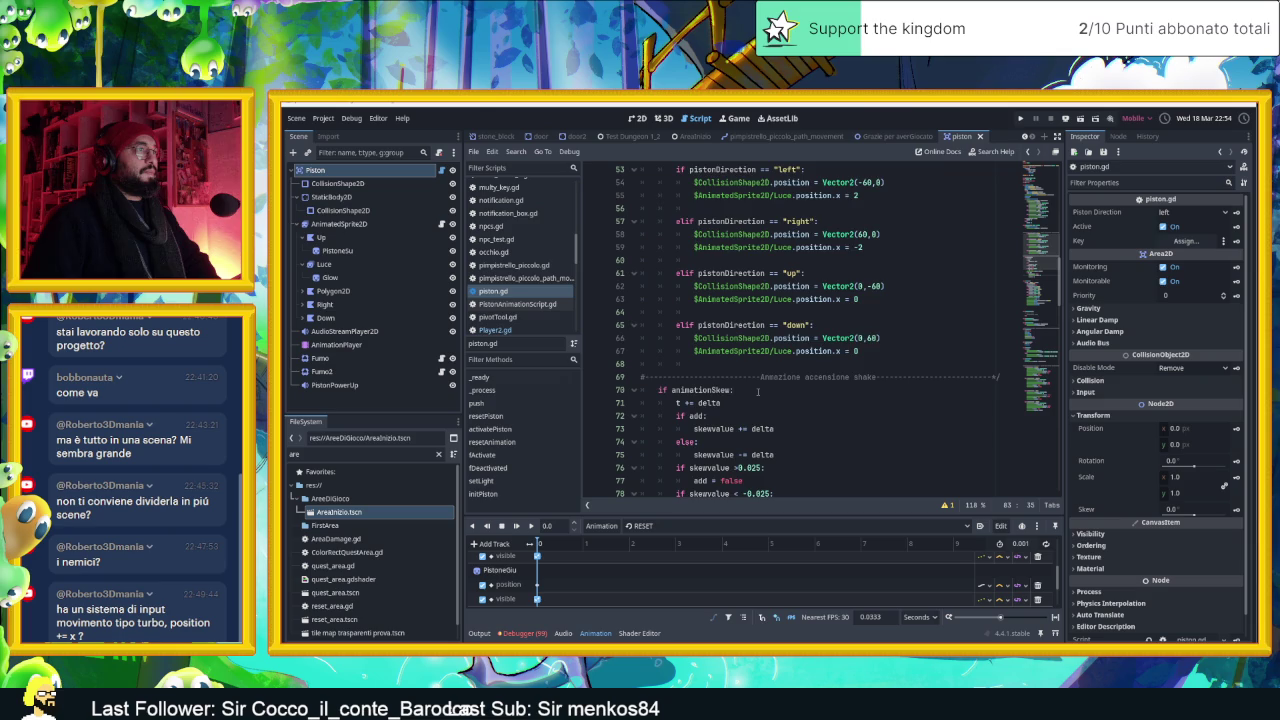
{"action": "scroll", "coordinate": [758, 391], "scroll_direction": "up", "scroll_amount": 1}
{"action": "scroll", "coordinate": [759, 390], "scroll_direction": "down", "scroll_amount": 5}
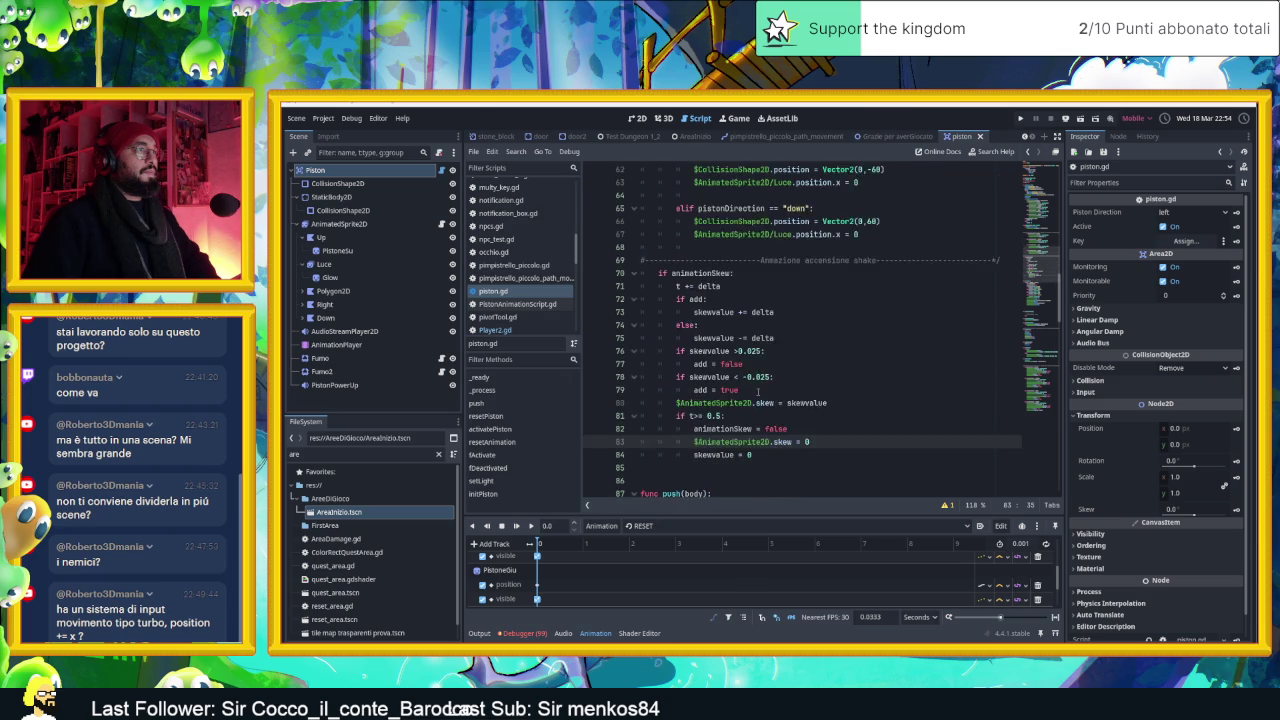
{"action": "scroll", "coordinate": [758, 391], "scroll_direction": "down", "scroll_amount": 10}
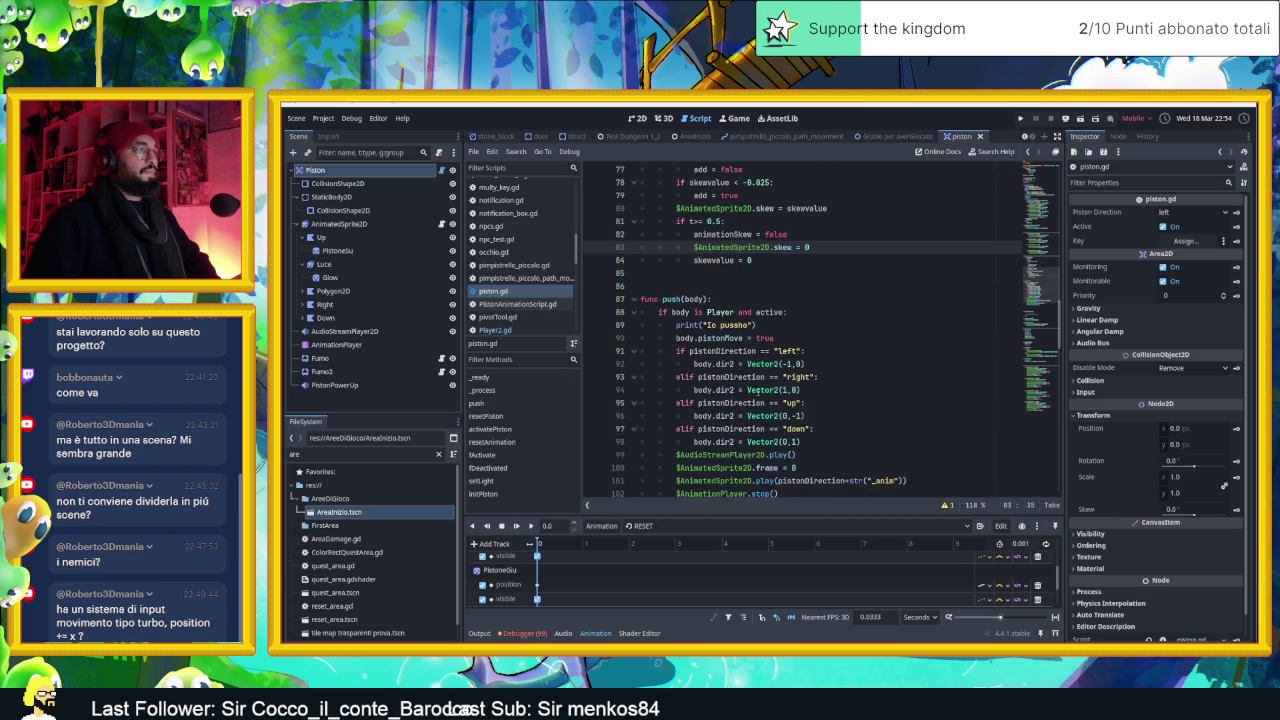
{"action": "scroll", "coordinate": [771, 400], "scroll_direction": "down", "scroll_amount": 2}
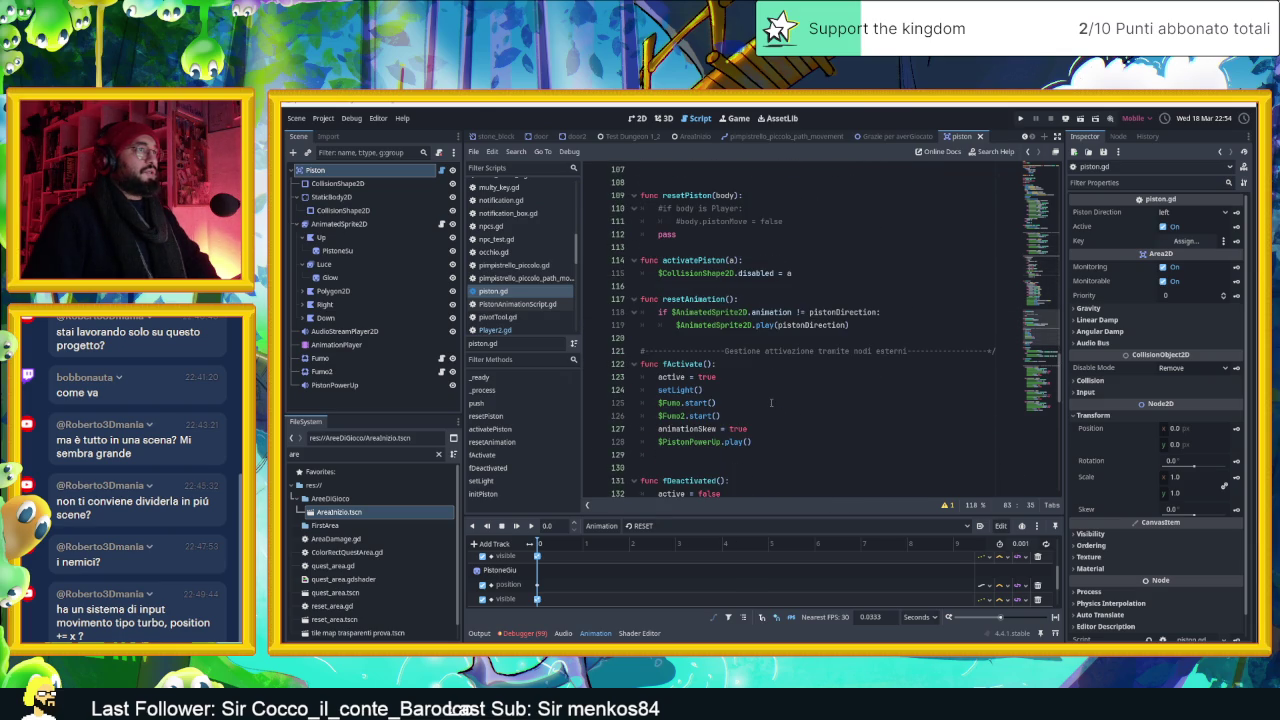
{"action": "scroll", "coordinate": [771, 402], "scroll_direction": "down", "scroll_amount": 2}
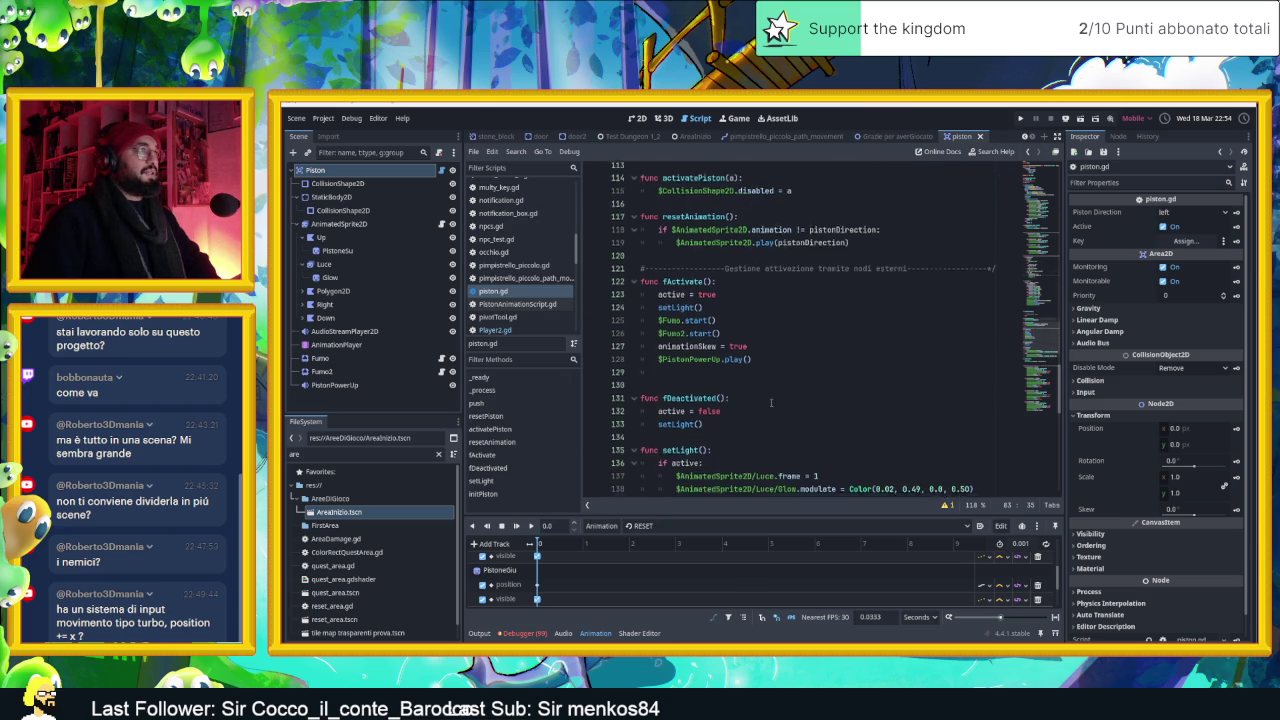
{"action": "scroll", "coordinate": [771, 402], "scroll_direction": "down", "scroll_amount": 2}
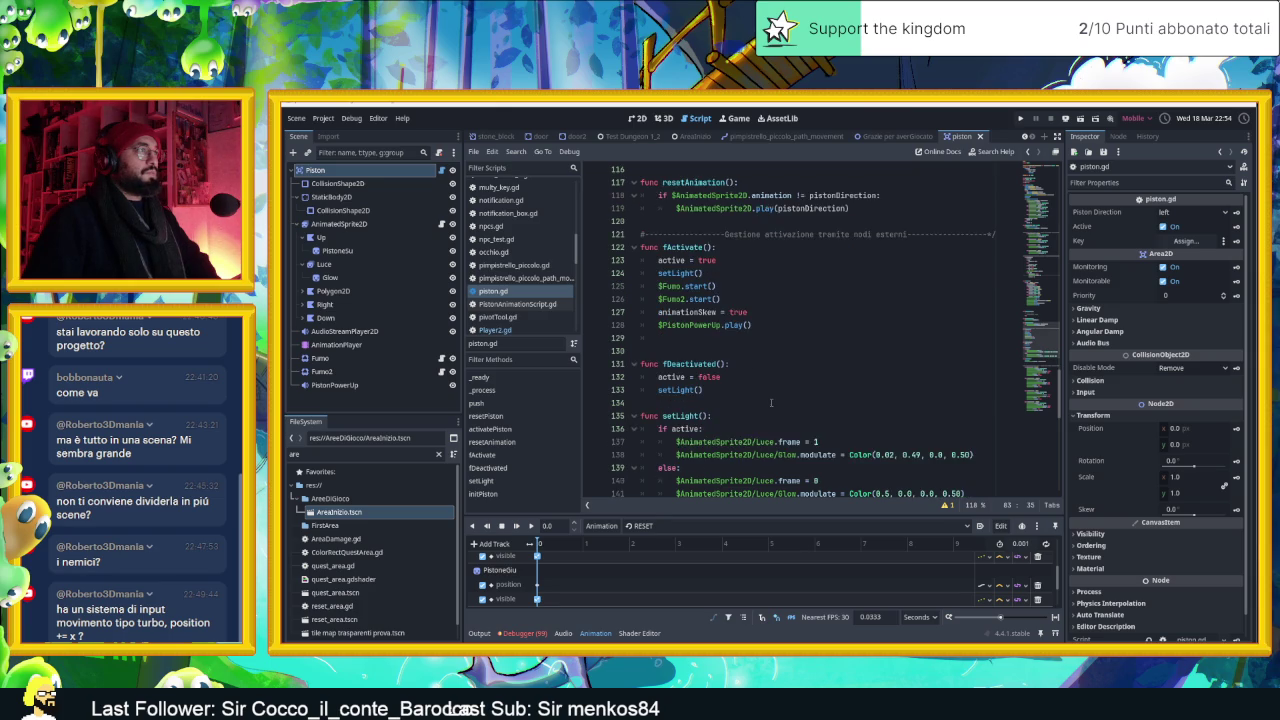
{"action": "scroll", "coordinate": [771, 402], "scroll_direction": "down", "scroll_amount": 1}
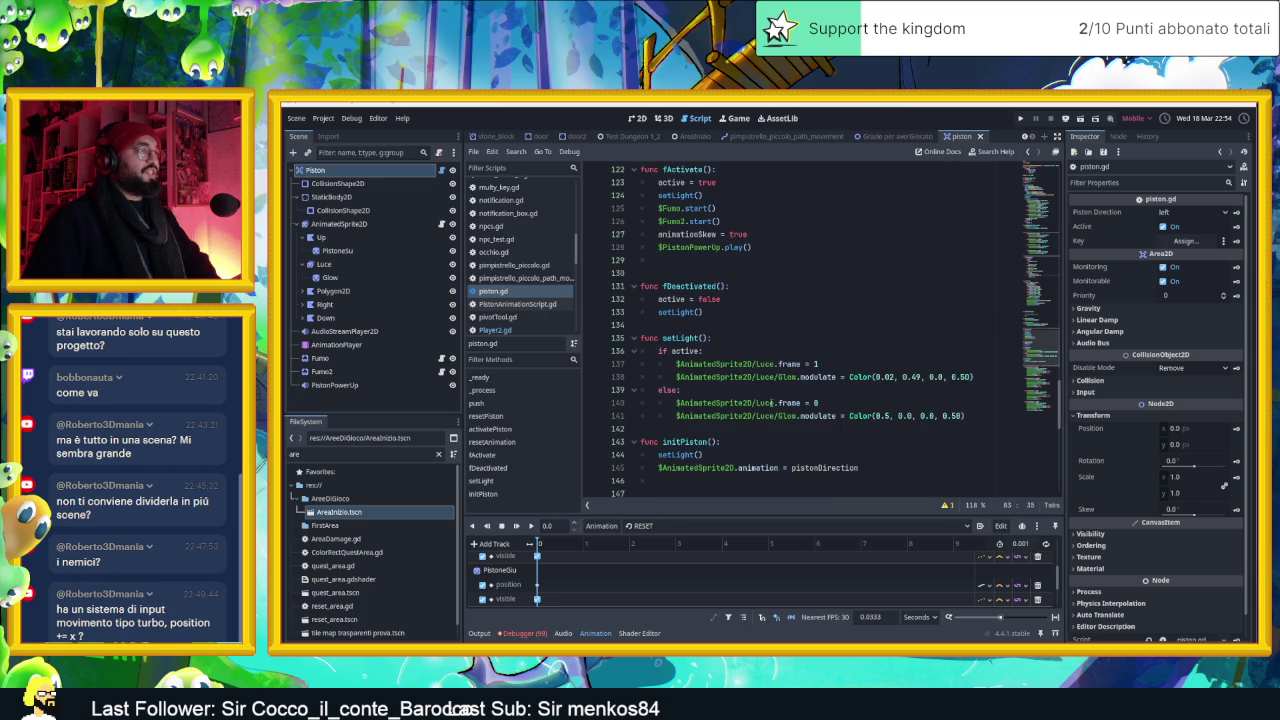
{"action": "scroll", "coordinate": [771, 403], "scroll_direction": "down", "scroll_amount": 4}
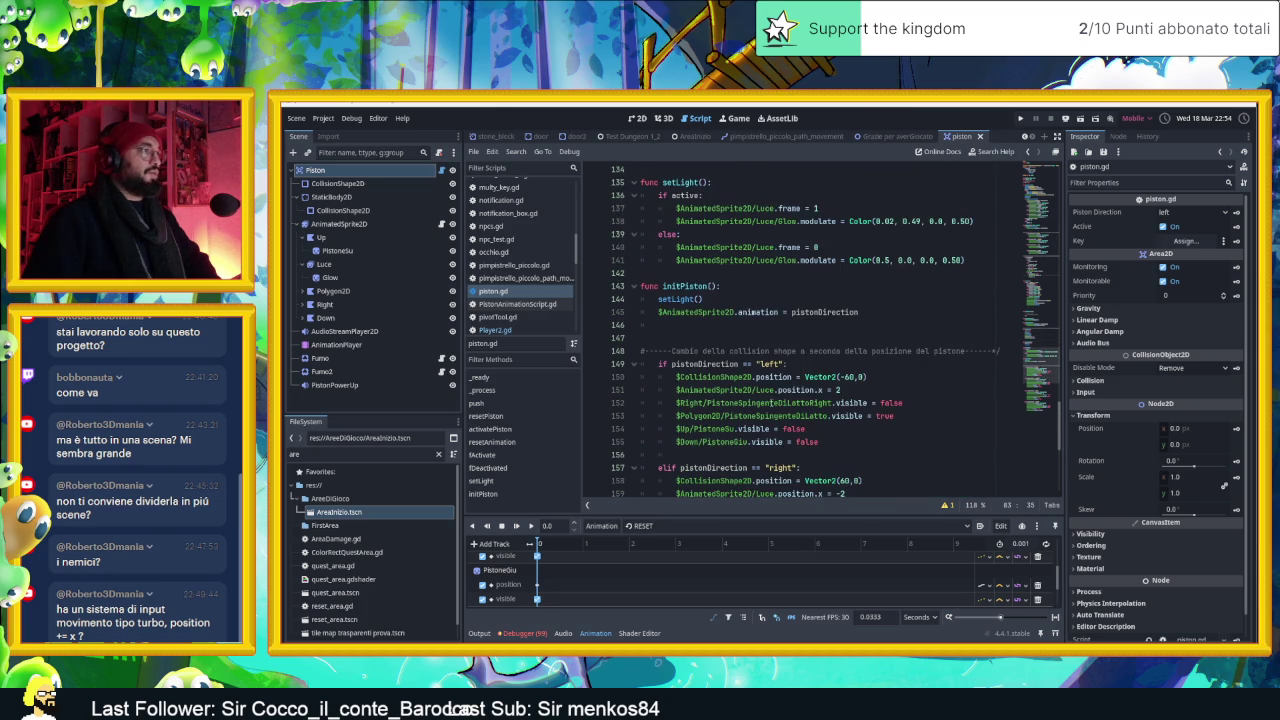
{"action": "scroll", "coordinate": [771, 402], "scroll_direction": "down", "scroll_amount": 1}
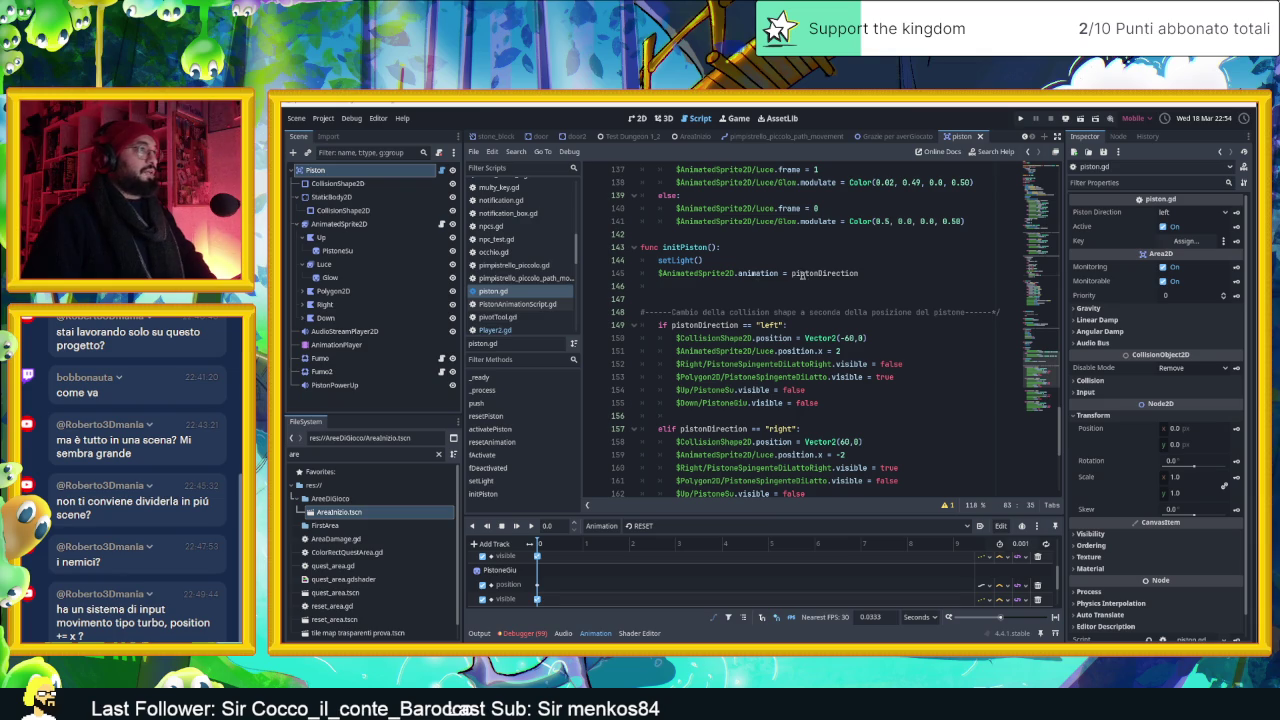
{"action": "mouse_move", "coordinate": [754, 275]}
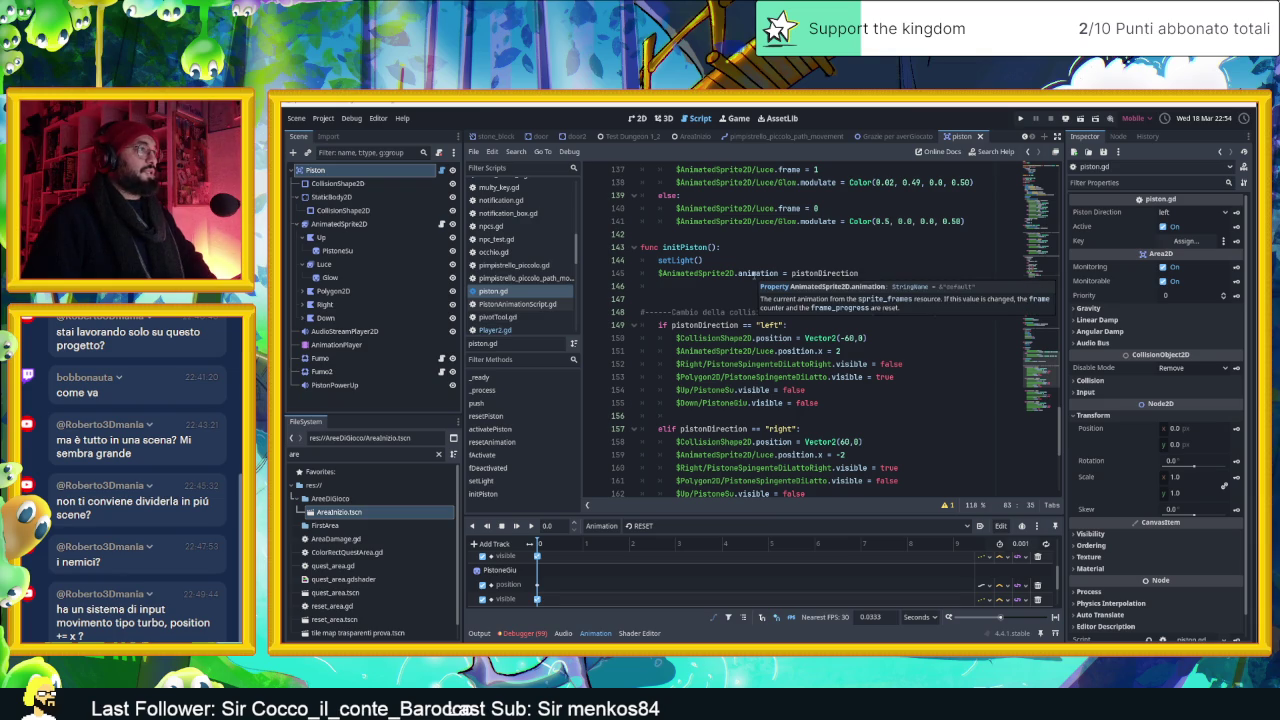
{"action": "scroll", "coordinate": [721, 324], "scroll_direction": "down", "scroll_amount": 3}
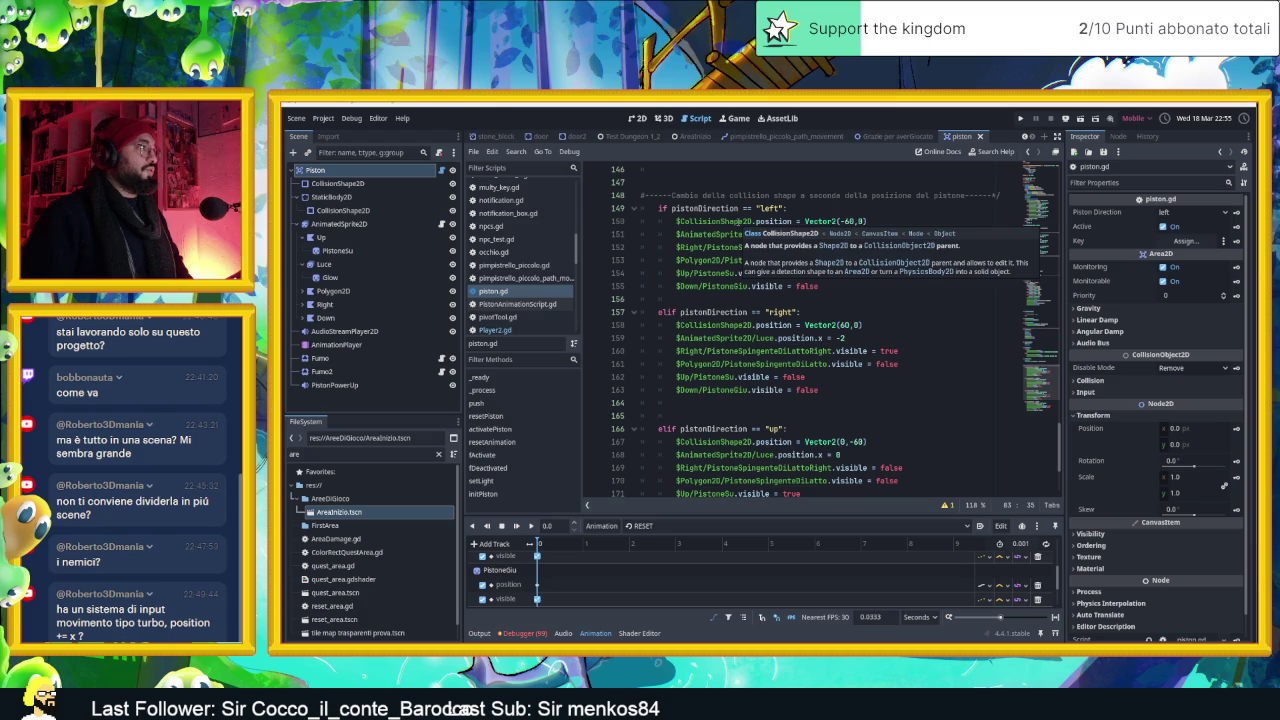
Draft an $AnimatedSprite2D/ path on line 164, then remove it from that line
{"action": "left_click", "coordinate": [738, 221]}
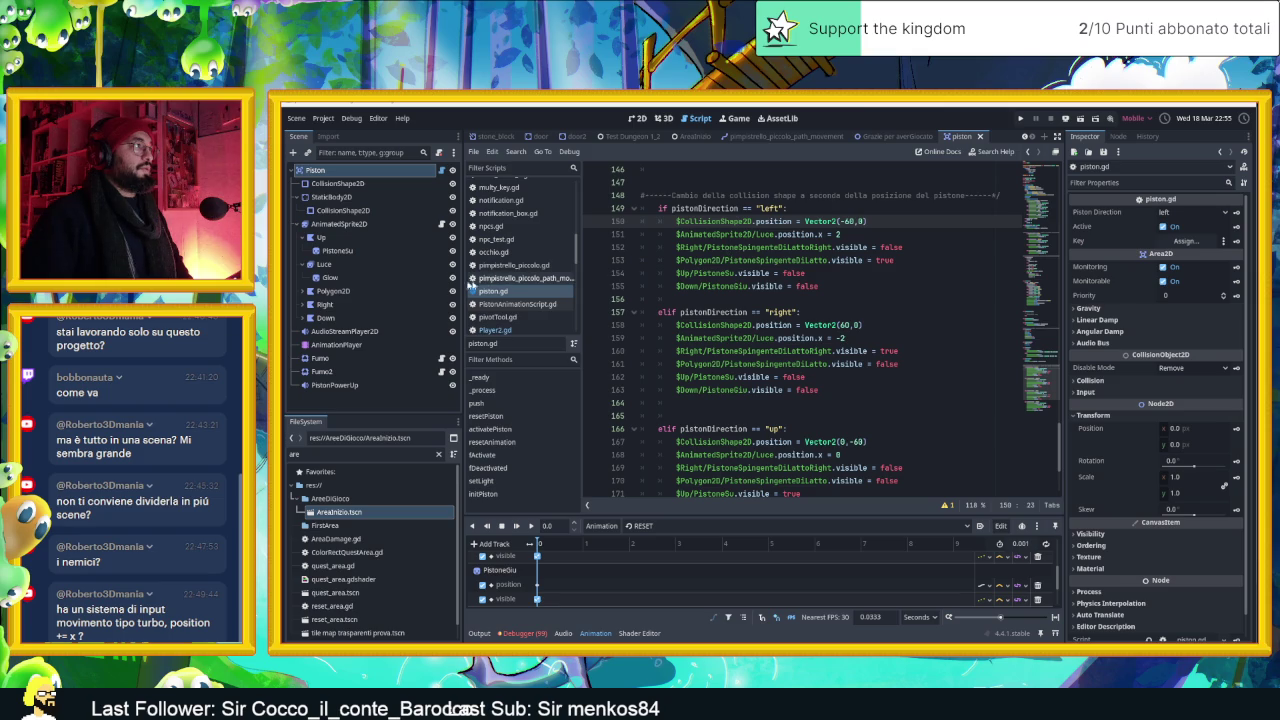
{"action": "left_click", "coordinate": [304, 291]}
{"action": "left_click", "coordinate": [303, 294]}
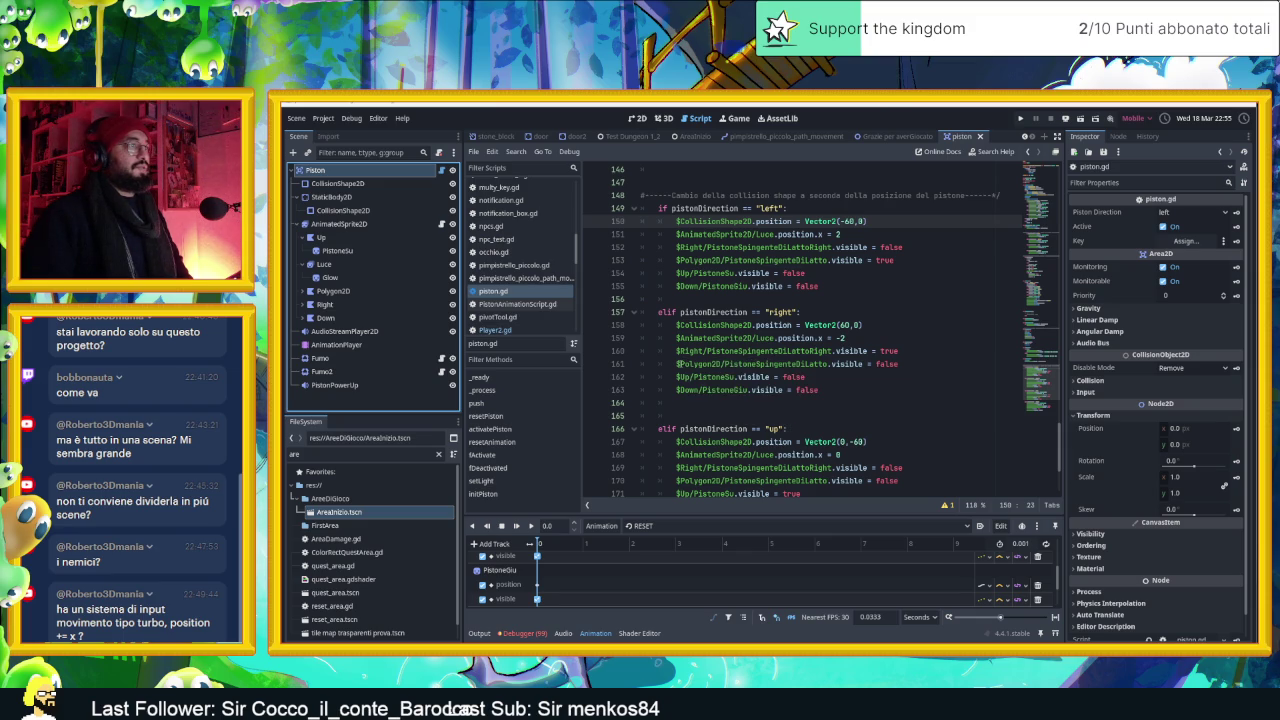
{"action": "left_click", "coordinate": [678, 364]}
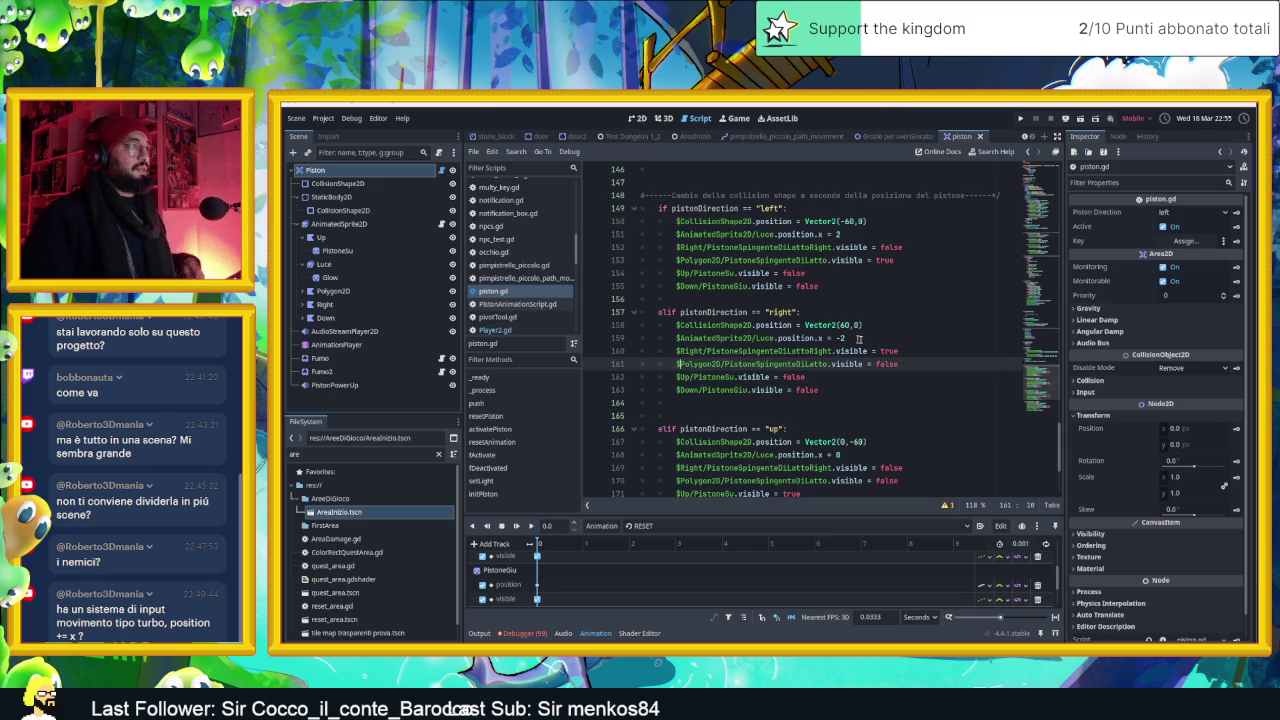
{"action": "left_click", "coordinate": [719, 401]}
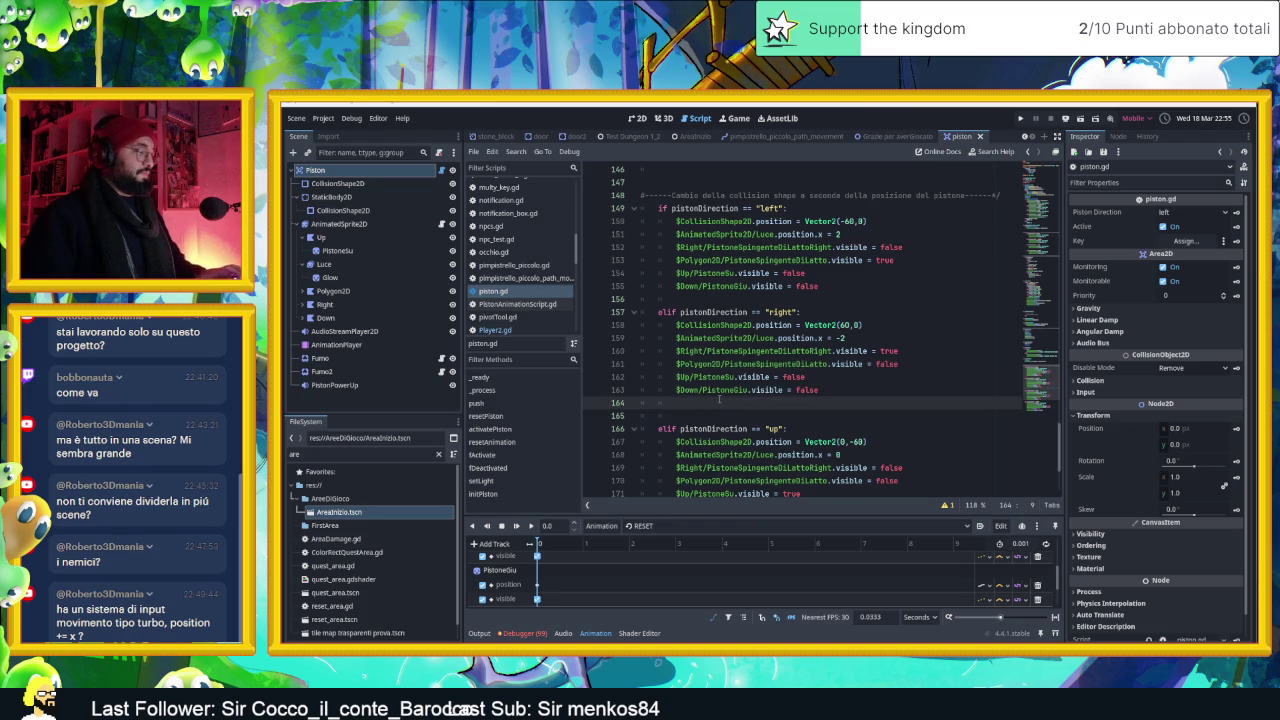
{"action": "type", "text": "$animat"}
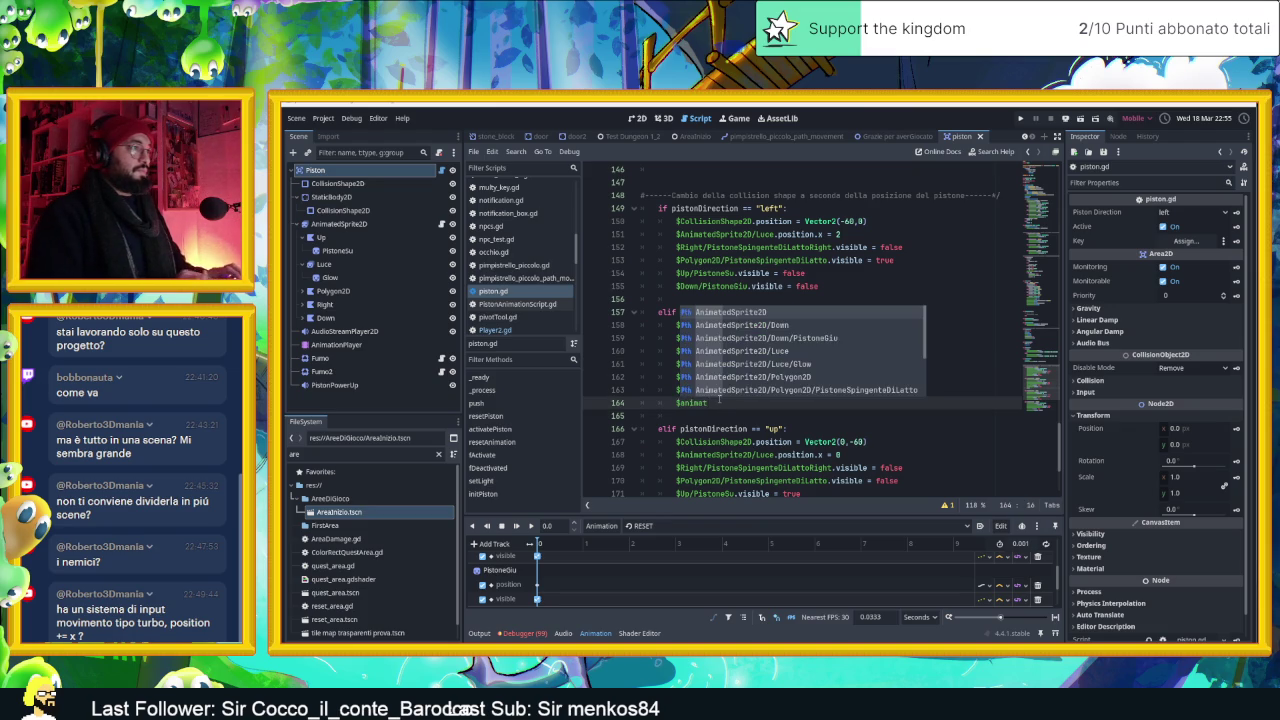
{"action": "key", "text": "Return"}
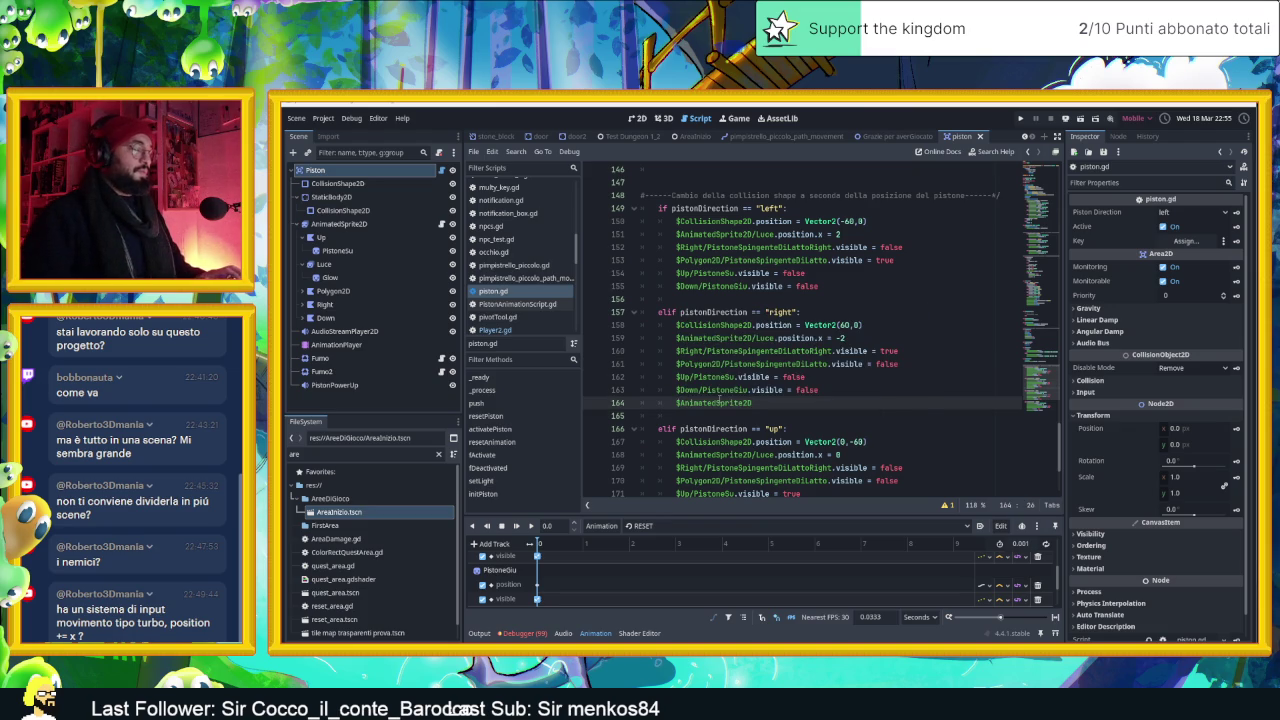
{"action": "type", "text": "/"}
{"action": "left_click_drag", "start_coordinate": [764, 403], "coordinate": [679, 403]}
{"action": "key", "text": "ctrl+c"}
{"action": "left_click", "coordinate": [690, 403]}
{"action": "key", "text": "BackSpace"}
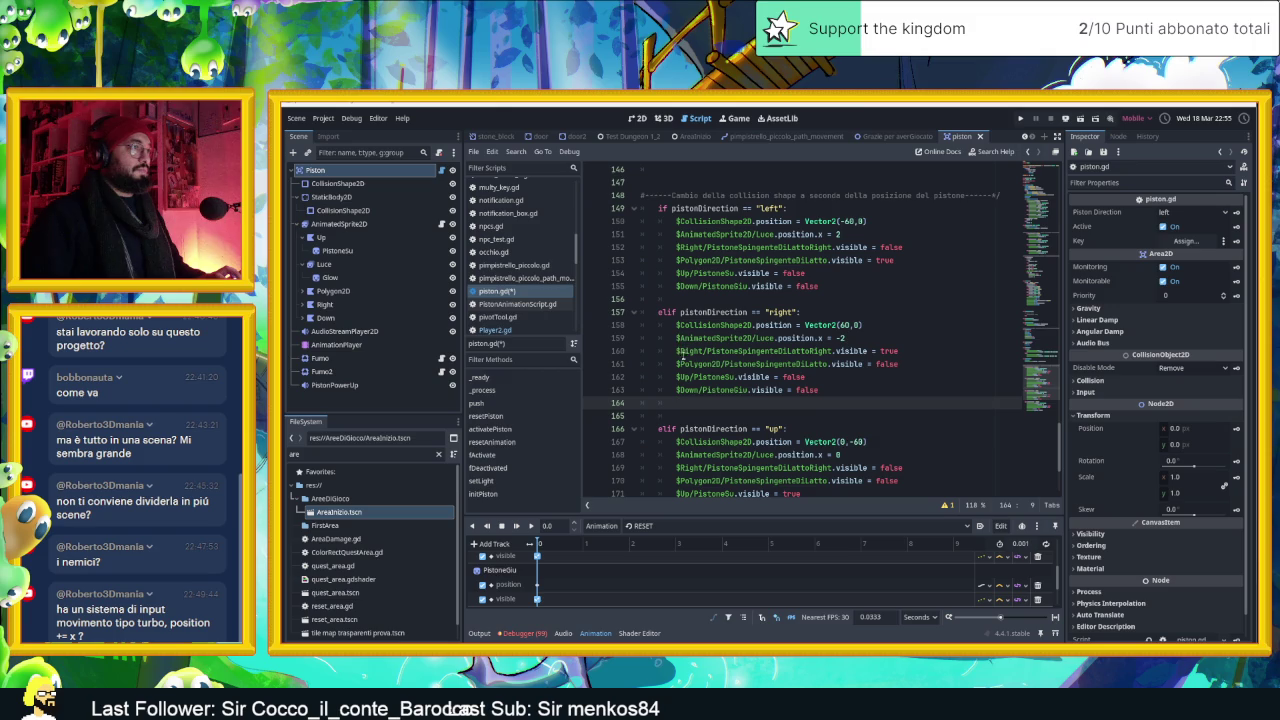
Insert AnimatedSprite2D/ into the Right and Polygon2D node paths on lines 160 and 161
{"action": "left_click", "coordinate": [679, 351]}
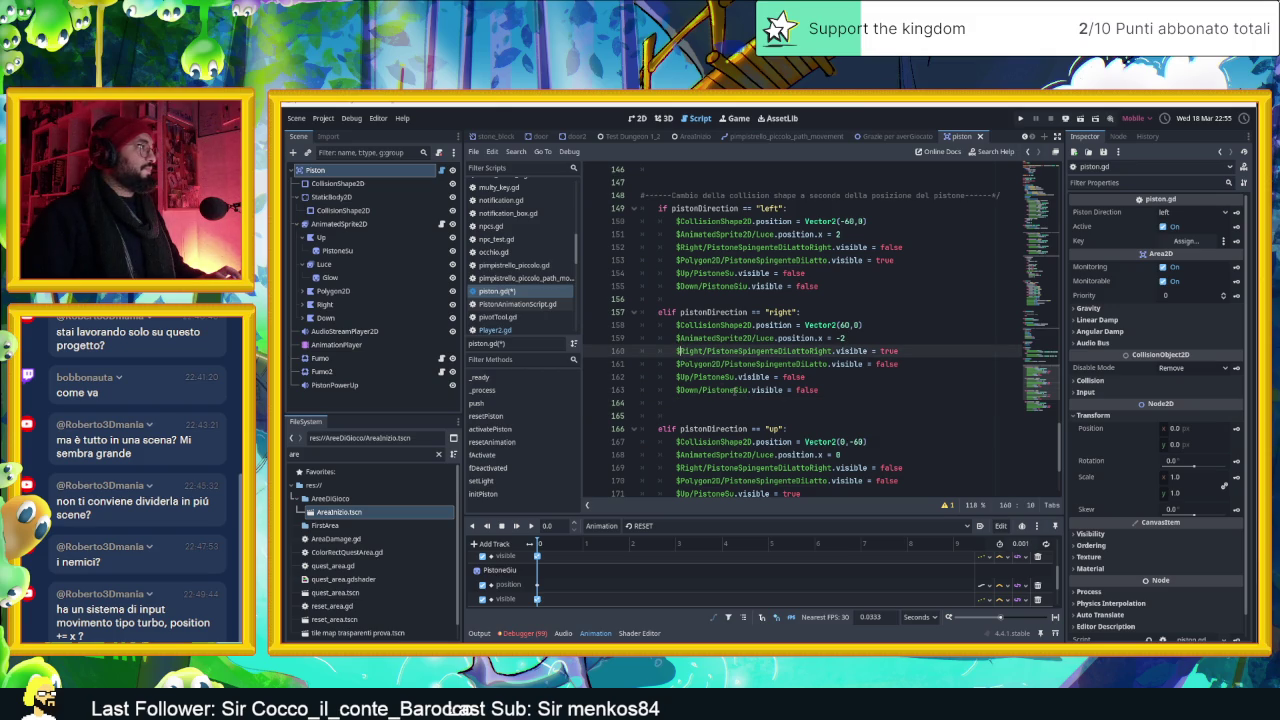
{"action": "key", "text": "ctrl+v"}
{"action": "left_click", "coordinate": [679, 364]}
{"action": "key", "text": "ctrl+v"}
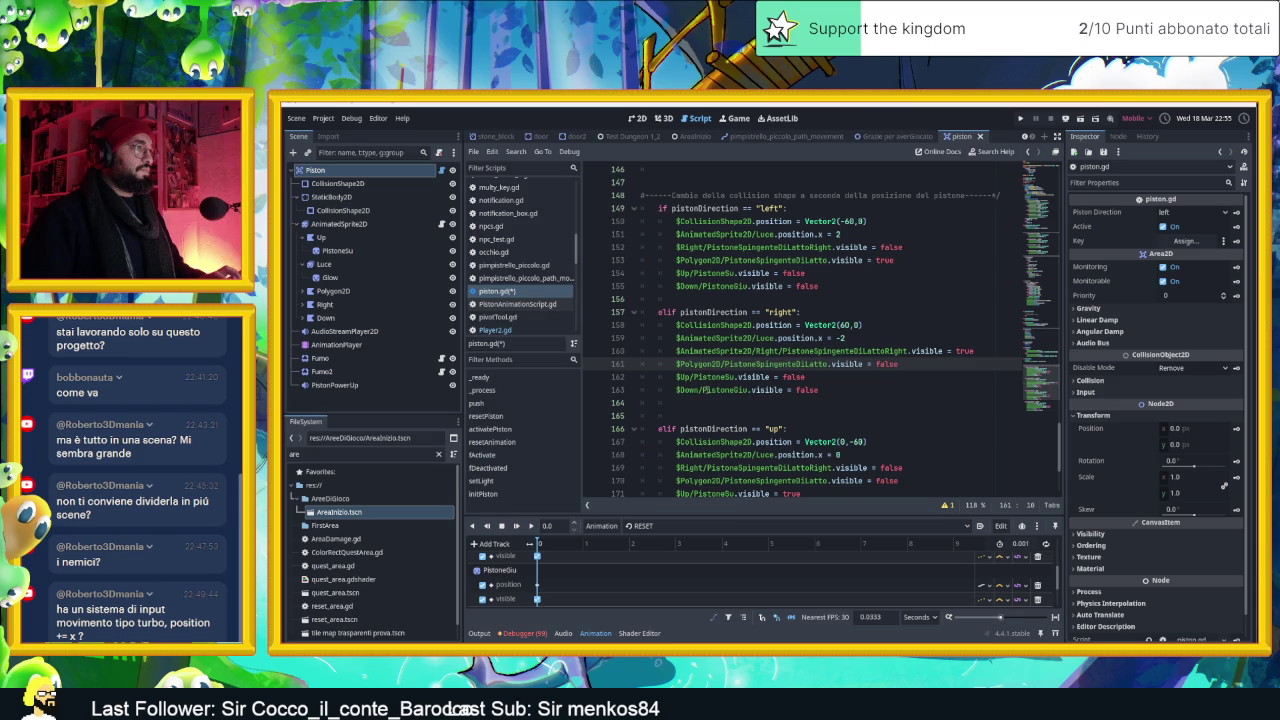
{"action": "left_click", "coordinate": [690, 136]}
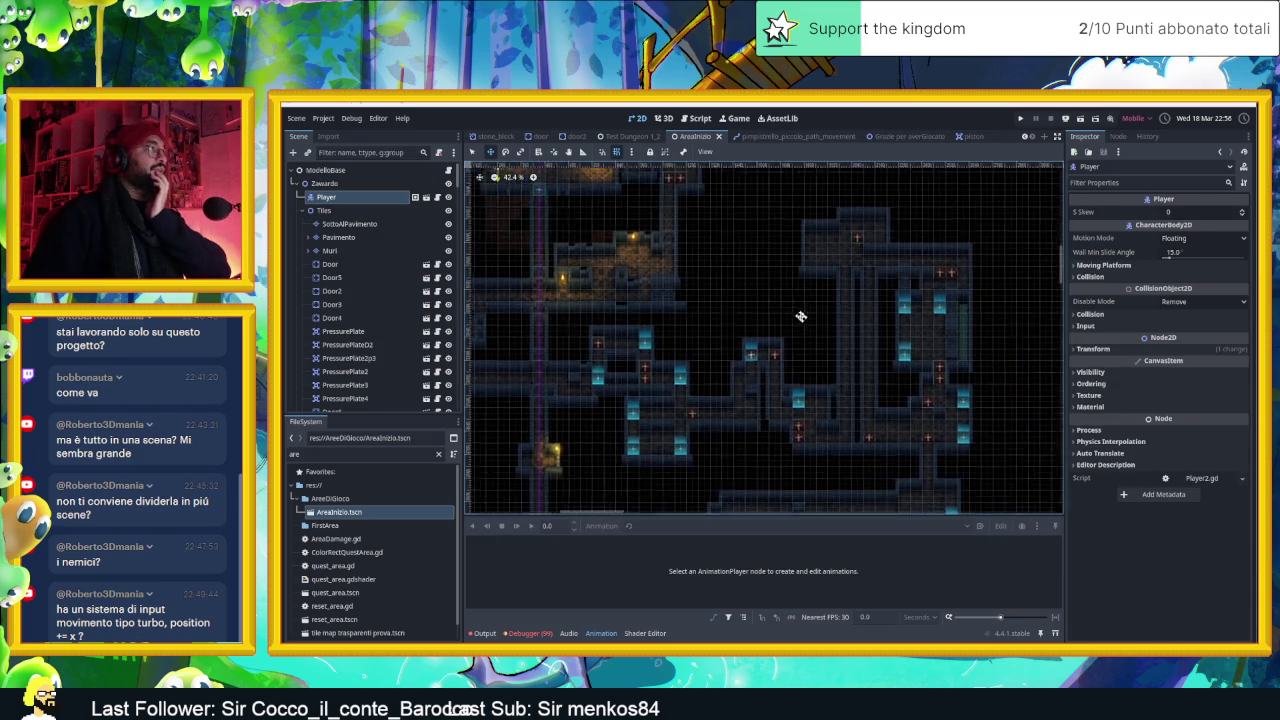
Drag the Player right beside the pistons in AreaInizio and save the scene
{"action": "scroll", "coordinate": [983, 464], "scroll_direction": "down", "scroll_amount": 3}
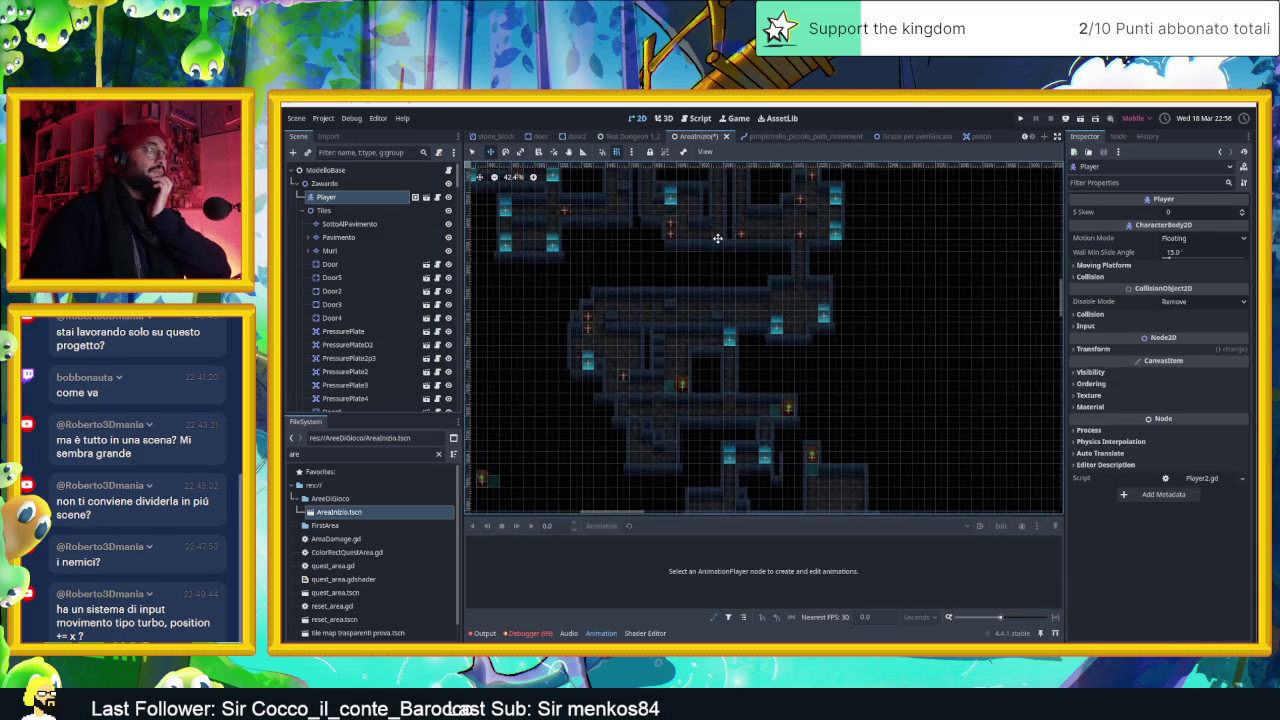
{"action": "mouse_move", "coordinate": [955, 434]}
{"action": "left_mouse_down"}
{"action": "mouse_move", "coordinate": [958, 458]}
{"action": "mouse_move", "coordinate": [806, 222]}
{"action": "mouse_move", "coordinate": [851, 425]}
{"action": "mouse_move", "coordinate": [880, 391]}
{"action": "mouse_move", "coordinate": [791, 271]}
{"action": "mouse_move", "coordinate": [737, 271]}
{"action": "mouse_move", "coordinate": [777, 336]}
{"action": "mouse_move", "coordinate": [905, 302]}
{"action": "left_mouse_up"}
{"action": "mouse_move", "coordinate": [806, 260]}
{"action": "left_mouse_down"}
{"action": "mouse_move", "coordinate": [676, 284]}
{"action": "mouse_move", "coordinate": [557, 342]}
{"action": "mouse_move", "coordinate": [537, 366]}
{"action": "left_mouse_up"}
{"action": "scroll", "coordinate": [560, 330], "scroll_direction": "up", "scroll_amount": 5}
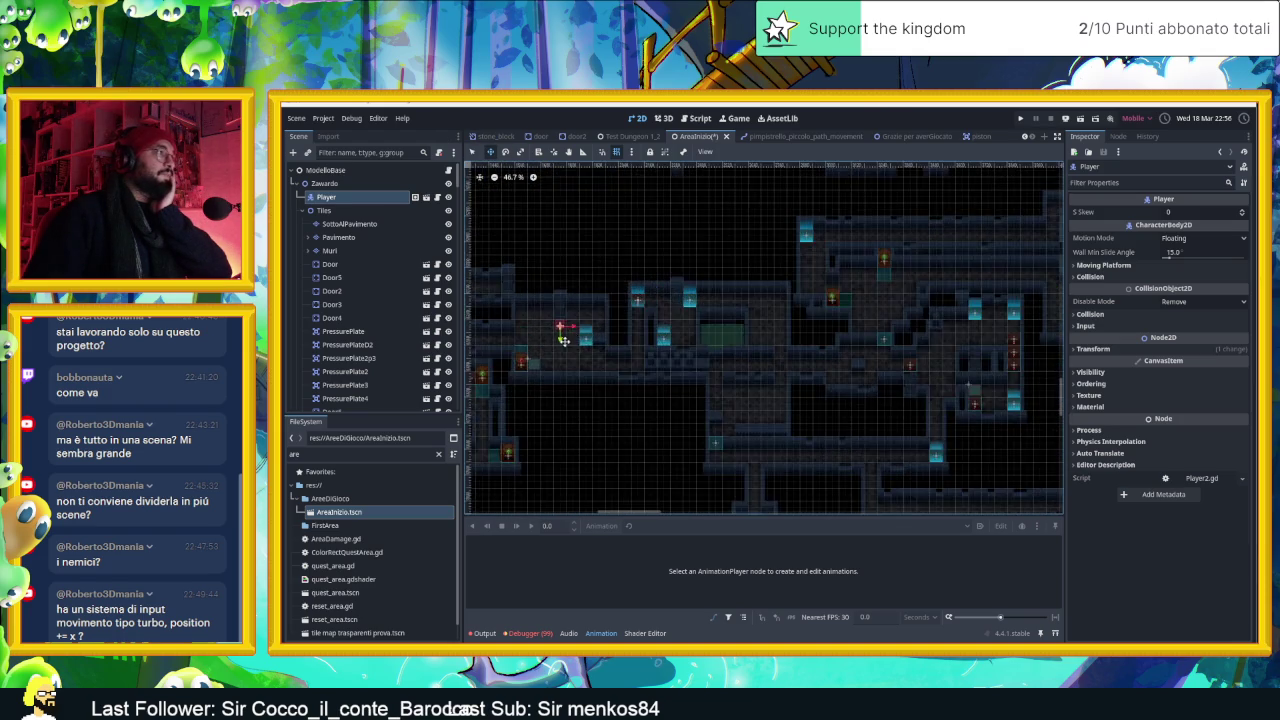
{"action": "left_click_drag", "start_coordinate": [687, 316], "coordinate": [687, 336]}
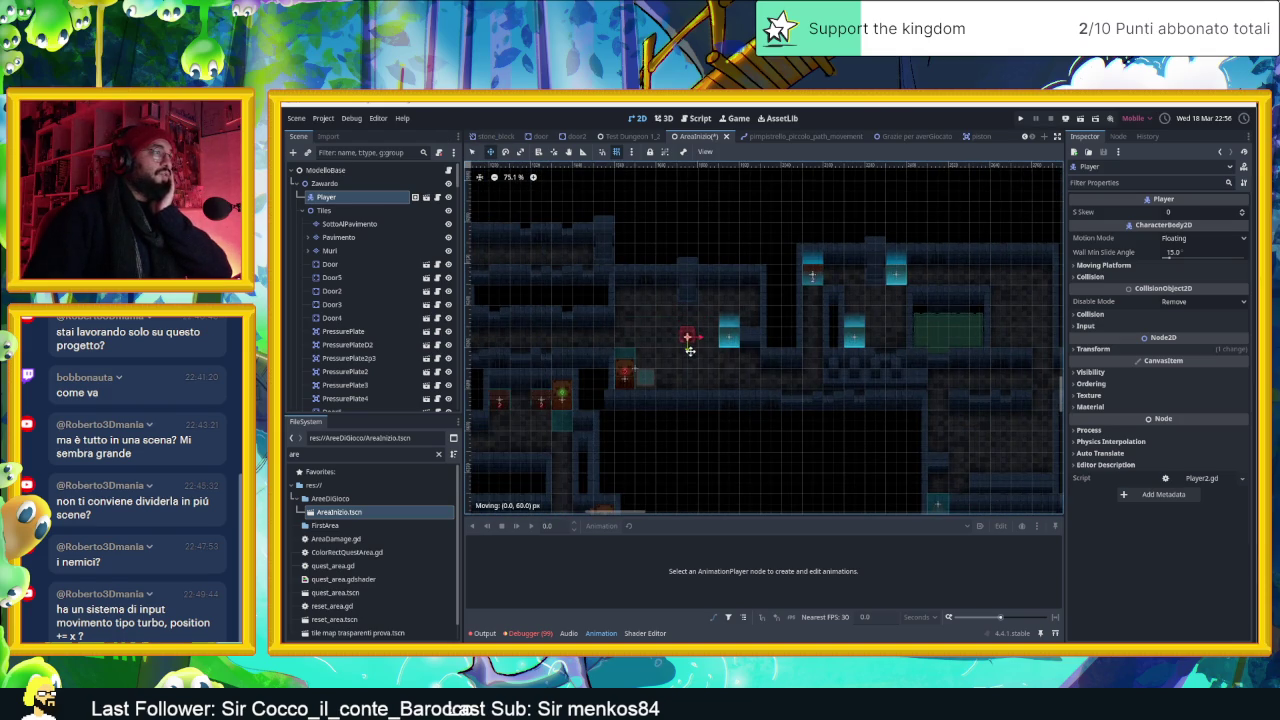
{"action": "left_click", "coordinate": [377, 118]}
{"action": "mouse_move", "coordinate": [345, 119]}
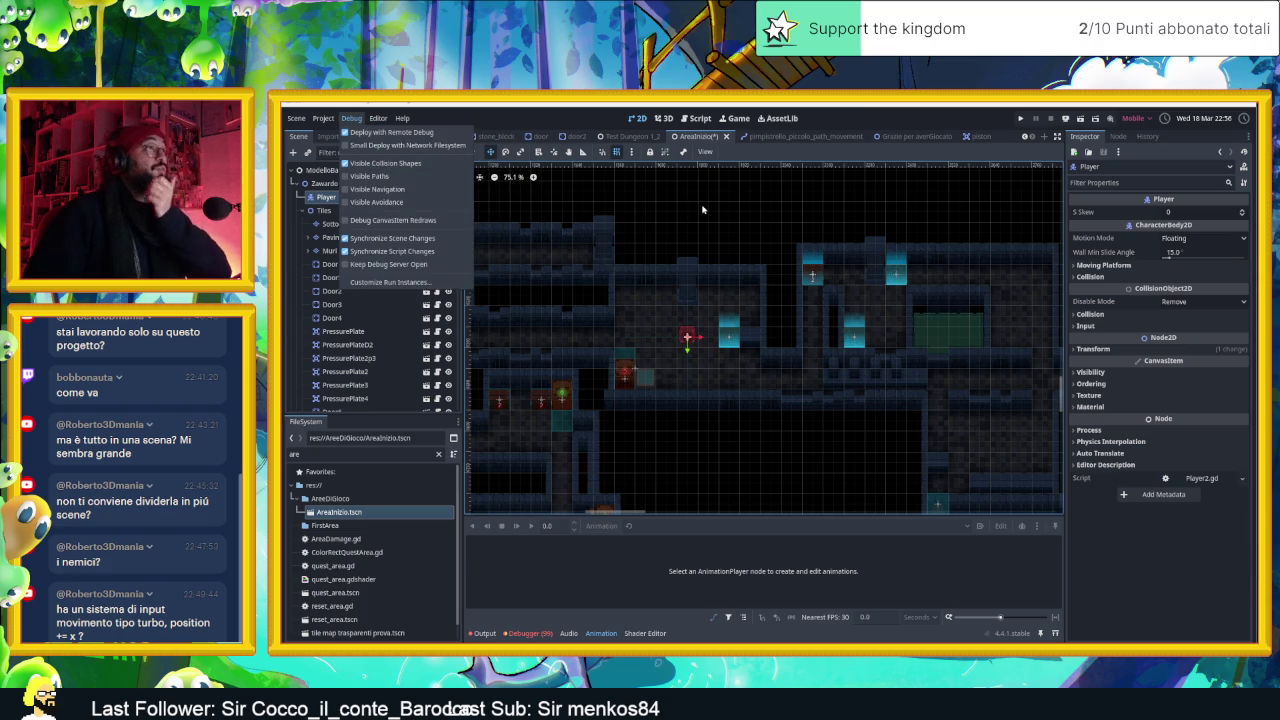
{"action": "left_click", "coordinate": [704, 207]}
{"action": "key", "text": "ctrl+s"}
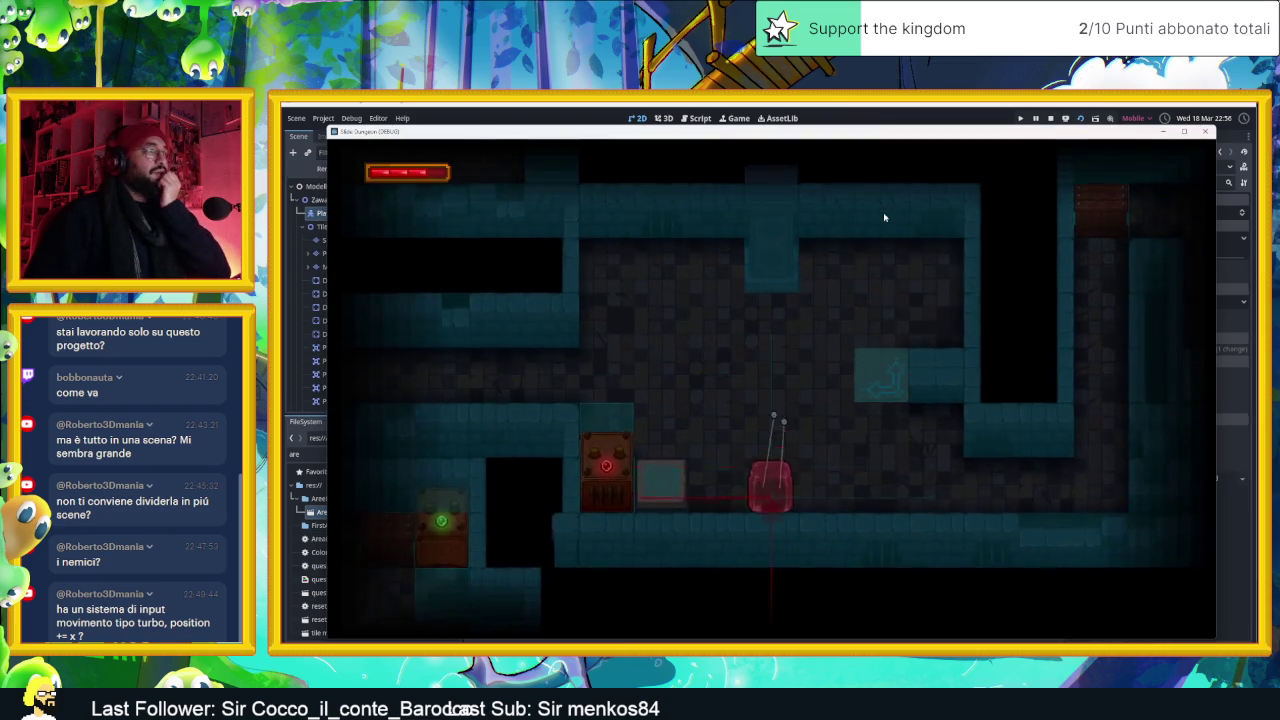
Steer the slime left, right and around the box to test pushing
{"action": "key", "text": "Left"}
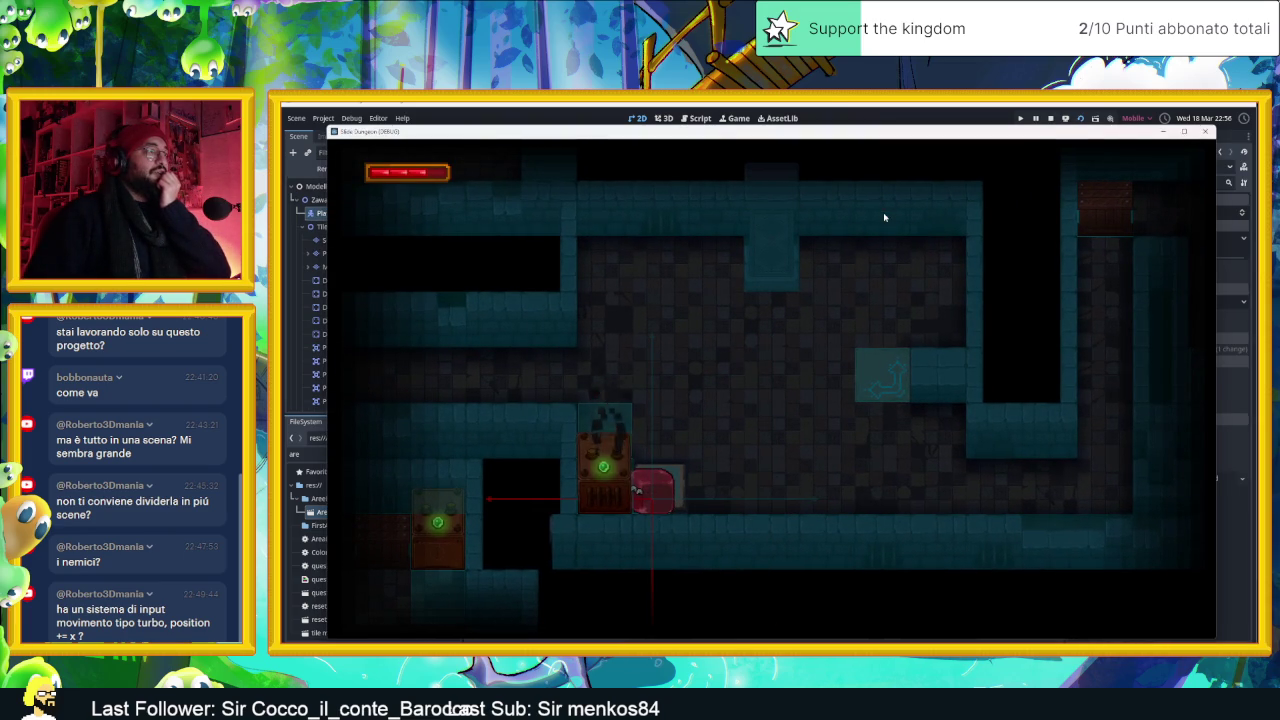
{"action": "key", "text": "Right"}
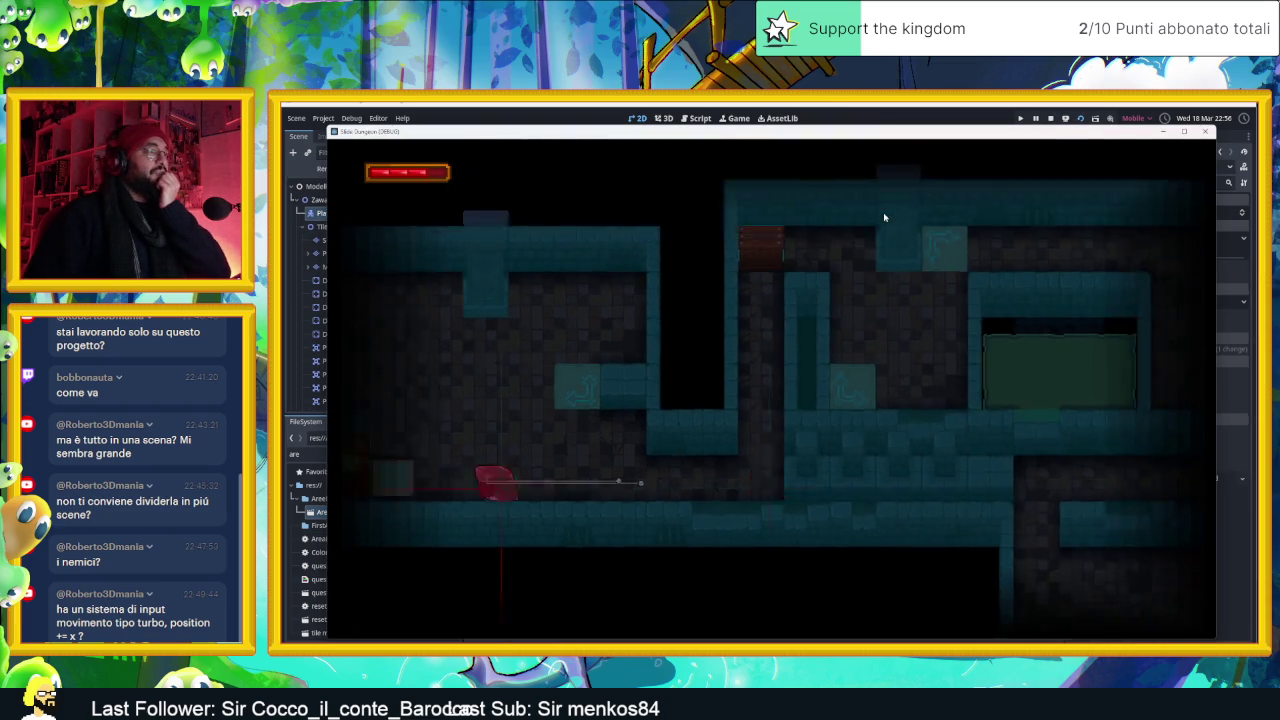
{"action": "key", "text": "Up"}
{"action": "key", "text": "Down"}
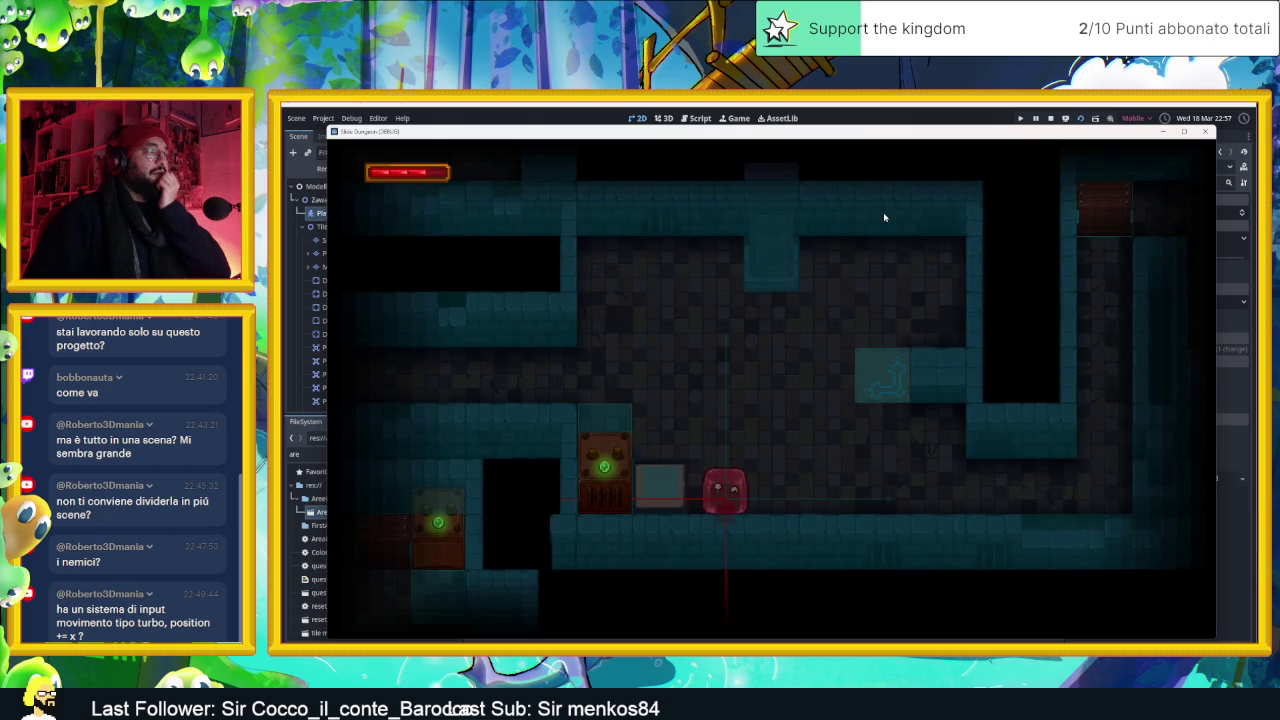
{"action": "key", "text": "Left"}
{"action": "key", "text": "Up"}
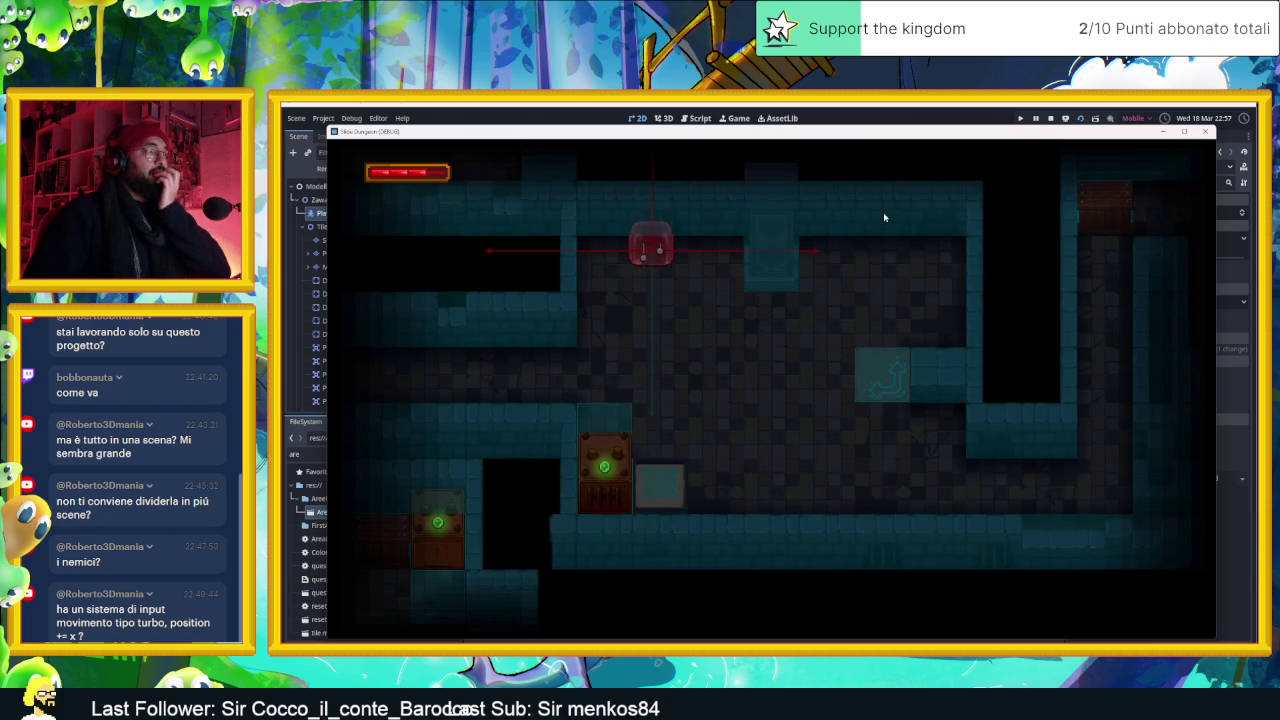
{"action": "key", "text": "Left"}
{"action": "key", "text": "Down"}
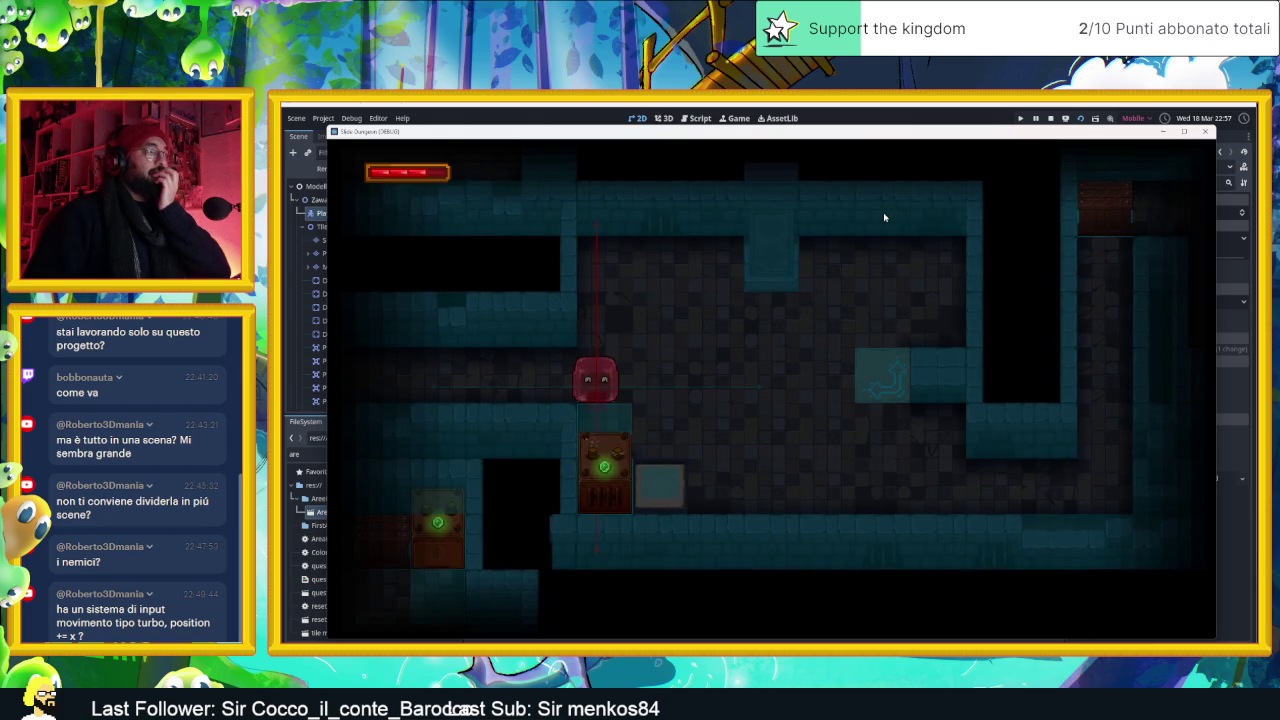
Move the slime through the bottom and top corridors and back above the box
{"action": "key", "text": "Right"}
{"action": "key", "text": "Down"}
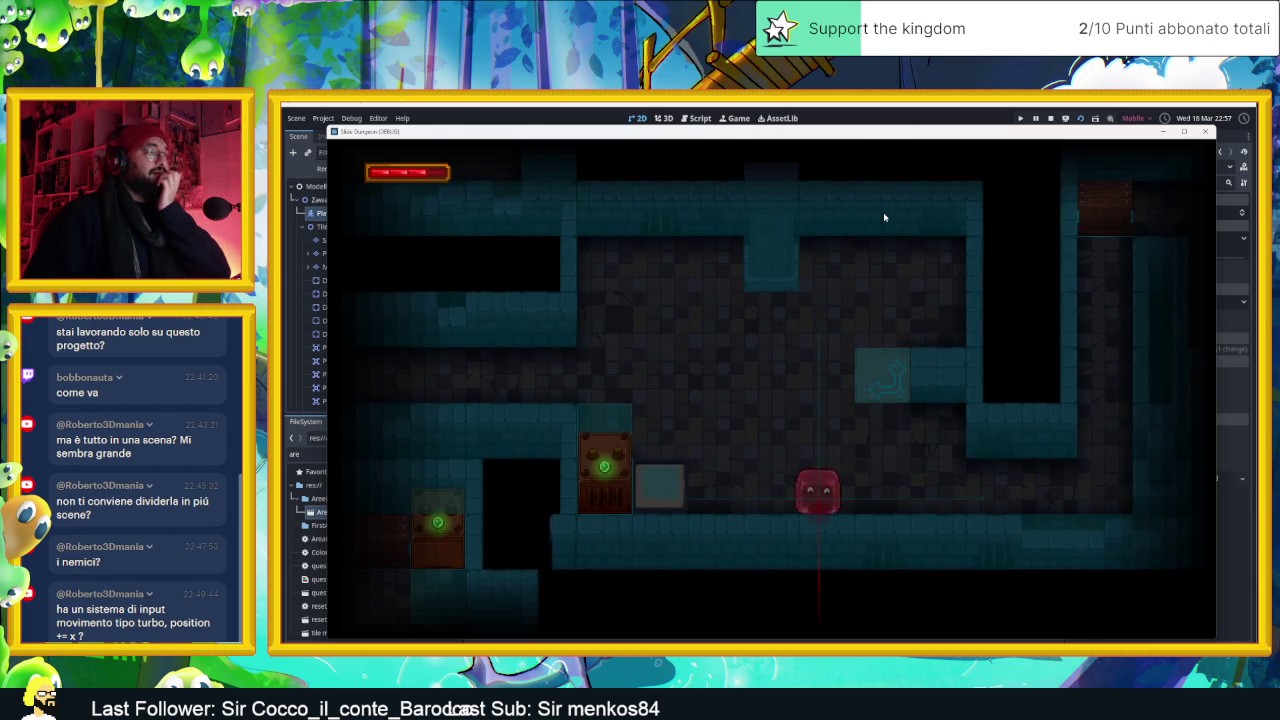
{"action": "key", "text": "Left"}
{"action": "key", "text": "Up"}
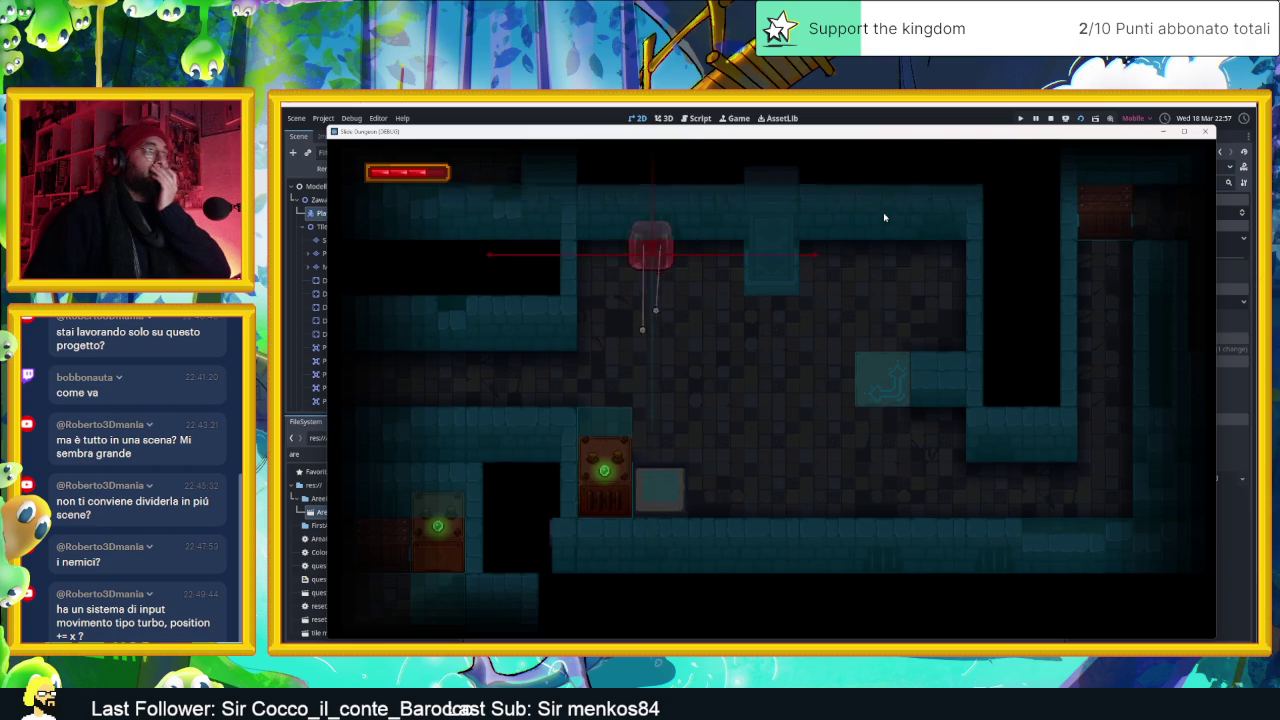
{"action": "key", "text": "Right"}
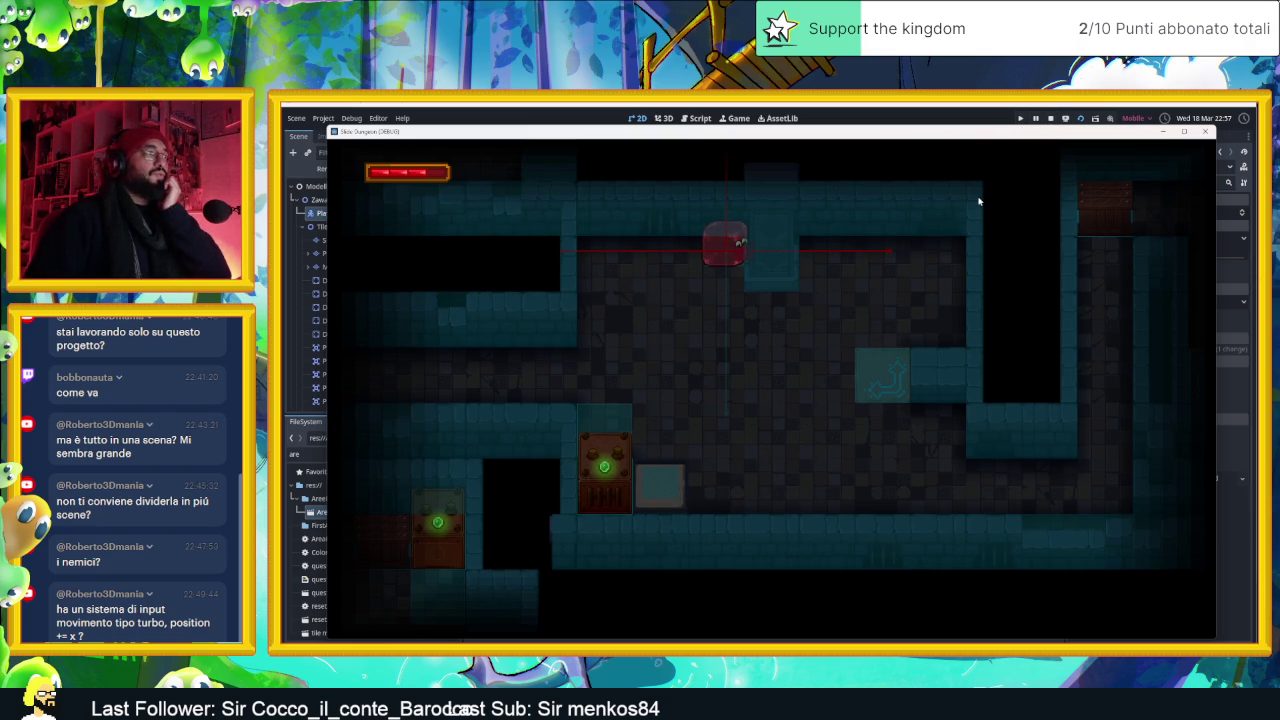
{"action": "key", "text": "Left"}
{"action": "key", "text": "Down"}
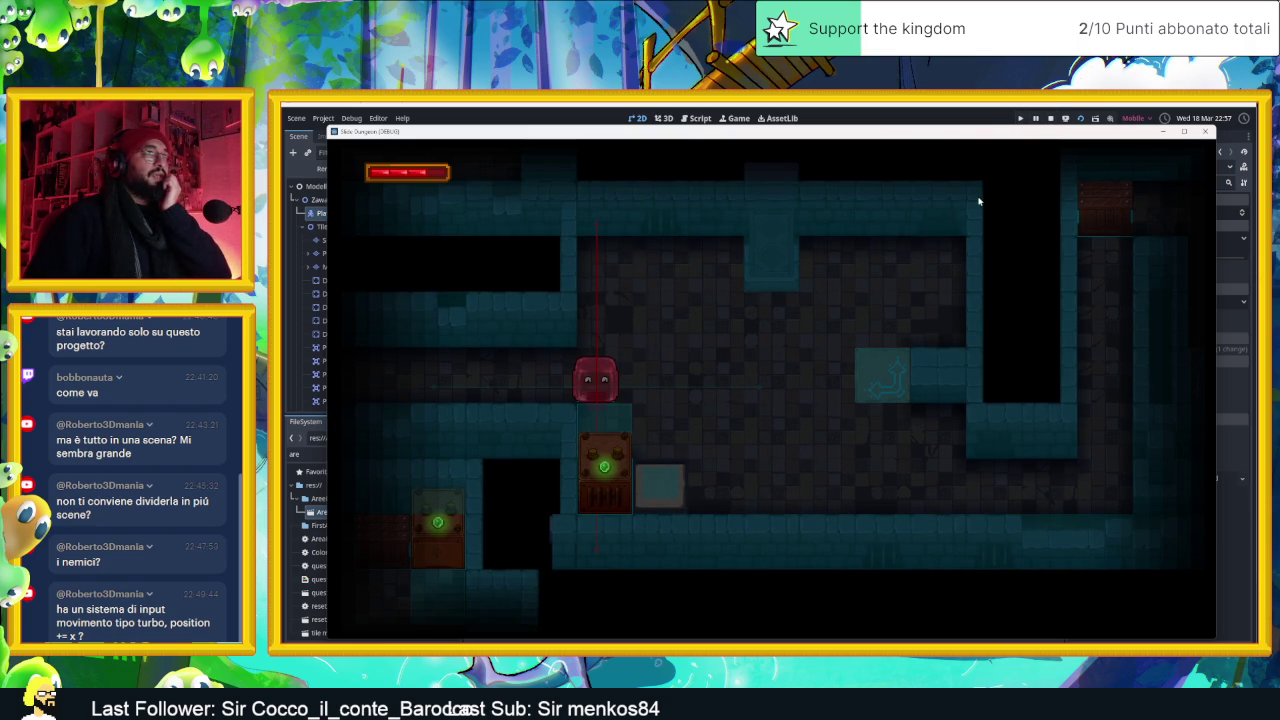
Stop the running game, save the scene, and switch to the web browser
{"action": "left_click", "coordinate": [1048, 119]}
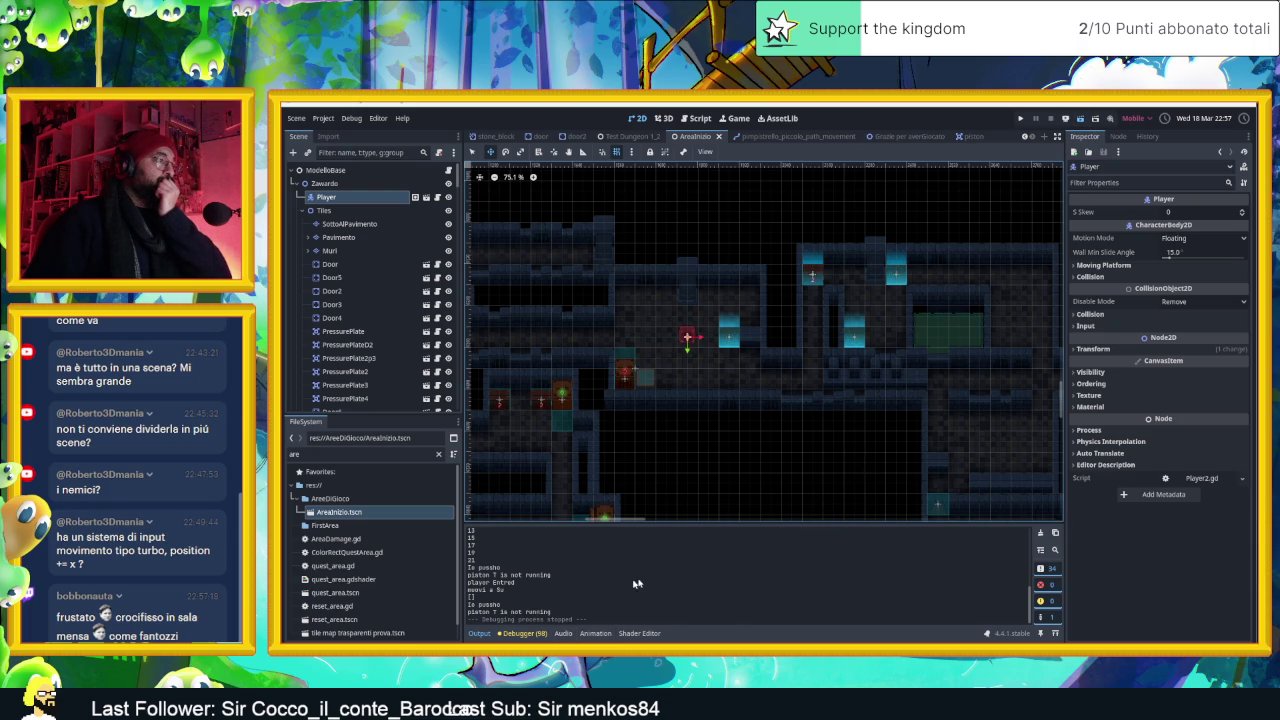
{"action": "key", "text": "ctrl+s"}
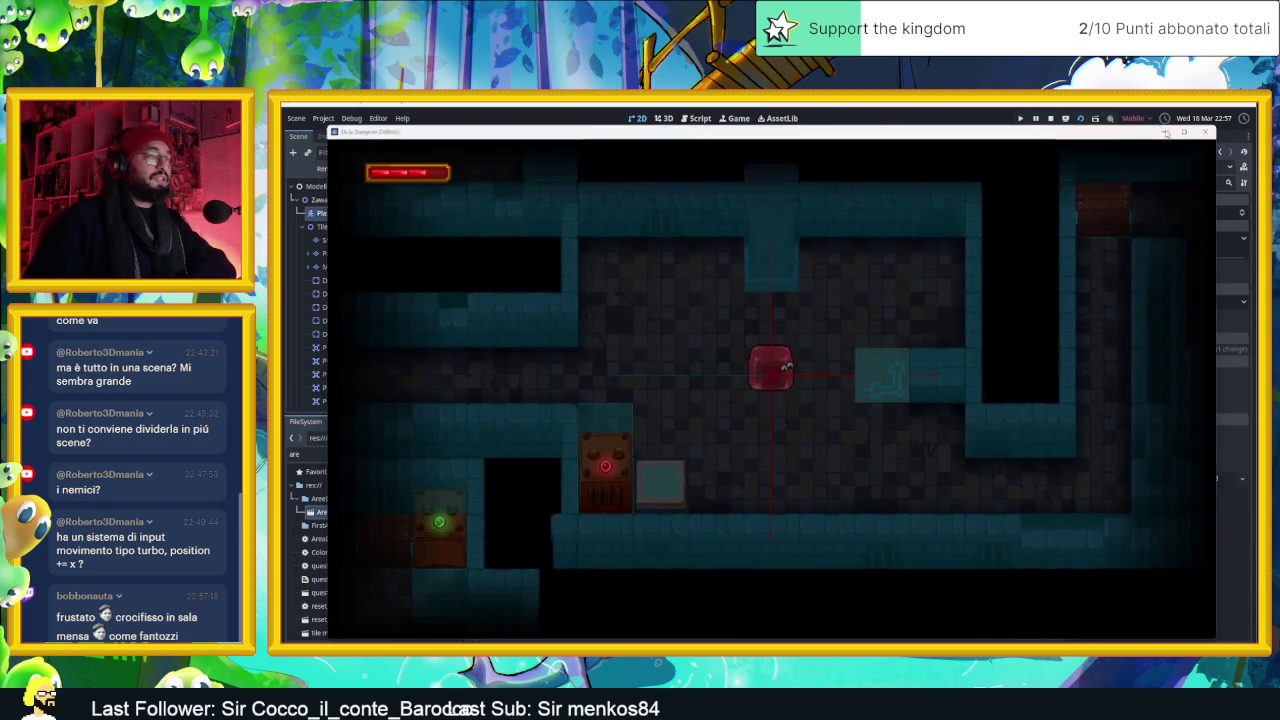
{"action": "key", "text": "F8"}
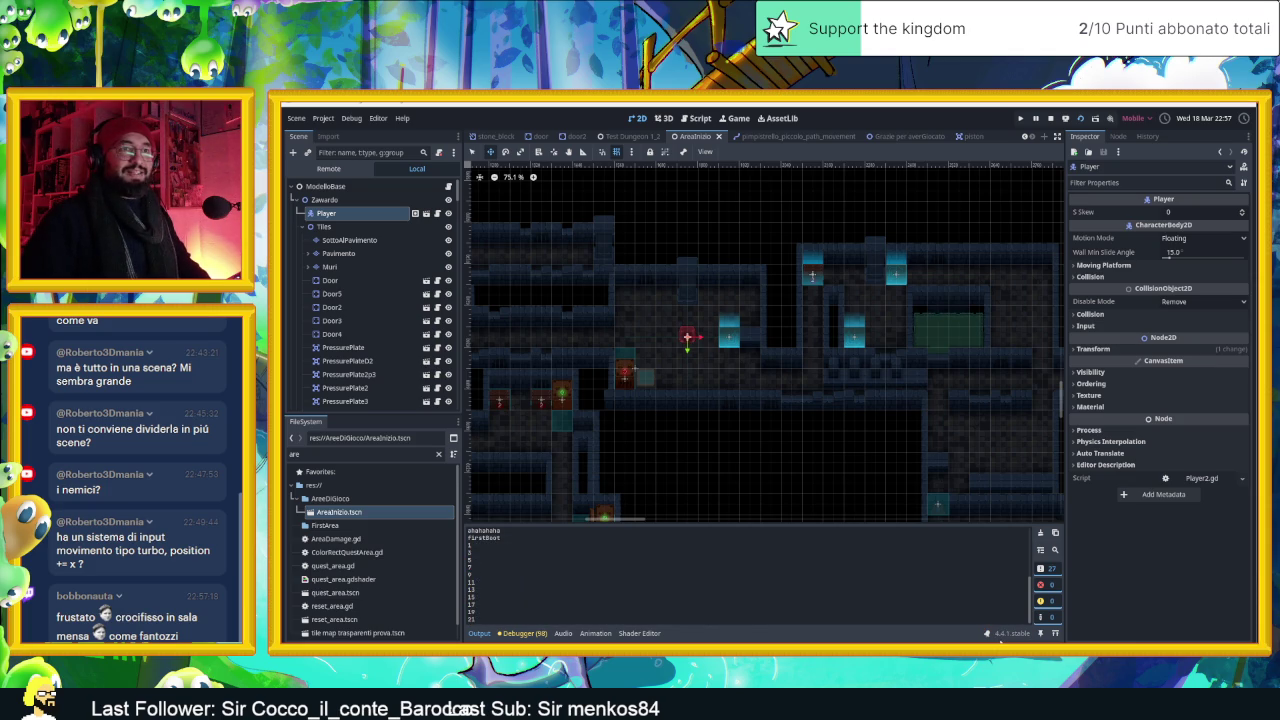
{"action": "key", "text": "alt+Tab"}
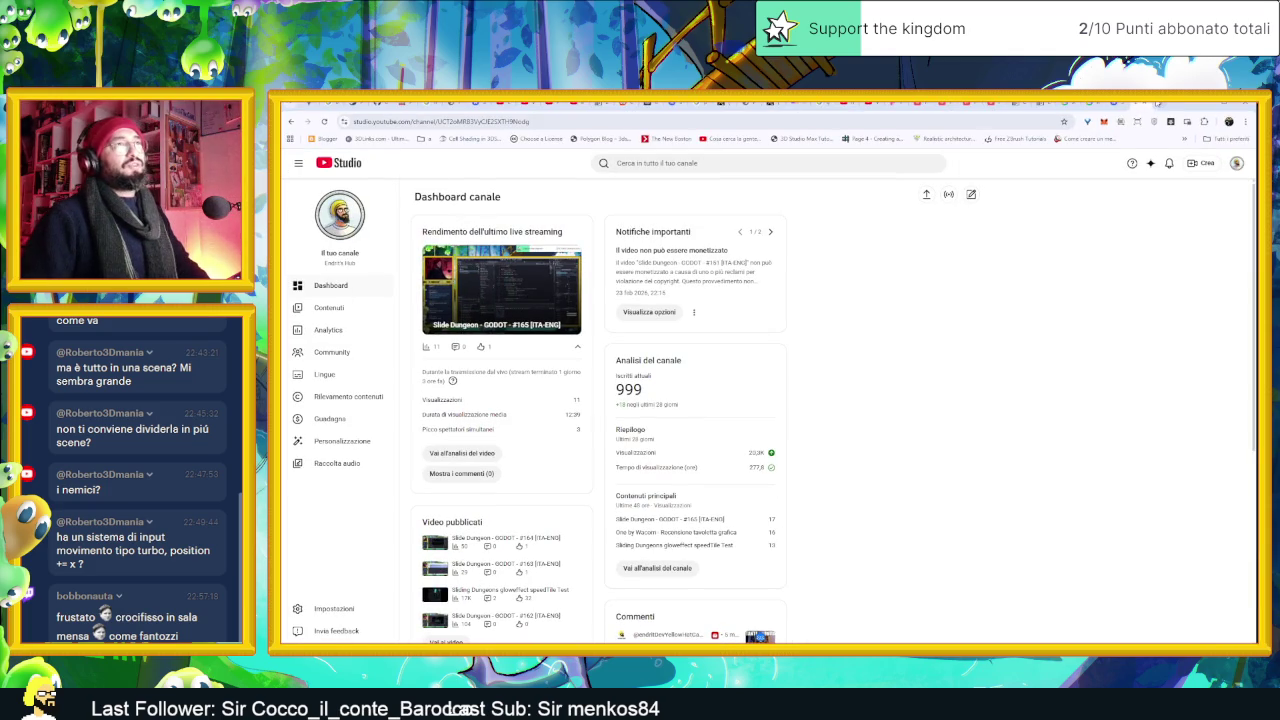
Search the web for the pasted 'couldn't resolve track' warning and open the Godot Forum thread
{"action": "left_click", "coordinate": [1157, 102]}
{"action": "type", "text": "AnimationMixer: 'RESET', couldn't resolve track:  'AnimatedSprite2D/Down/PistoneGiu:visible'. This warning can be disabled in Project Settings."}
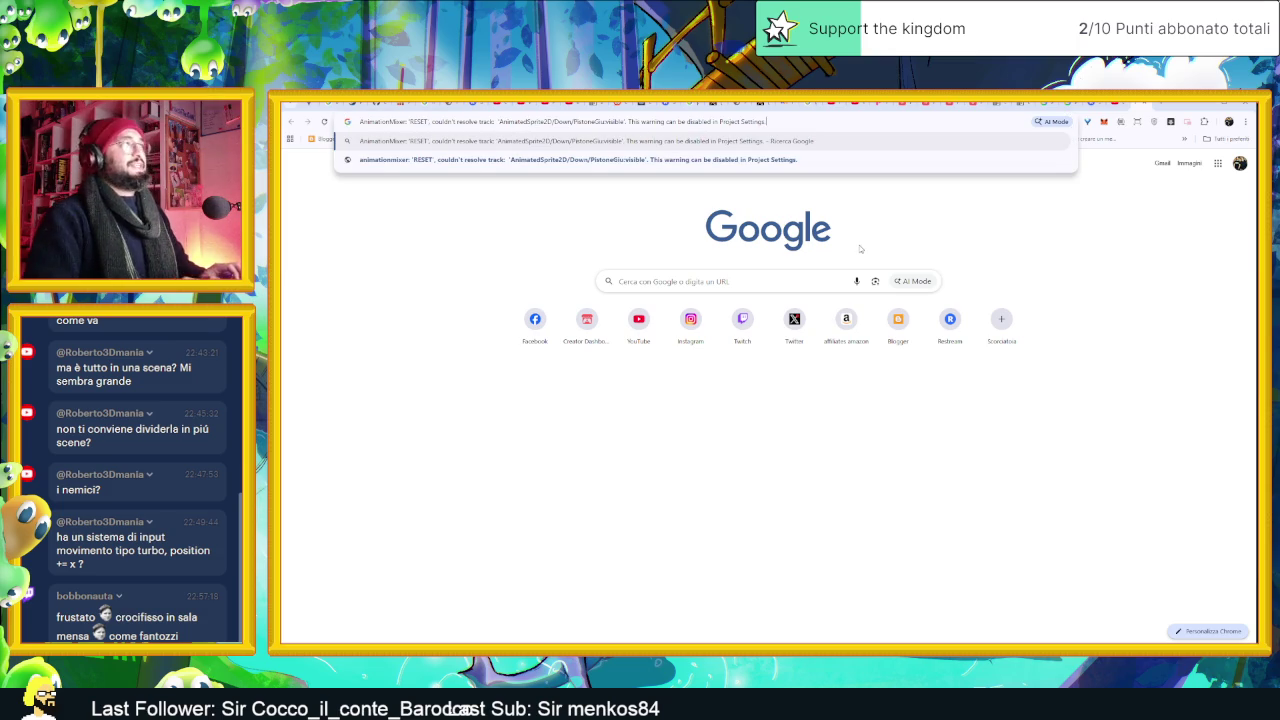
{"action": "key", "text": "Return"}
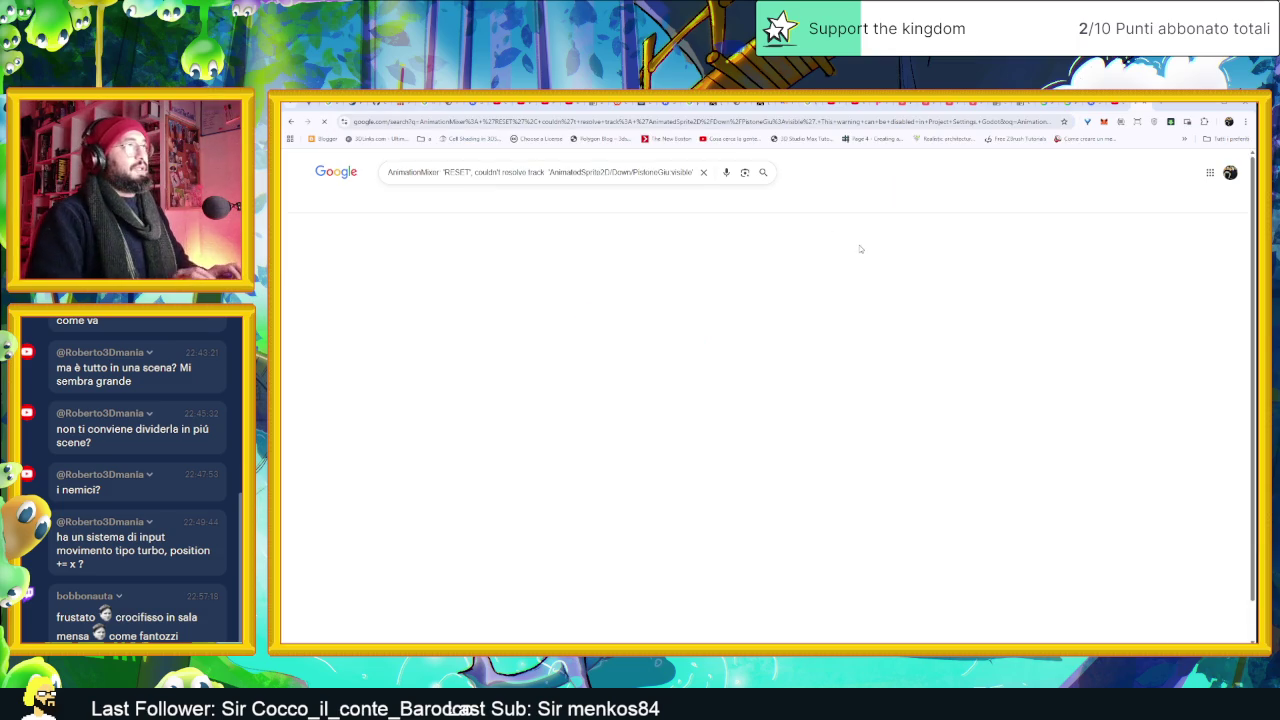
{"action": "left_click", "coordinate": [594, 252]}
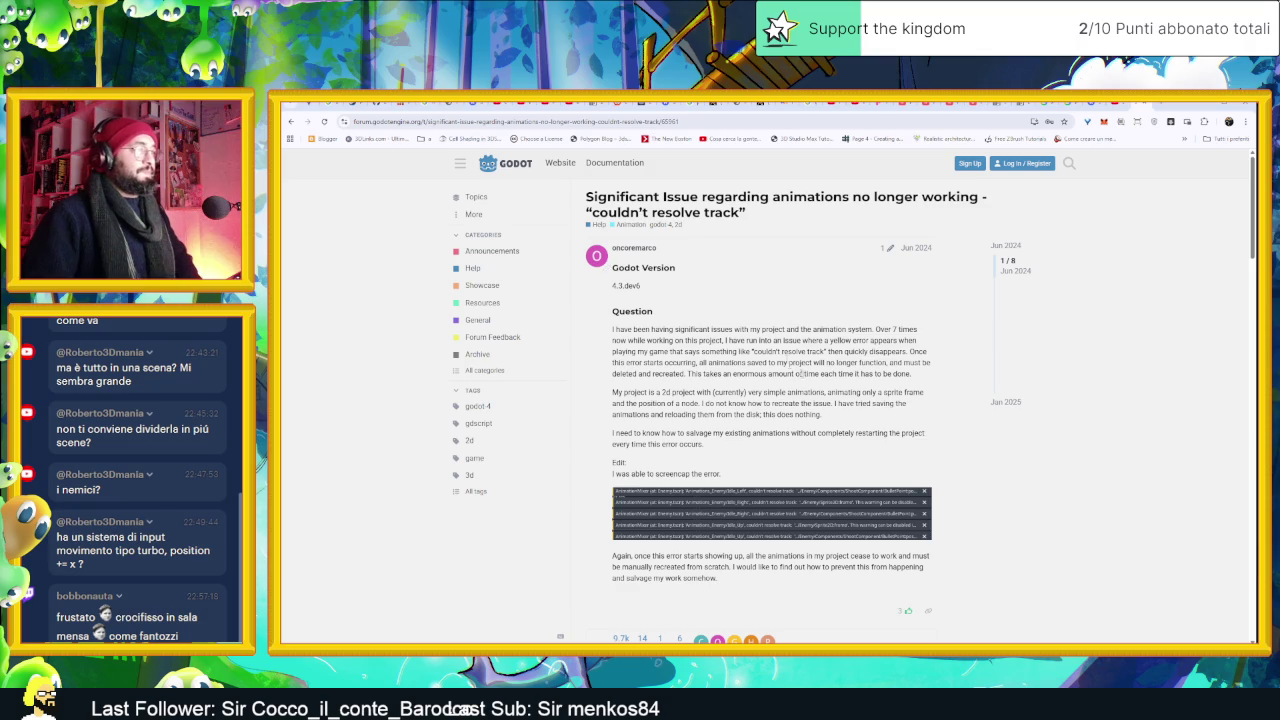
Read down through the forum replies on 'couldn't resolve track' animation failures, then return to Godot
{"action": "scroll", "coordinate": [734, 406], "scroll_direction": "down", "scroll_amount": 1}
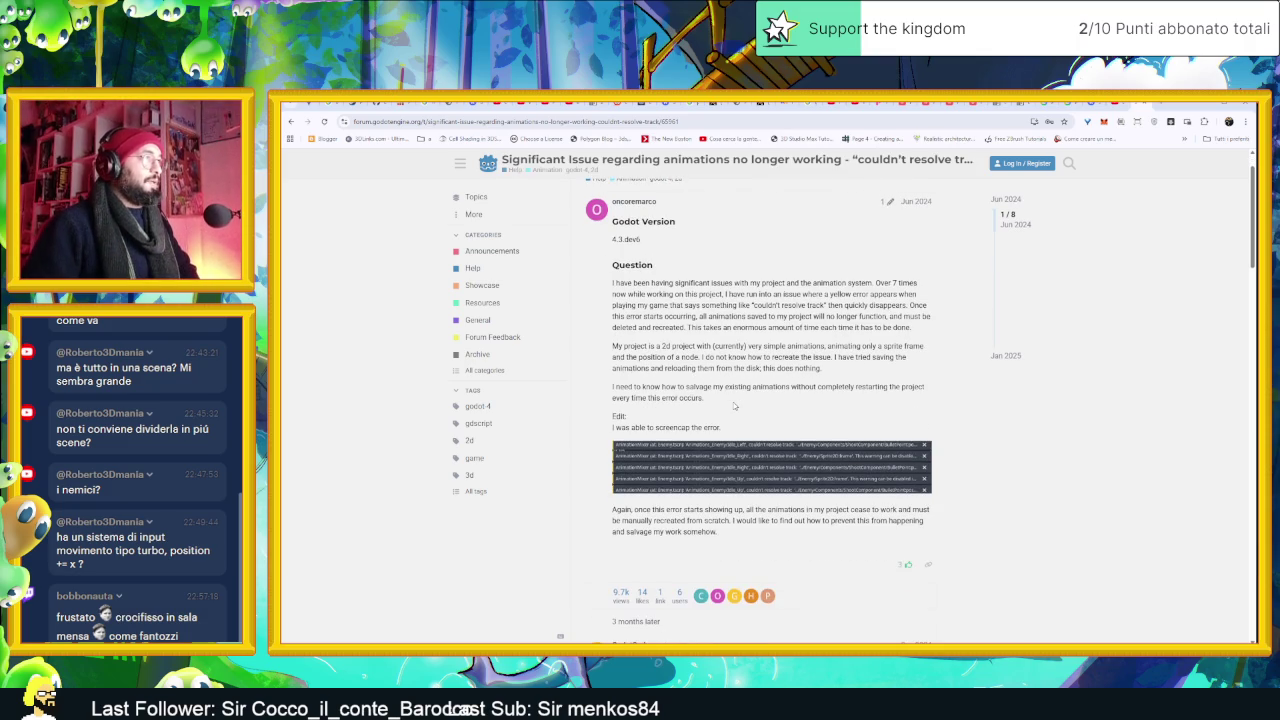
{"action": "scroll", "coordinate": [734, 405], "scroll_direction": "down", "scroll_amount": 4}
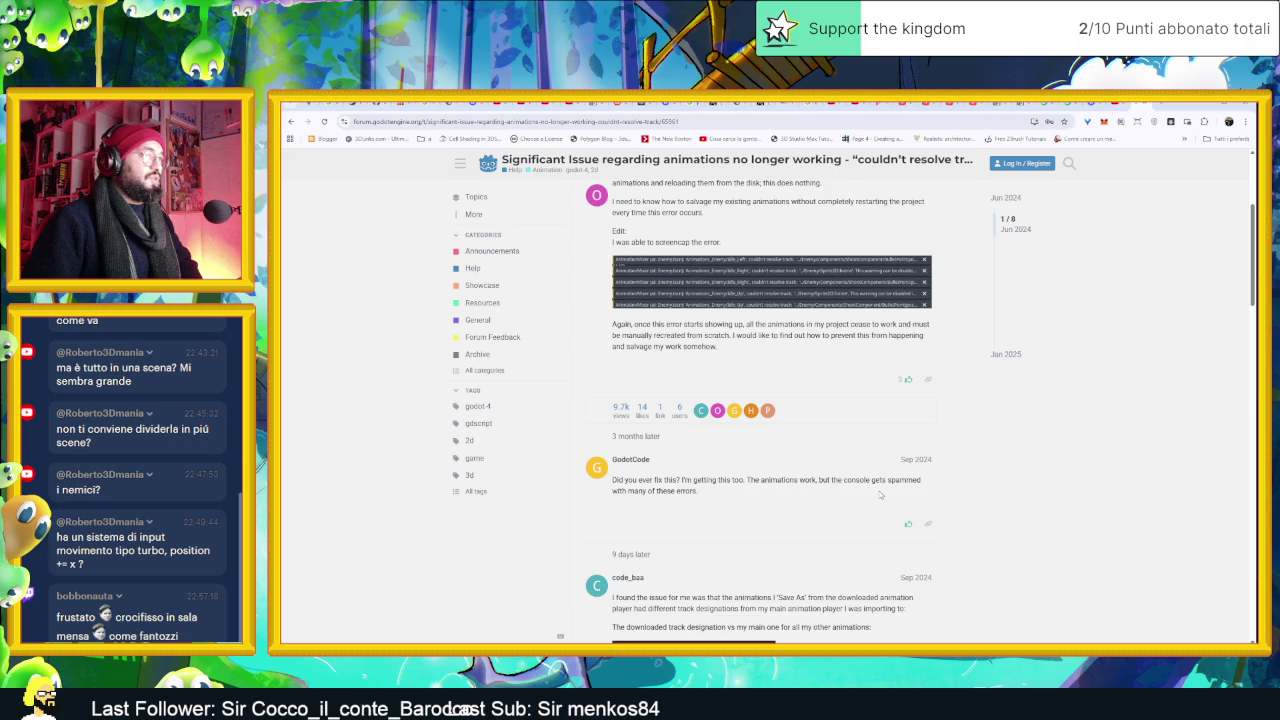
{"action": "scroll", "coordinate": [825, 492], "scroll_direction": "down", "scroll_amount": 3}
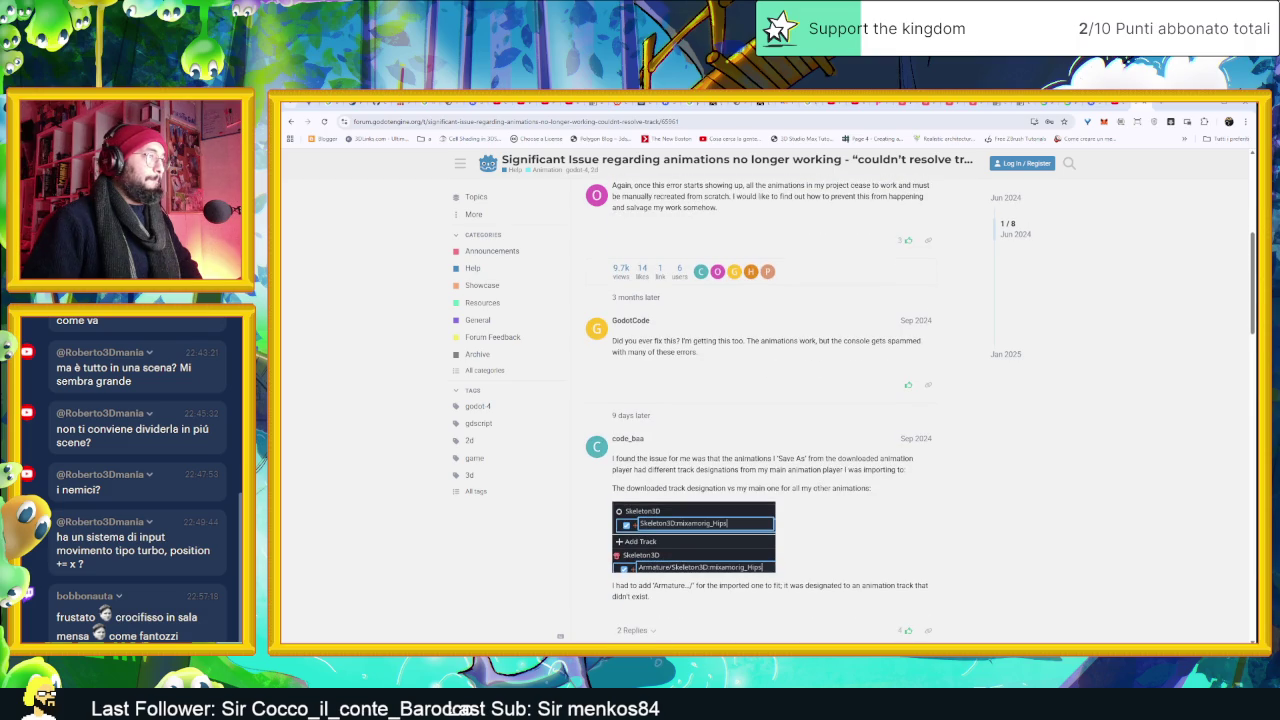
{"action": "scroll", "coordinate": [815, 477], "scroll_direction": "down", "scroll_amount": 1}
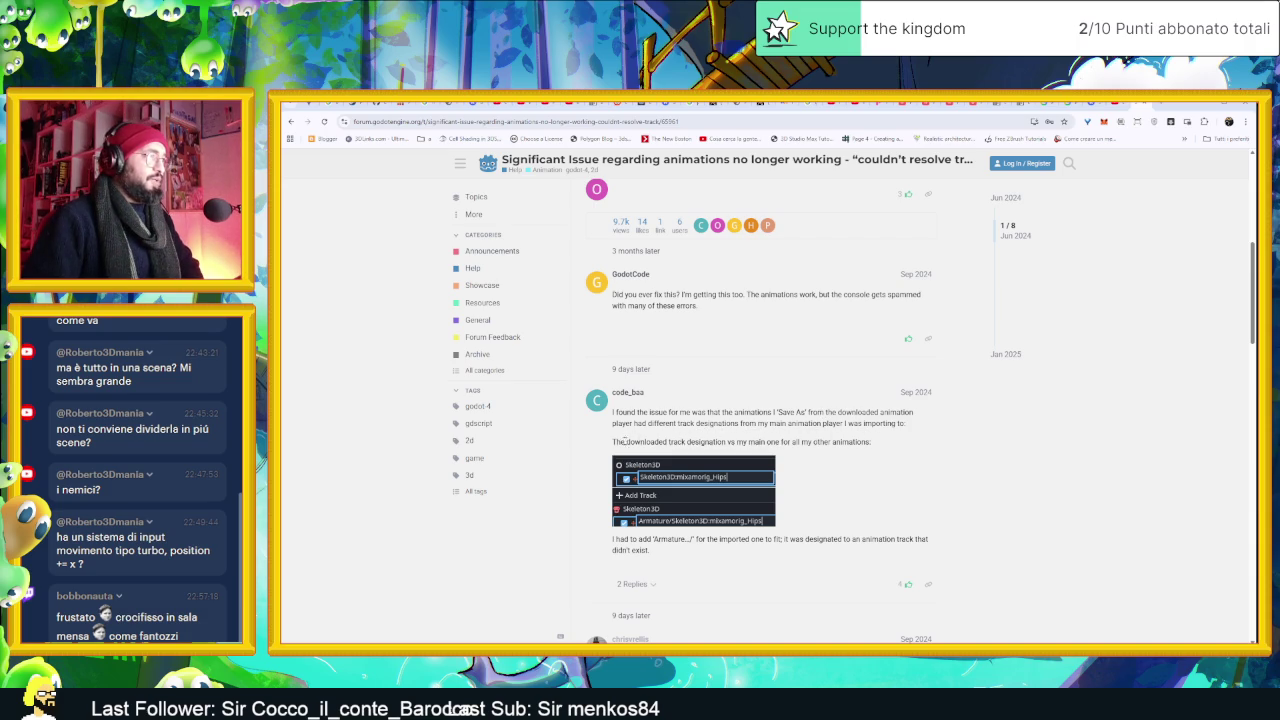
{"action": "scroll", "coordinate": [724, 458], "scroll_direction": "down", "scroll_amount": 2}
{"action": "scroll", "coordinate": [722, 471], "scroll_direction": "down", "scroll_amount": 2}
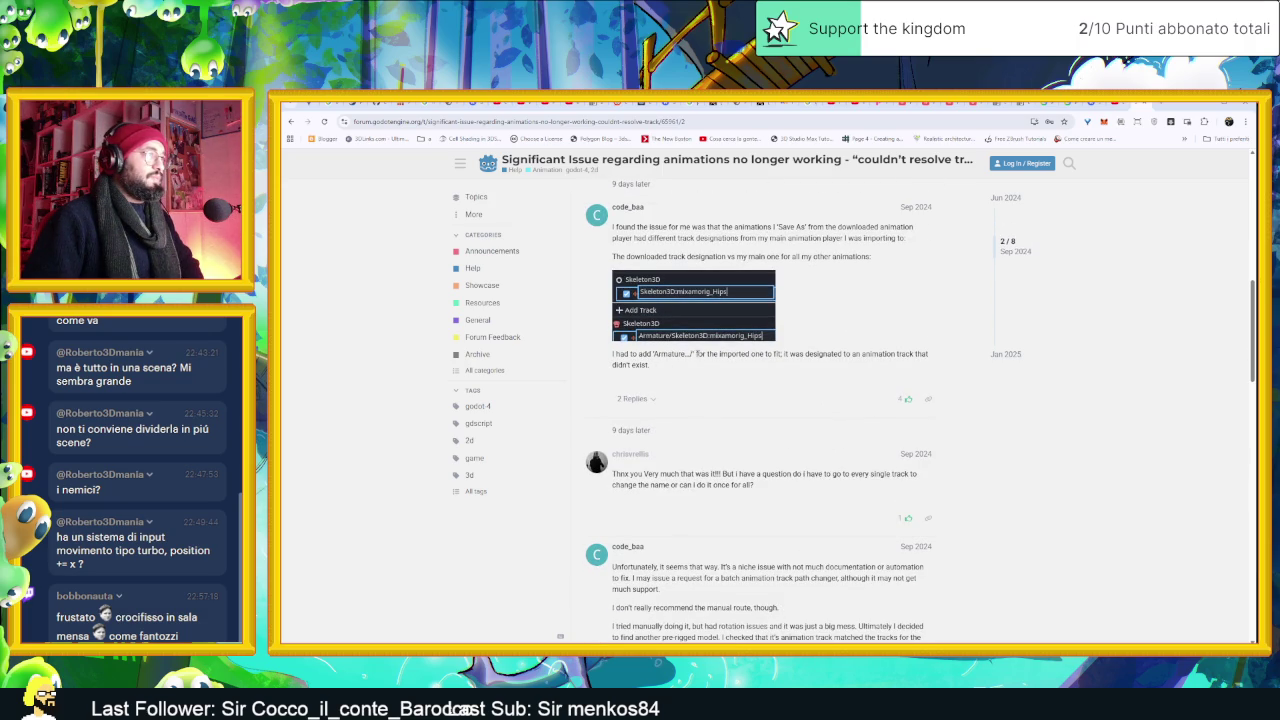
{"action": "scroll", "coordinate": [787, 446], "scroll_direction": "down", "scroll_amount": 3}
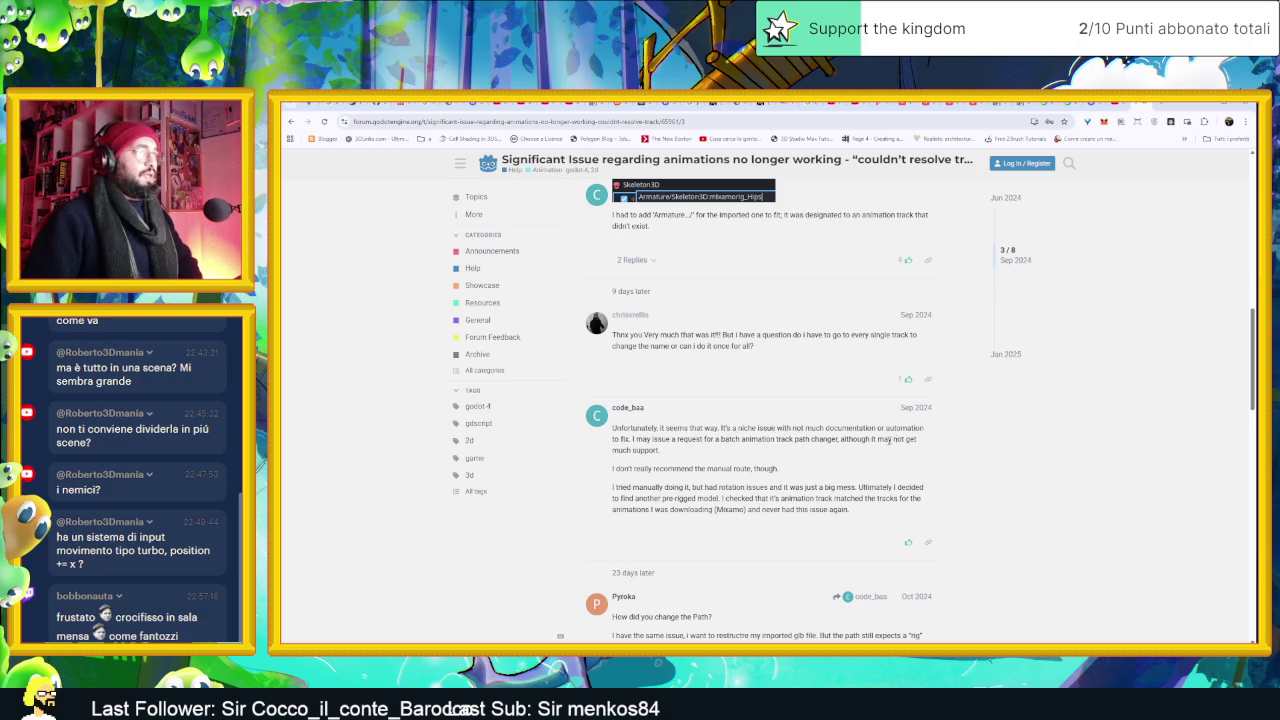
{"action": "scroll", "coordinate": [888, 440], "scroll_direction": "down", "scroll_amount": 1}
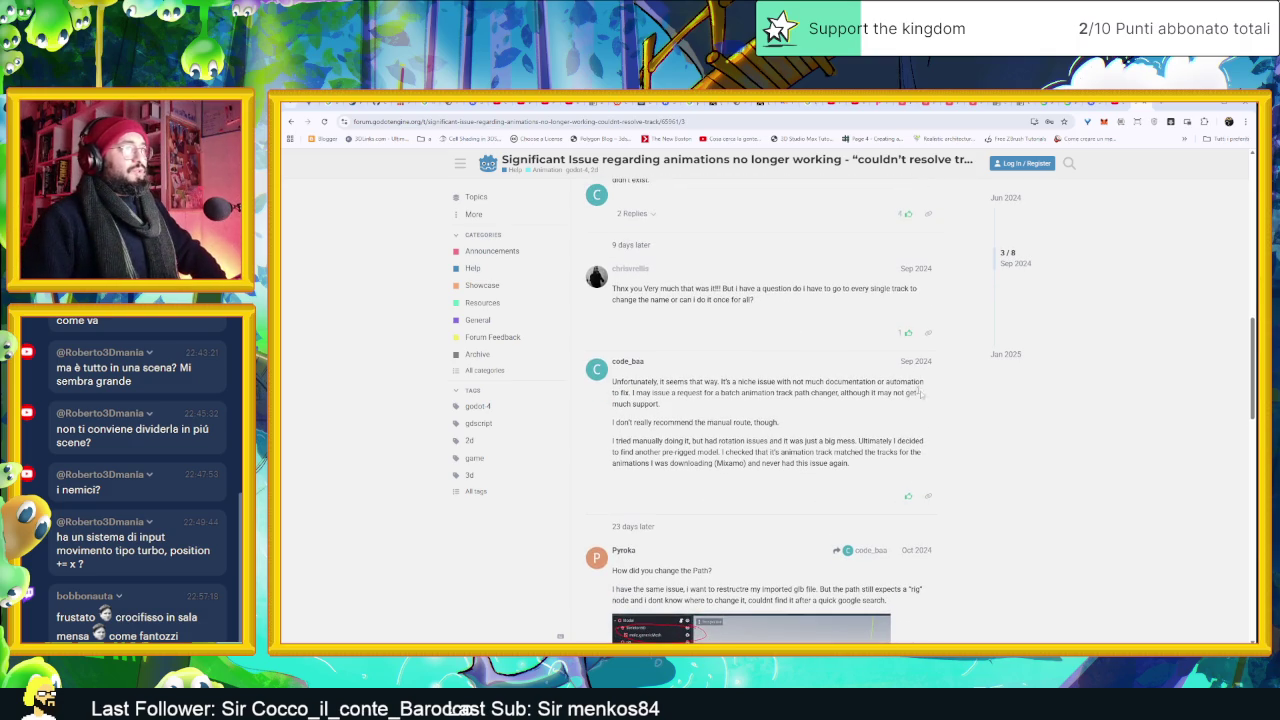
{"action": "scroll", "coordinate": [988, 443], "scroll_direction": "down", "scroll_amount": 5}
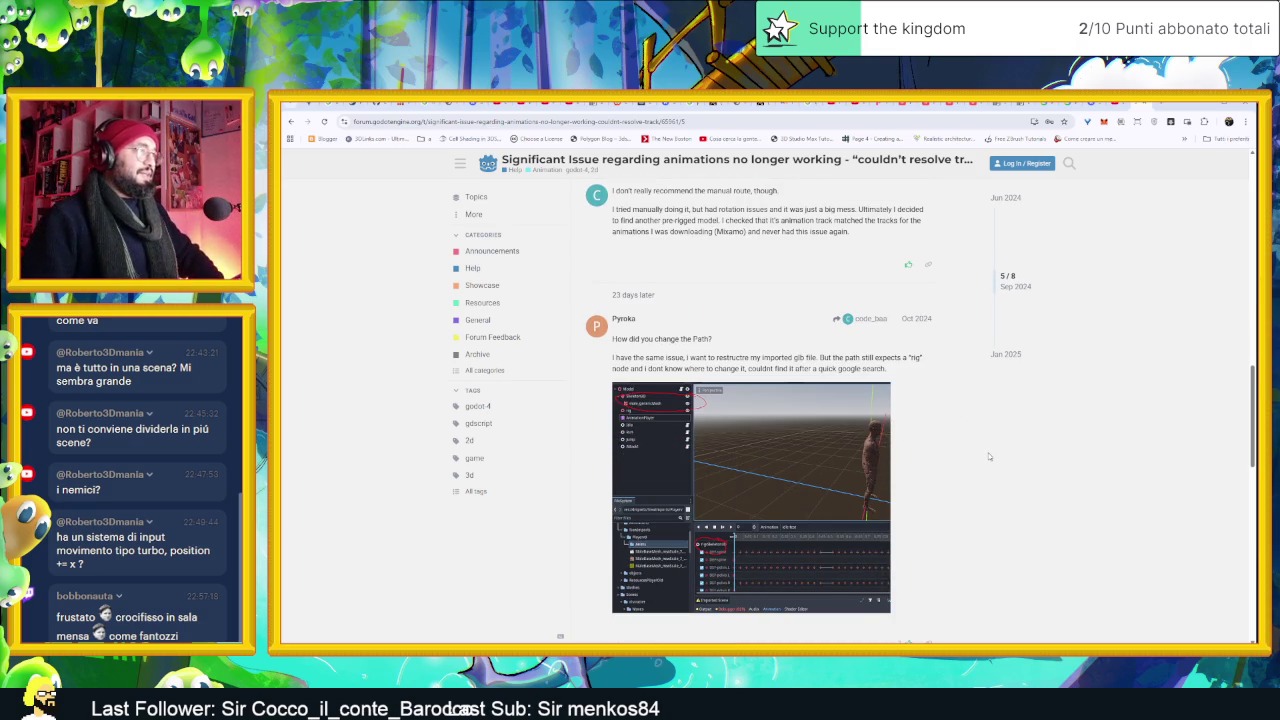
{"action": "scroll", "coordinate": [989, 457], "scroll_direction": "down", "scroll_amount": 1}
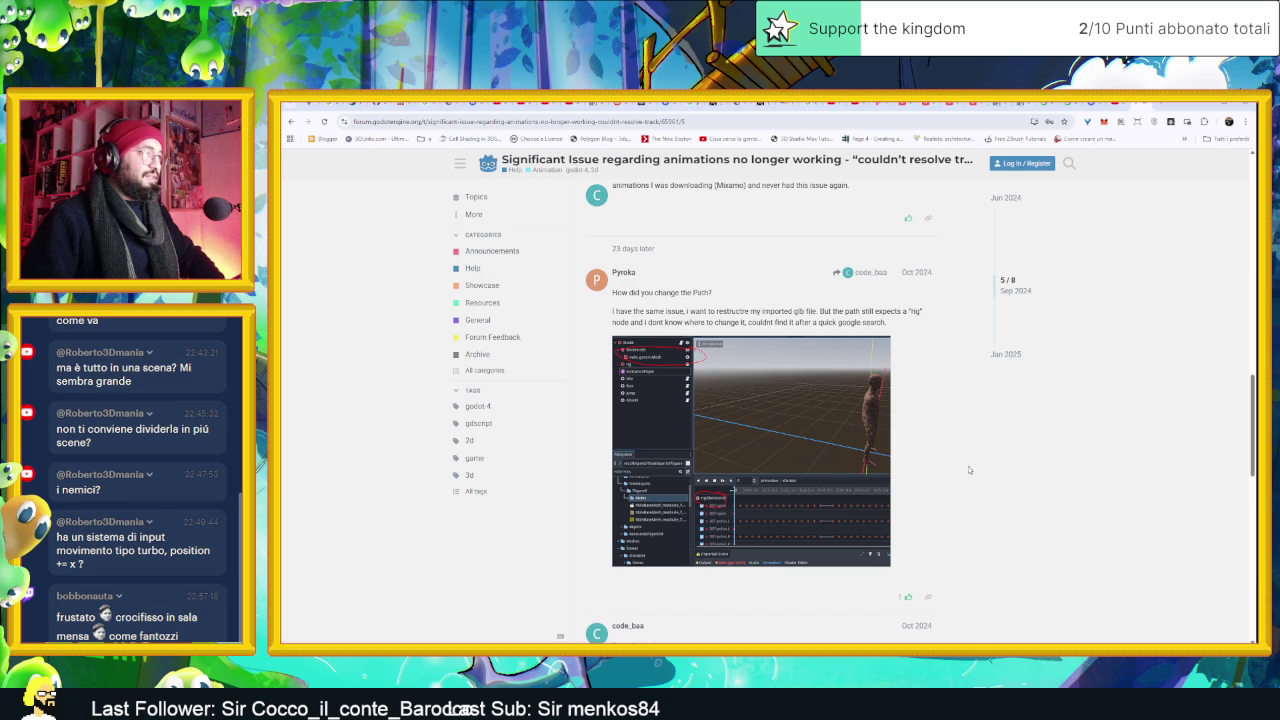
{"action": "key", "text": "alt+Tab"}
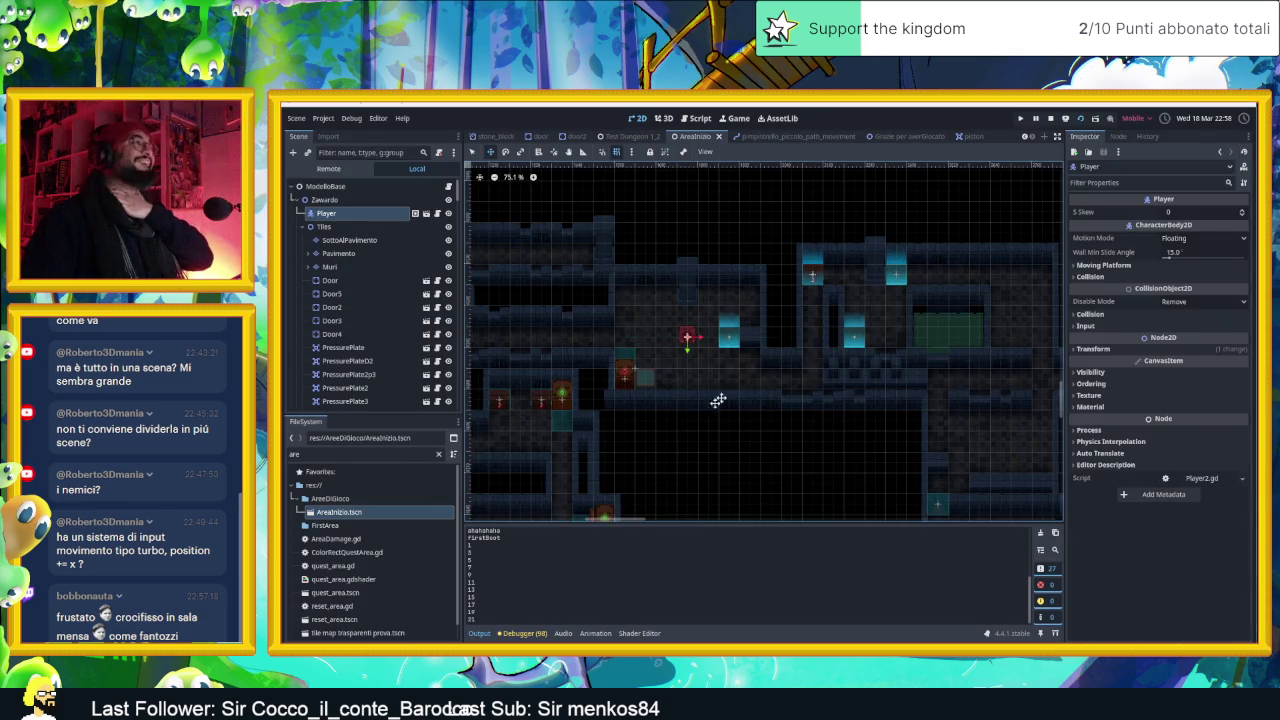
Inspect the piston's RESET tracks for PistoneSpingenteDiLatto, PistoneSpingenteDiLattoRight, PistoneGiu and PistoneSu
{"action": "left_click", "coordinate": [966, 137]}
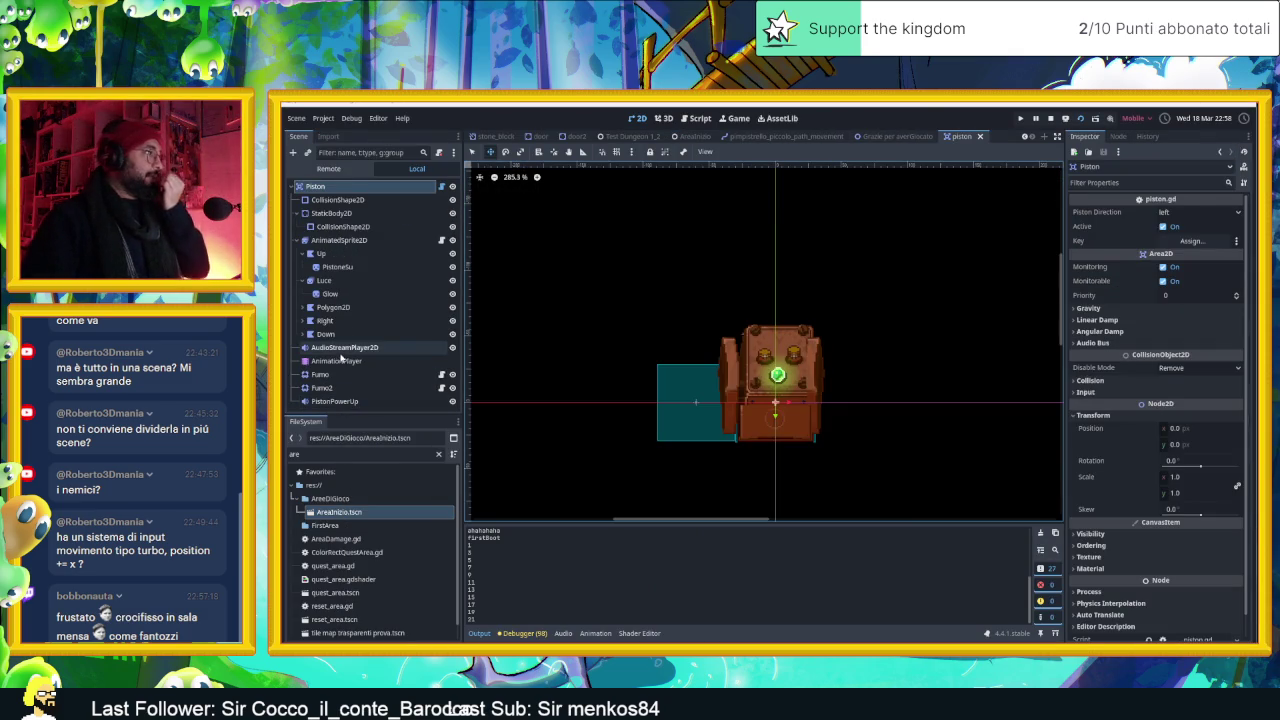
{"action": "left_click", "coordinate": [340, 361]}
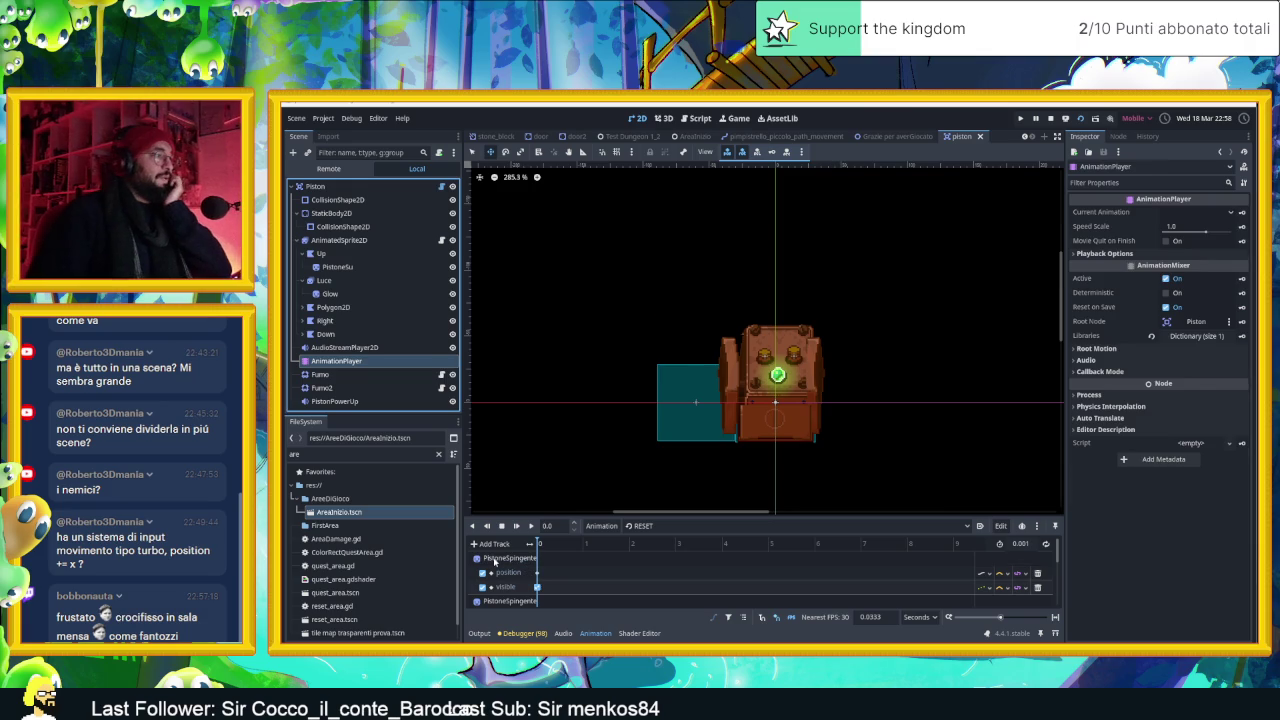
{"action": "left_click", "coordinate": [494, 559]}
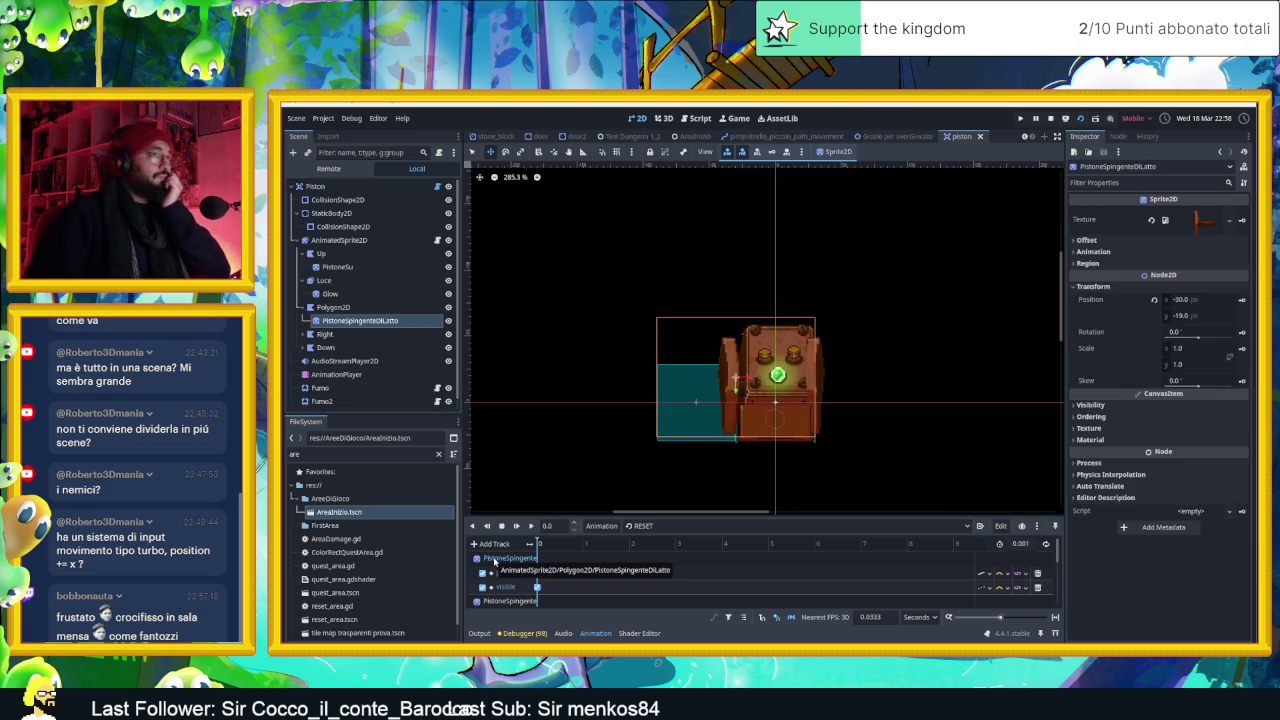
{"action": "scroll", "coordinate": [494, 563], "scroll_direction": "down", "scroll_amount": 2}
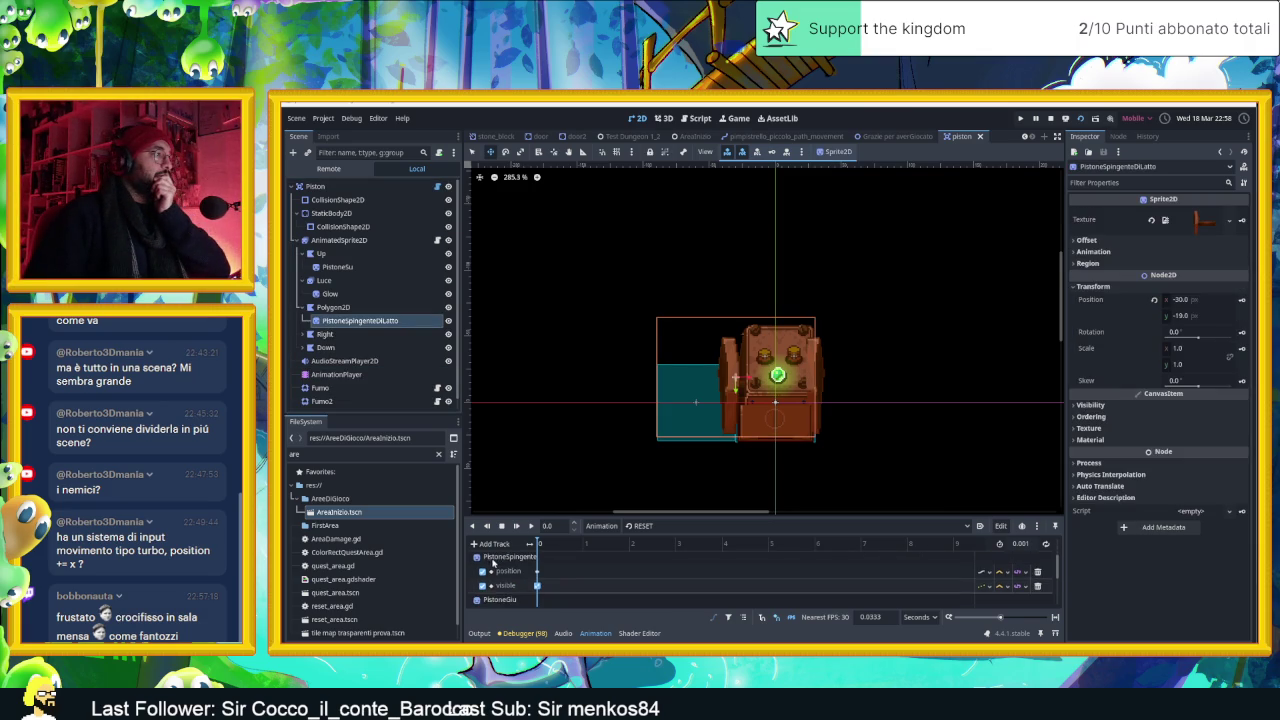
{"action": "left_click", "coordinate": [503, 572]}
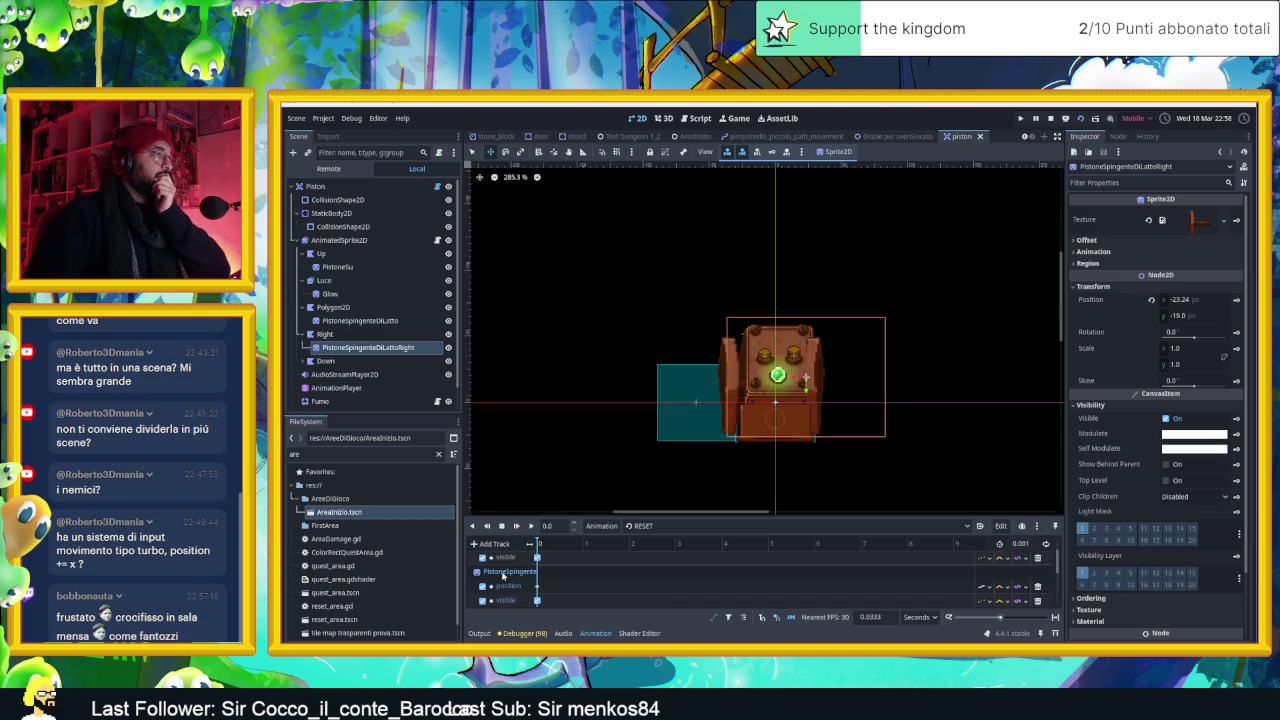
{"action": "scroll", "coordinate": [503, 577], "scroll_direction": "down", "scroll_amount": 2}
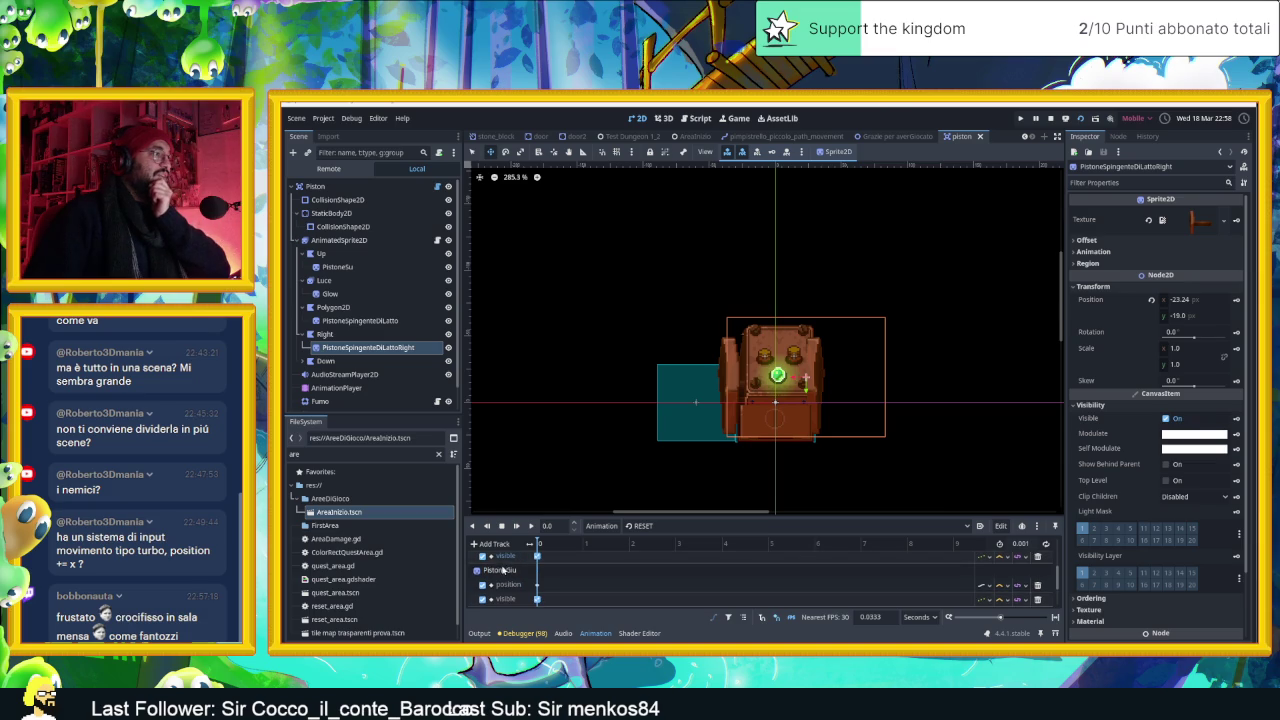
{"action": "left_click", "coordinate": [503, 572]}
{"action": "scroll", "coordinate": [505, 575], "scroll_direction": "up", "scroll_amount": 2}
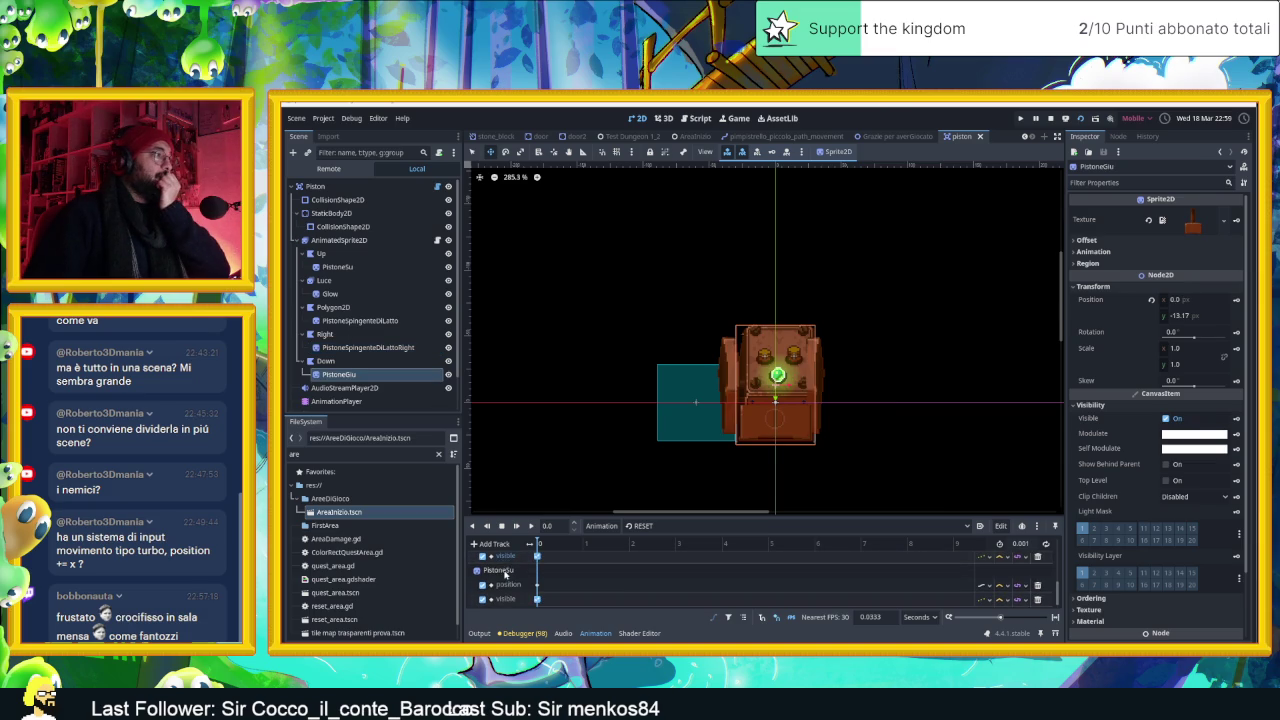
{"action": "left_click", "coordinate": [508, 572]}
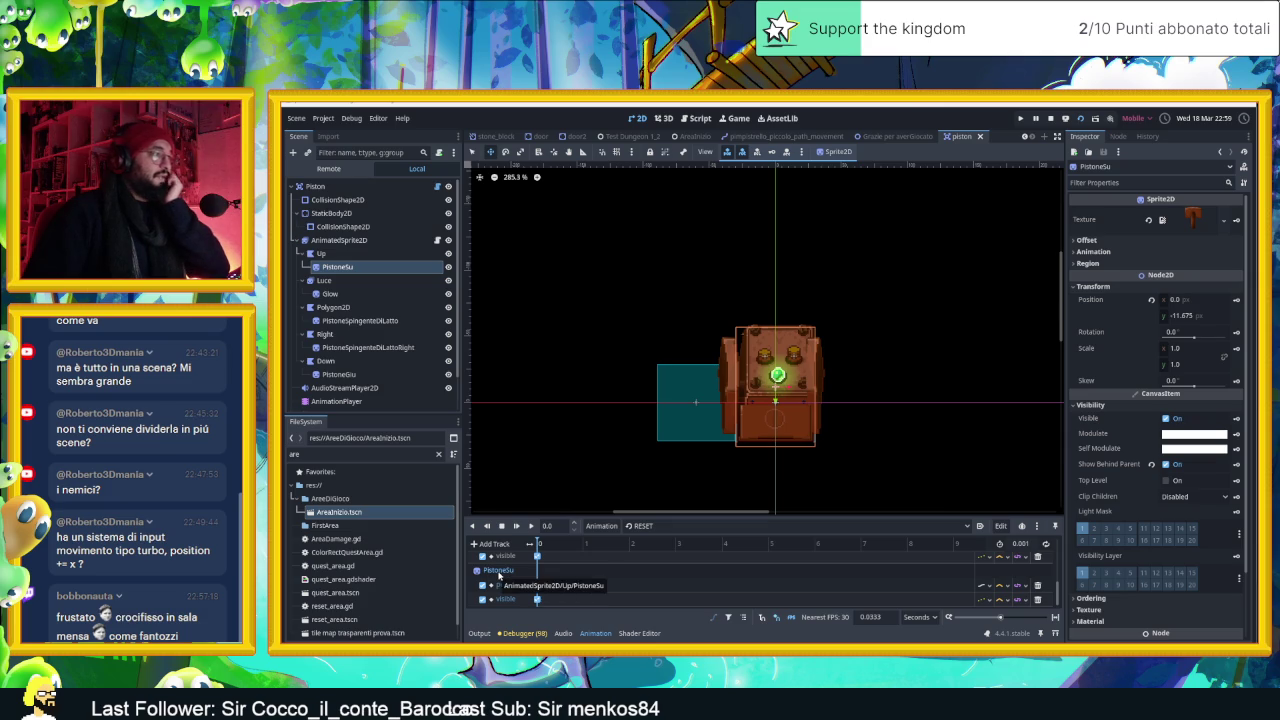
{"action": "scroll", "coordinate": [498, 575], "scroll_direction": "down", "scroll_amount": 3}
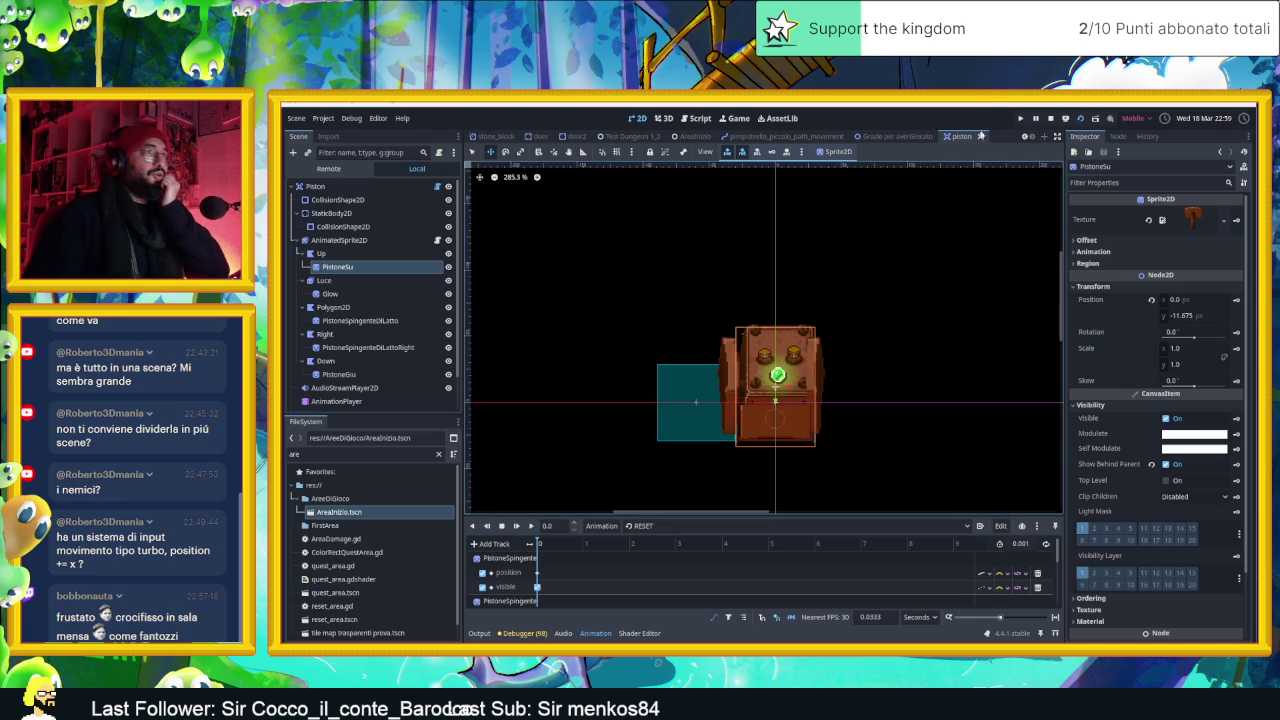
Back in AreaInizio, clear the Output errors, stop the running game and switch to Discord
{"action": "left_click", "coordinate": [693, 136]}
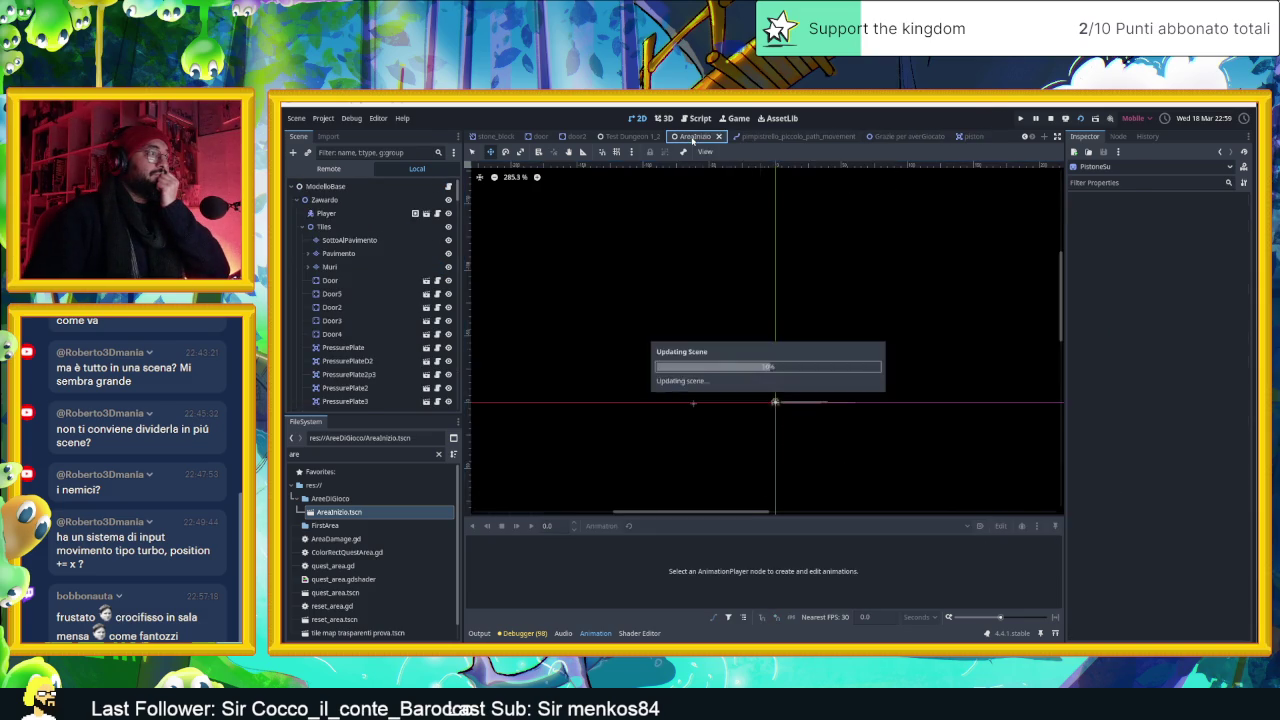
{"action": "left_click", "coordinate": [483, 634]}
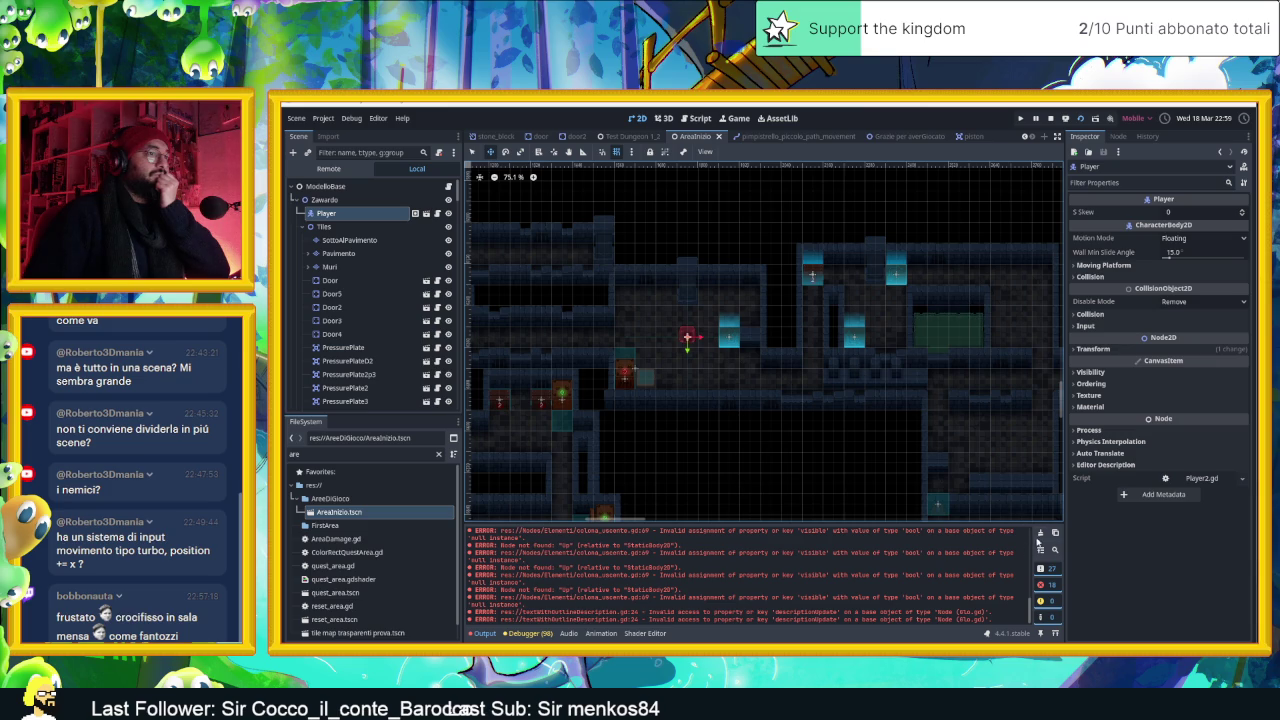
{"action": "left_click", "coordinate": [1039, 535]}
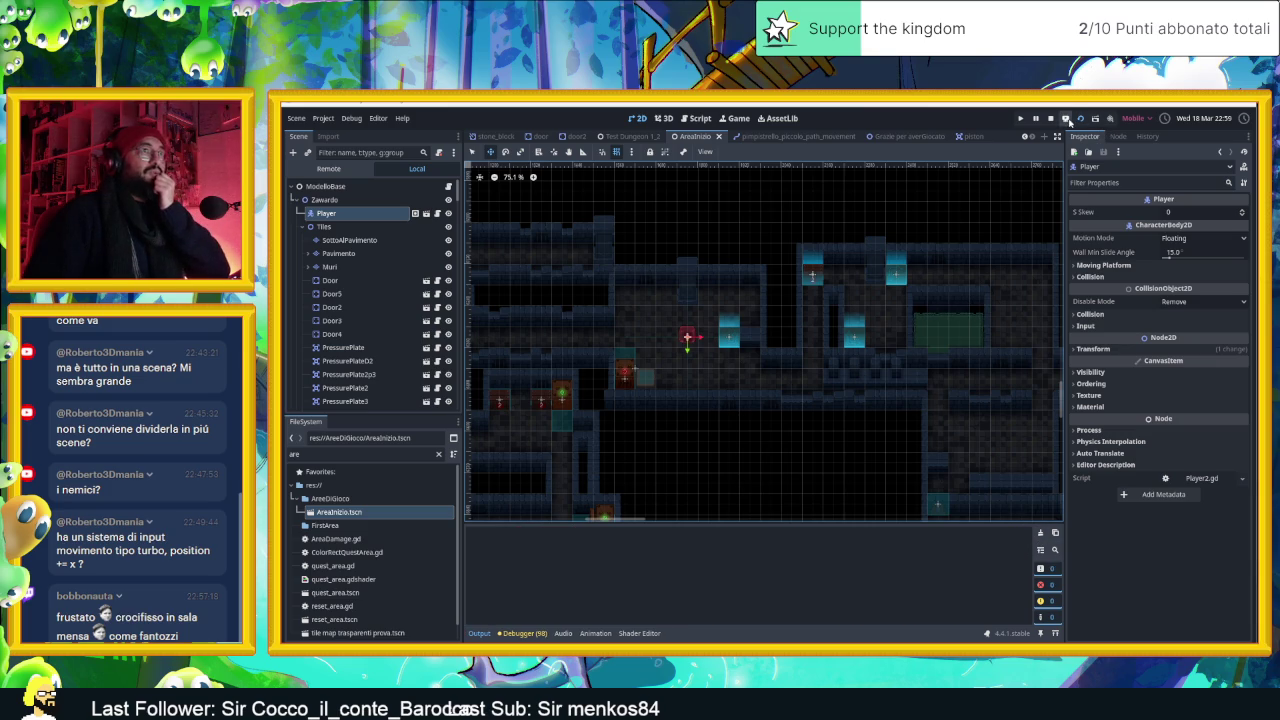
{"action": "left_click", "coordinate": [1051, 119]}
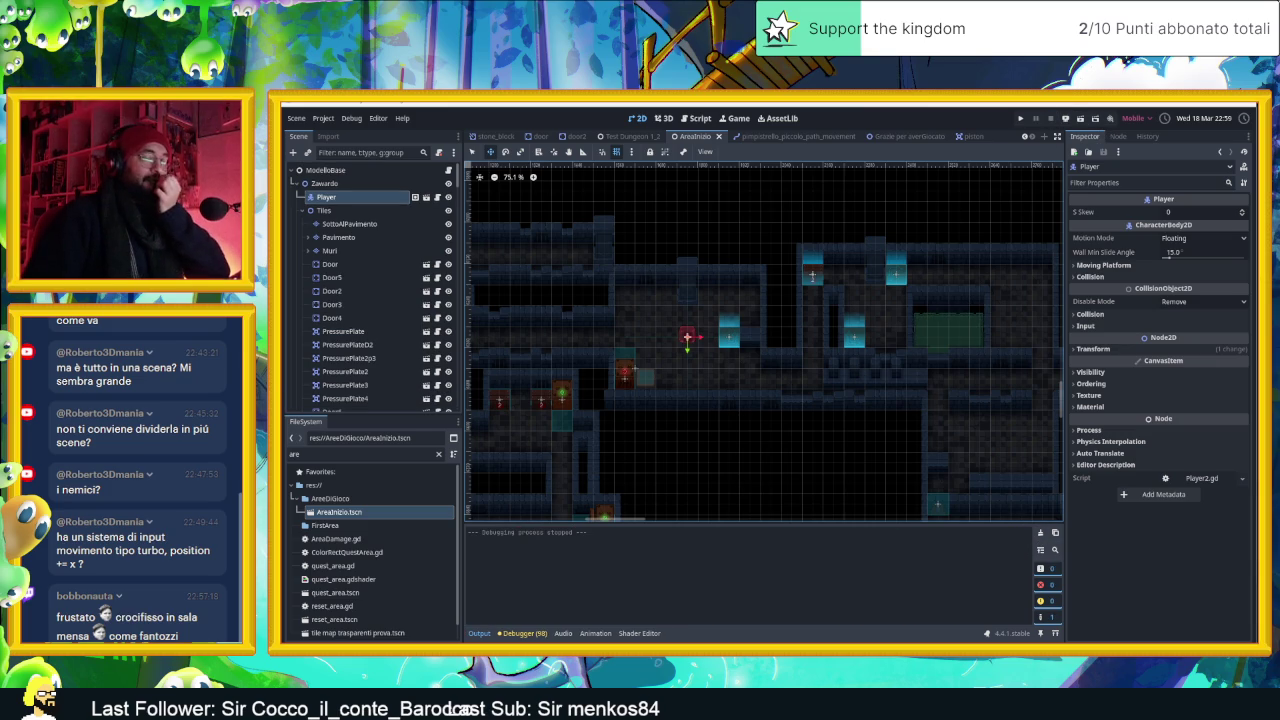
{"action": "key", "text": "alt+Tab"}
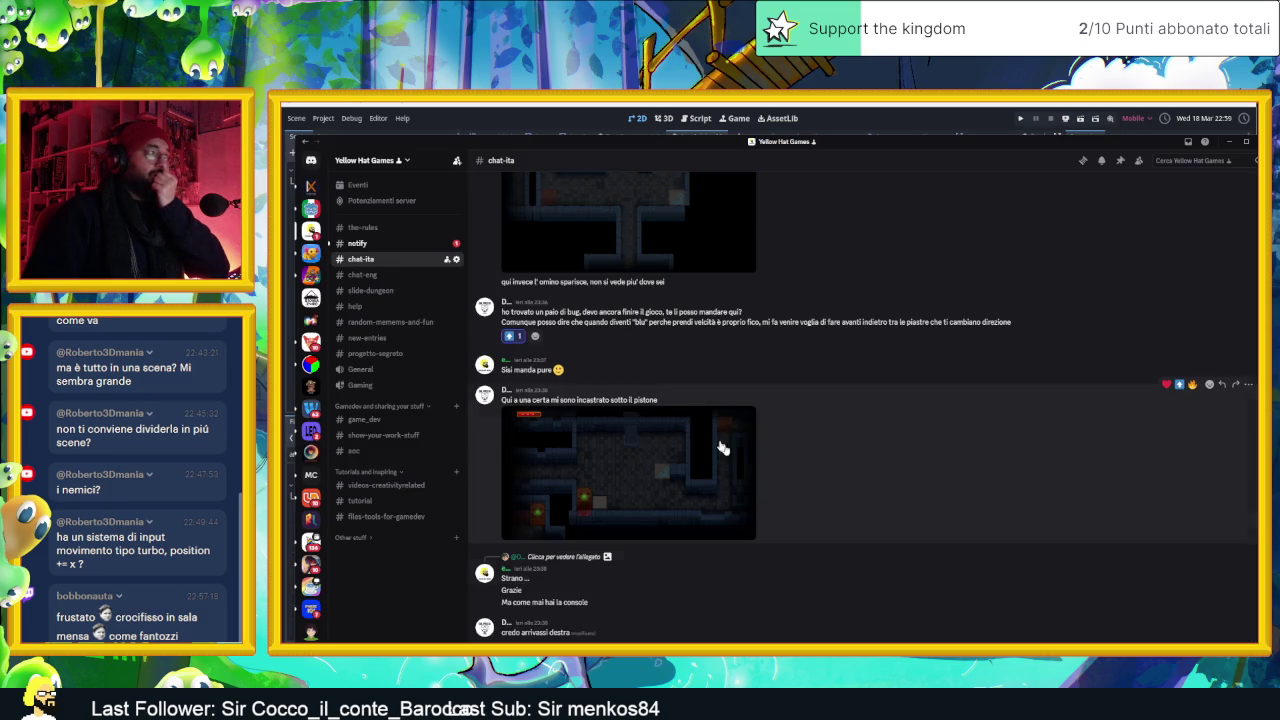
Enlarge the buttonBase2.gd '_pressed() not found' error screenshot, then minimize Discord
{"action": "scroll", "coordinate": [710, 440], "scroll_direction": "up", "scroll_amount": 4}
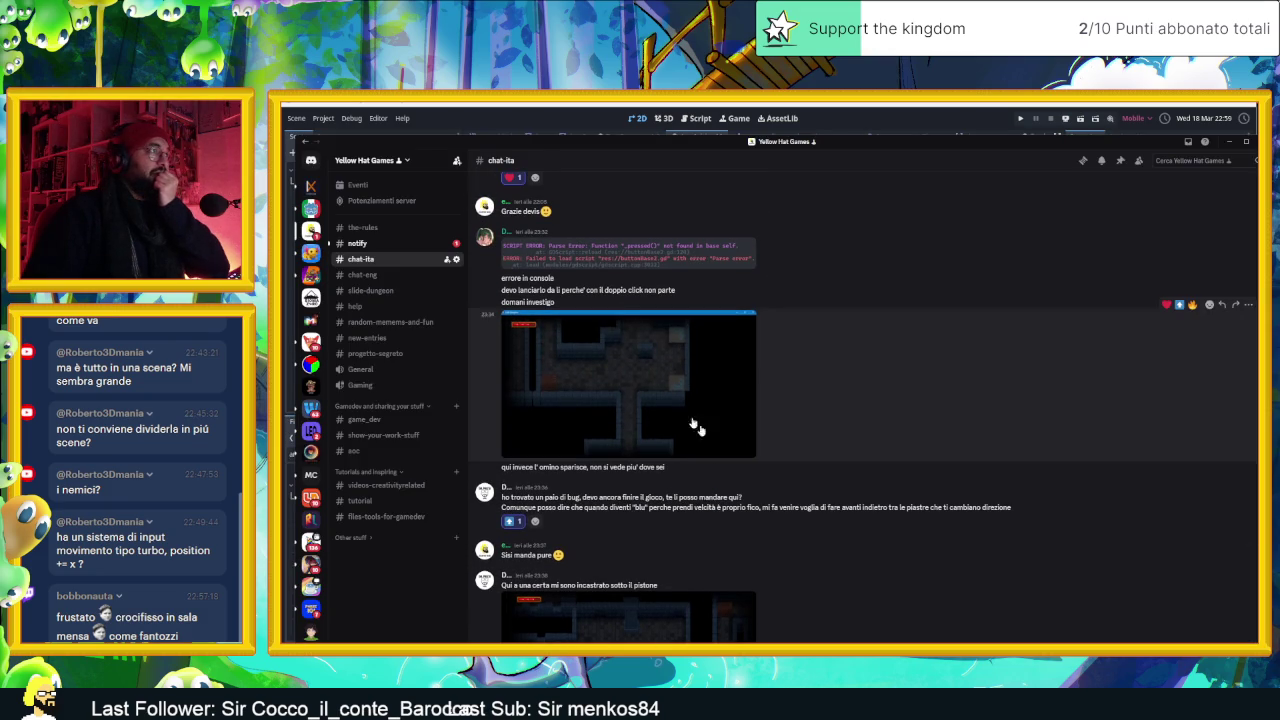
{"action": "left_click", "coordinate": [580, 256]}
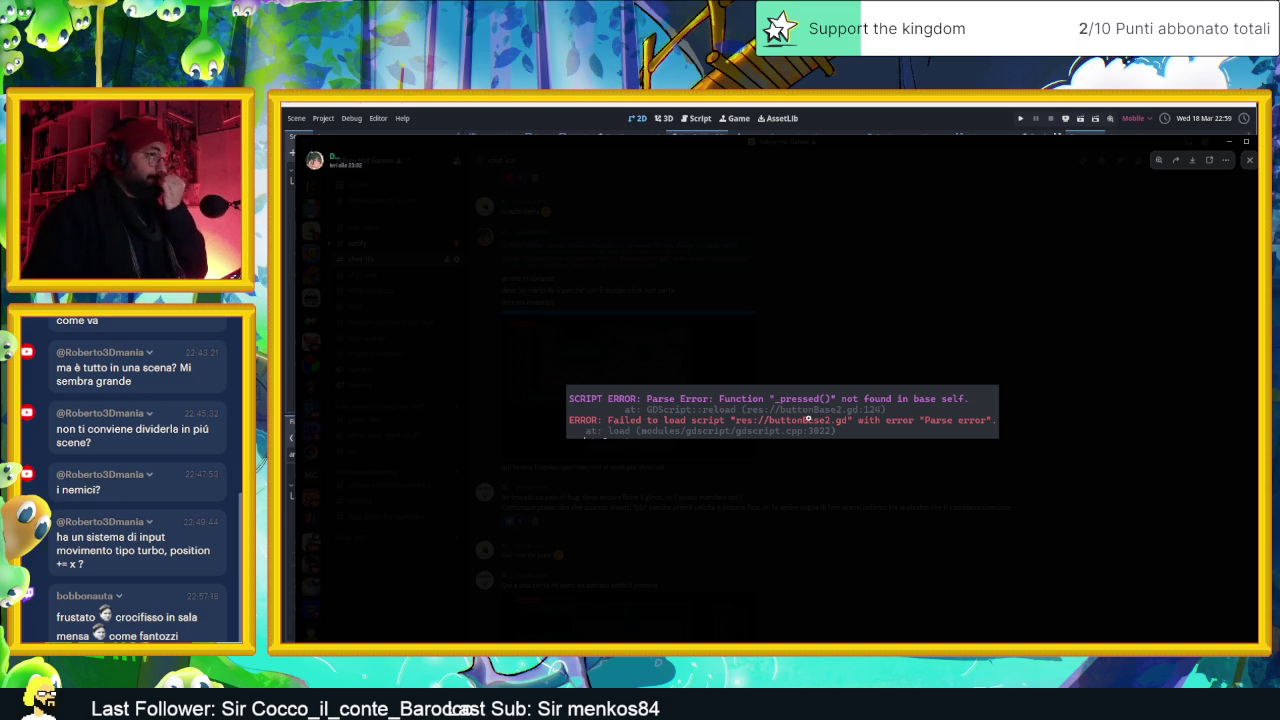
{"action": "left_click", "coordinate": [837, 414]}
{"action": "left_click", "coordinate": [837, 414]}
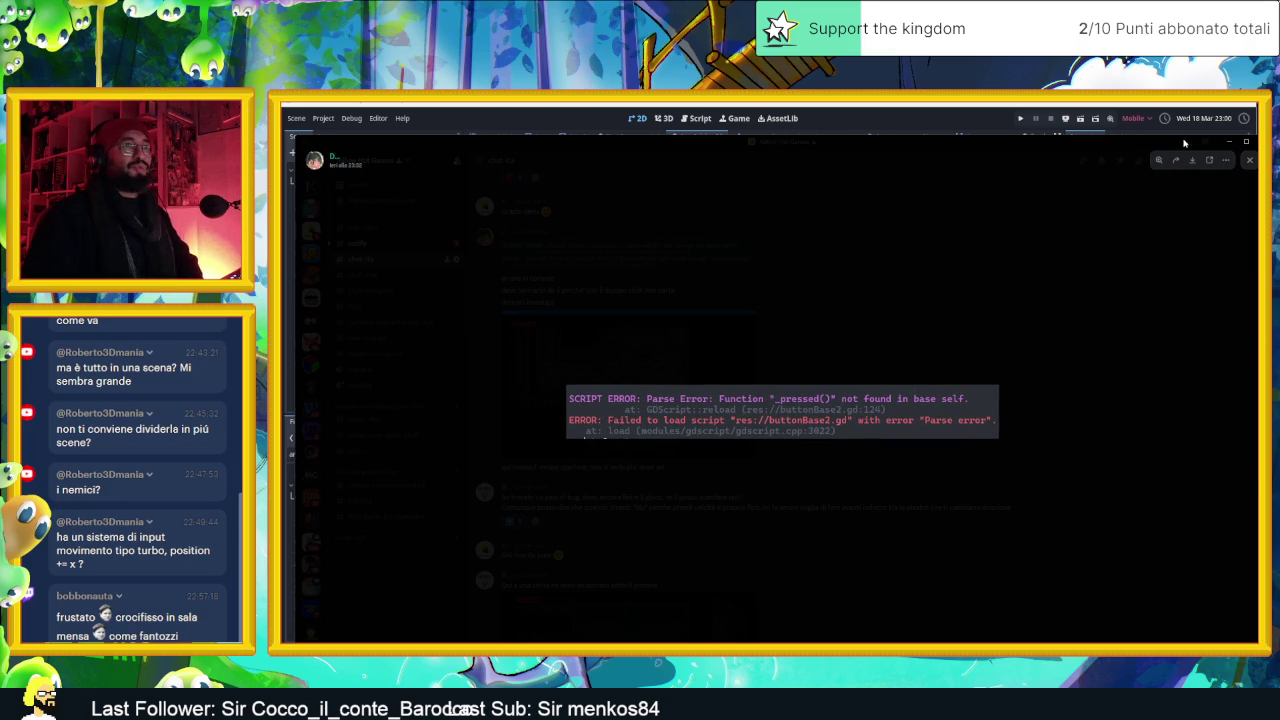
{"action": "left_click", "coordinate": [1229, 143]}
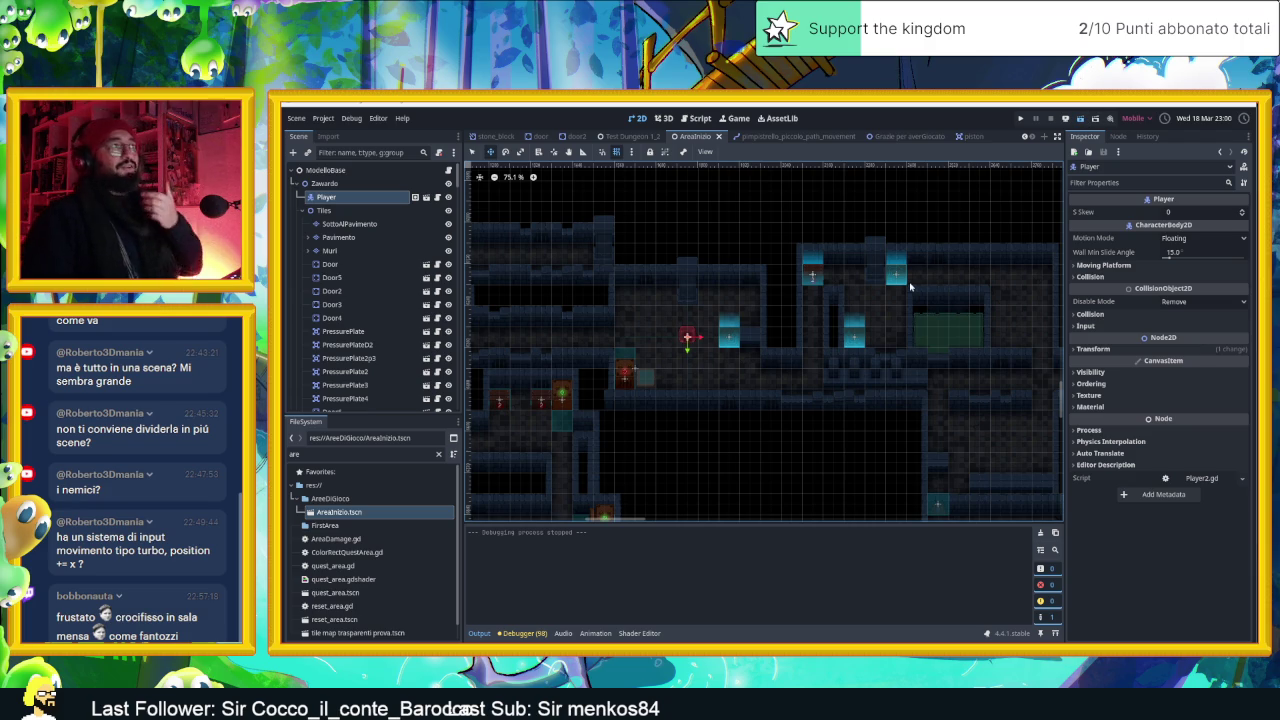
Save and launch the game, open the inventory and browse its tabs and slots
{"action": "key", "text": "ctrl+s"}
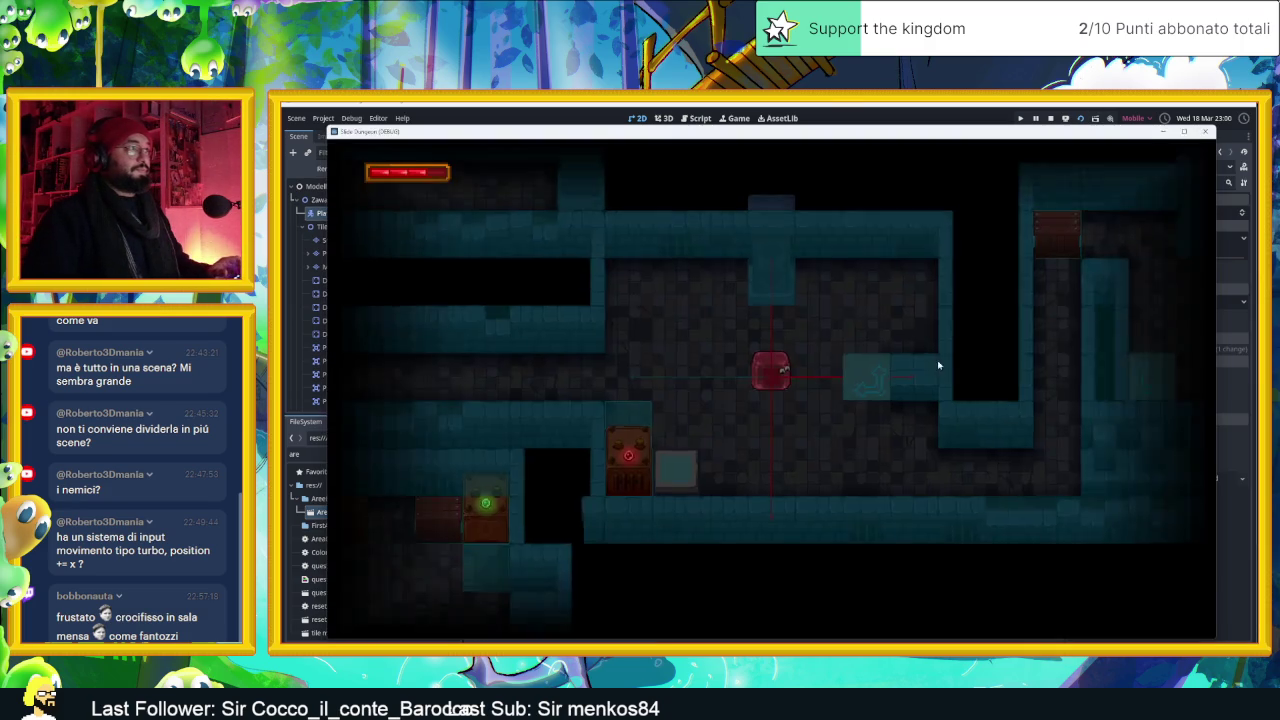
{"action": "key", "text": "i"}
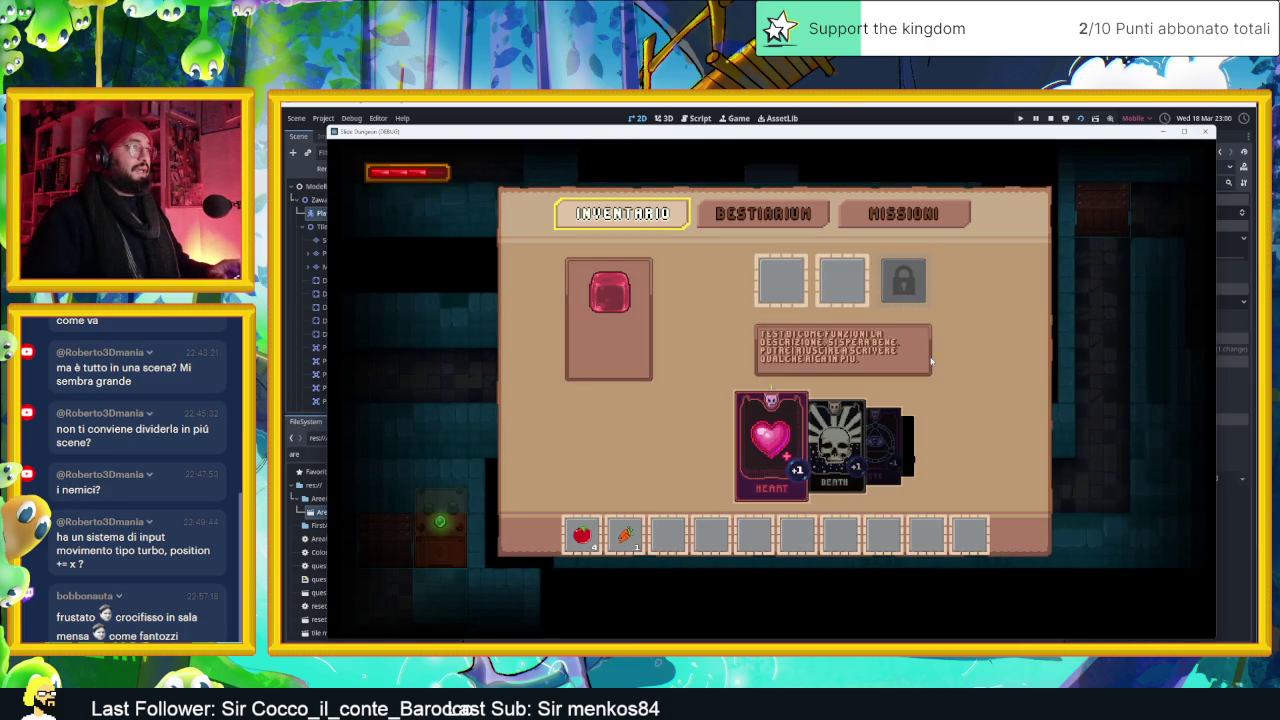
{"action": "key", "text": "Right"}
{"action": "key", "text": "Left"}
{"action": "key", "text": "Right"}
{"action": "key", "text": "Right"}
{"action": "key", "text": "Left"}
{"action": "key", "text": "Down"}
{"action": "key", "text": "Right"}
{"action": "key", "text": "Down"}
{"action": "key", "text": "Down"}
{"action": "key", "text": "Right"}
{"action": "key", "text": "Right"}
{"action": "key", "text": "Right"}
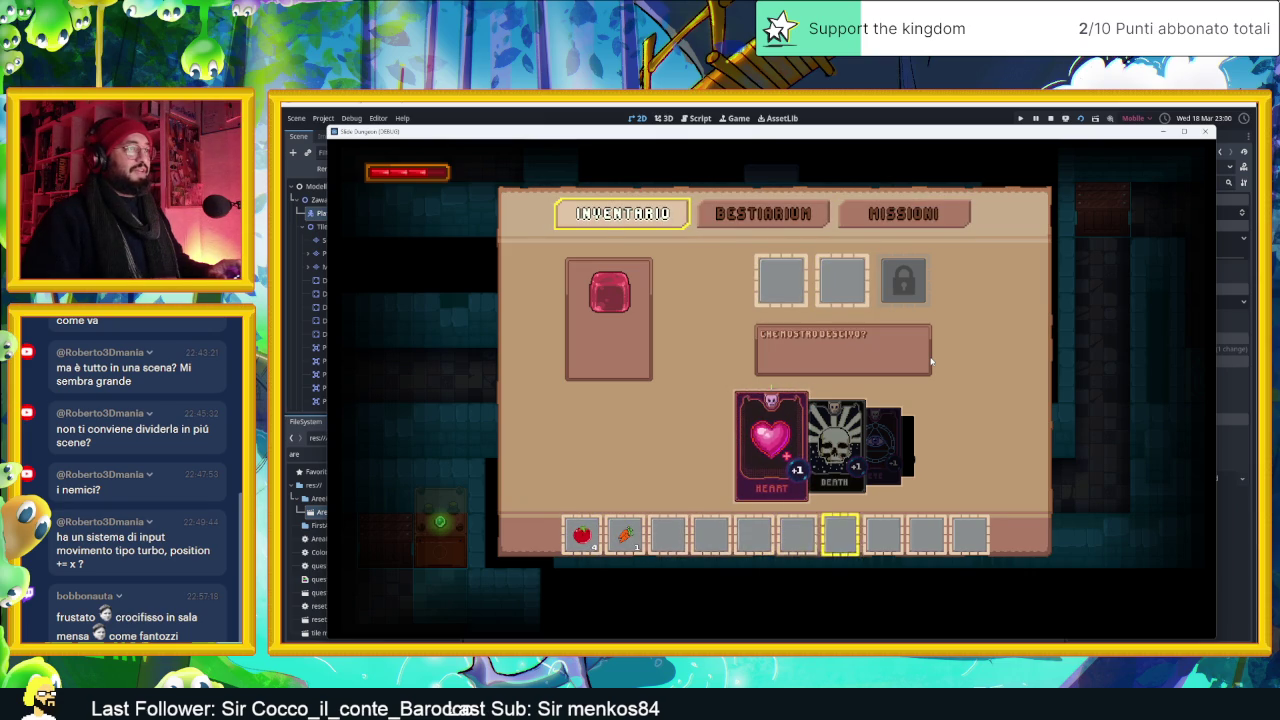
{"action": "key", "text": "Left"}
{"action": "key", "text": "Left"}
{"action": "key", "text": "Left"}
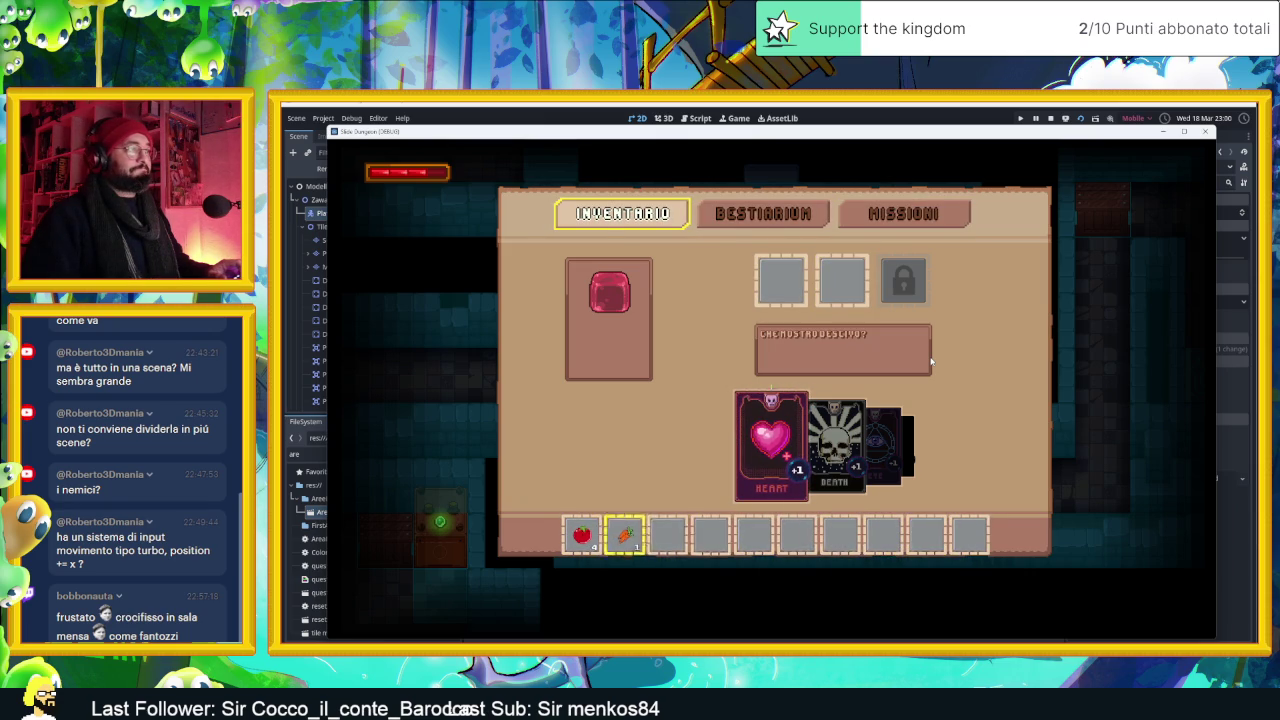
Equip the Death card in the second slot and the Eye card in the first, then close the game
{"action": "key", "text": "Right"}
{"action": "key", "text": "Right"}
{"action": "key", "text": "Right"}
{"action": "key", "text": "Up"}
{"action": "key", "text": "Right"}
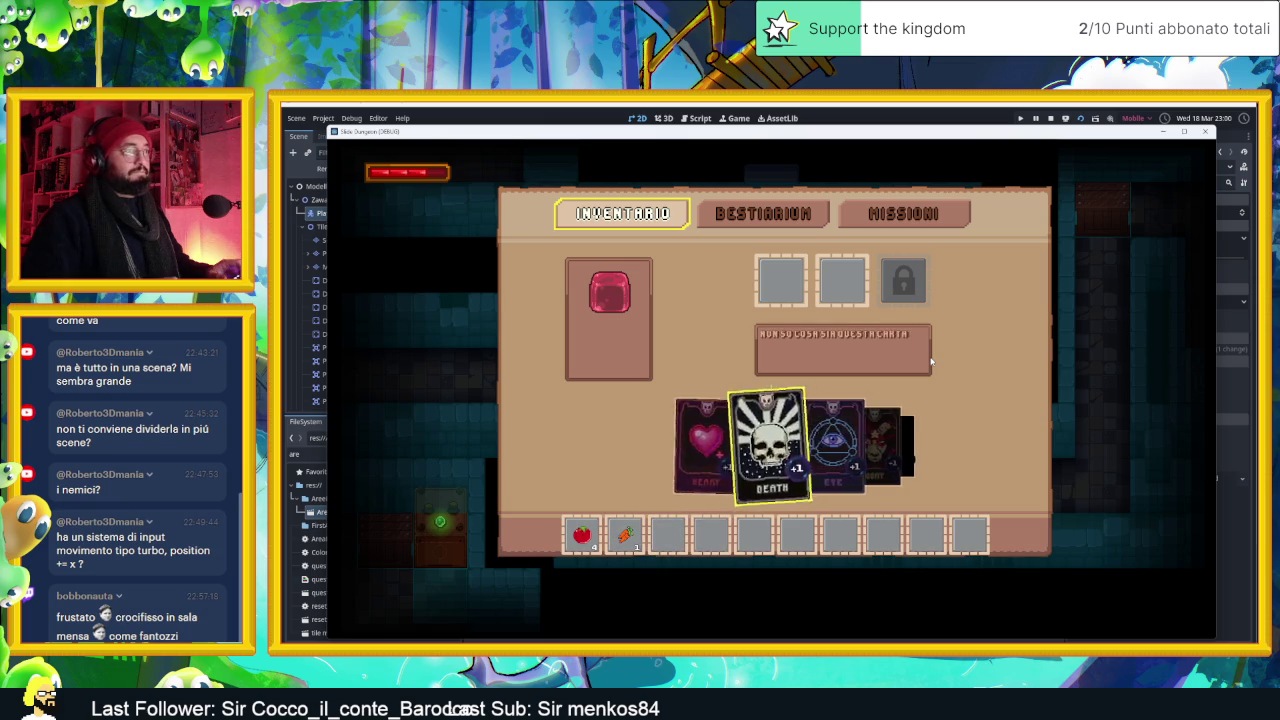
{"action": "key", "text": "Right"}
{"action": "key", "text": "Right"}
{"action": "key", "text": "Right"}
{"action": "key", "text": "Right"}
{"action": "key", "text": "Right"}
{"action": "key", "text": "Right"}
{"action": "key", "text": "Left"}
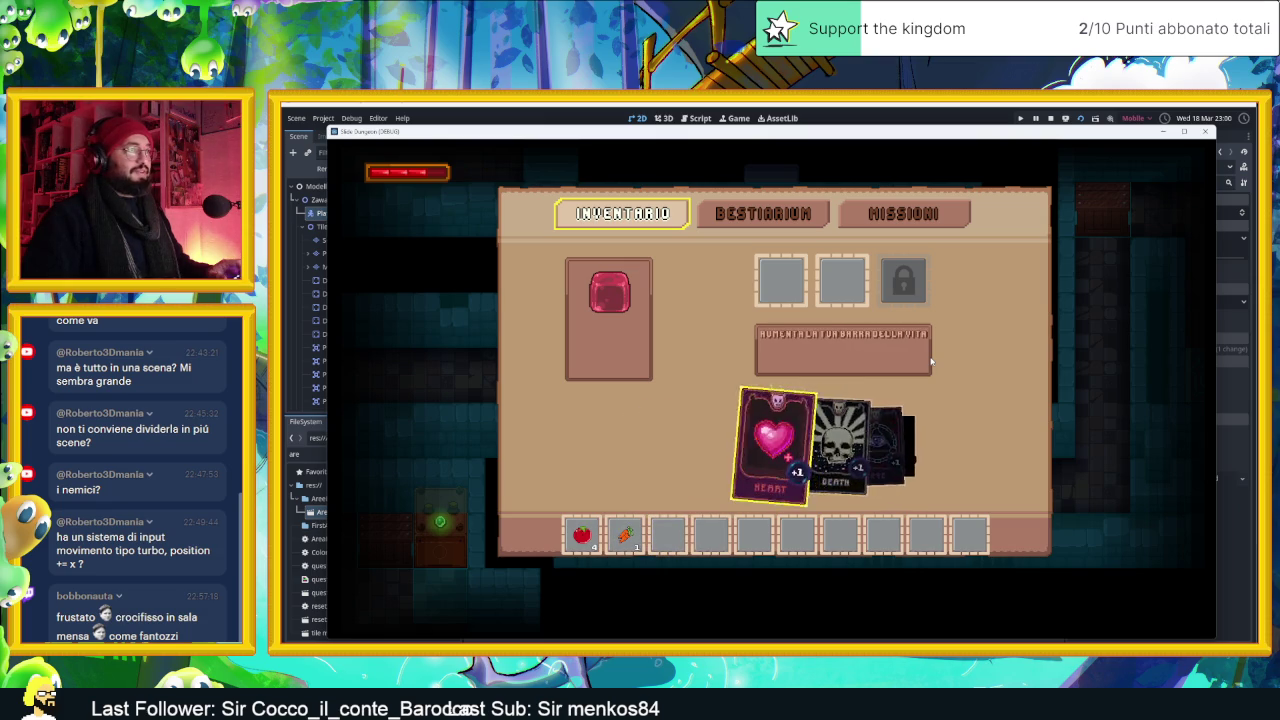
{"action": "key", "text": "Down"}
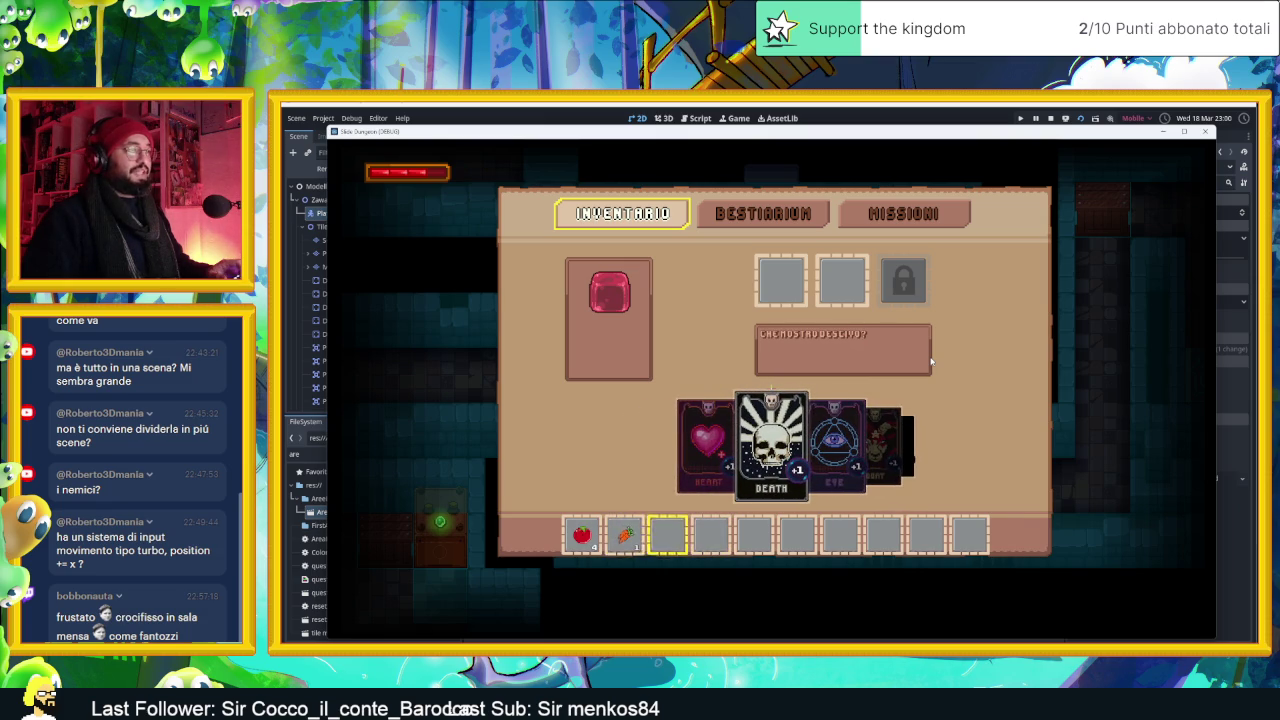
{"action": "key", "text": "Up"}
{"action": "key", "text": "Up"}
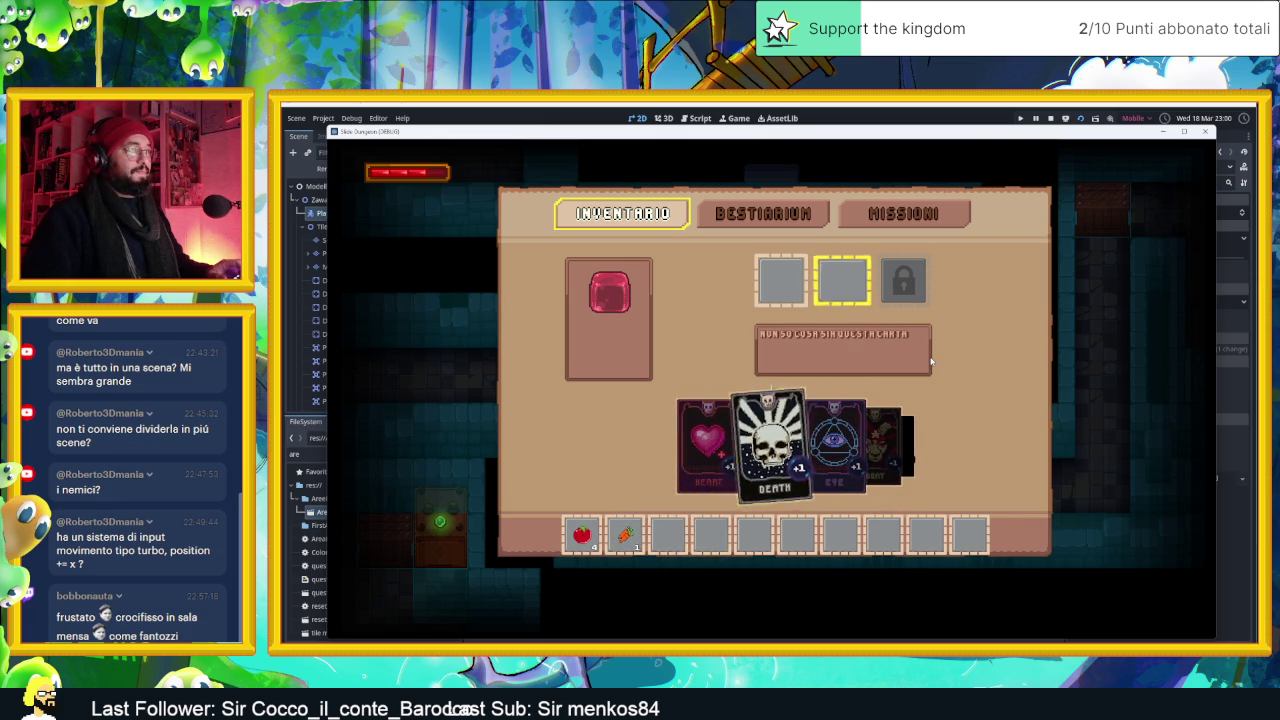
{"action": "key", "text": "Return"}
{"action": "key", "text": "Return"}
{"action": "key", "text": "Left"}
{"action": "key", "text": "Return"}
{"action": "key", "text": "Right"}
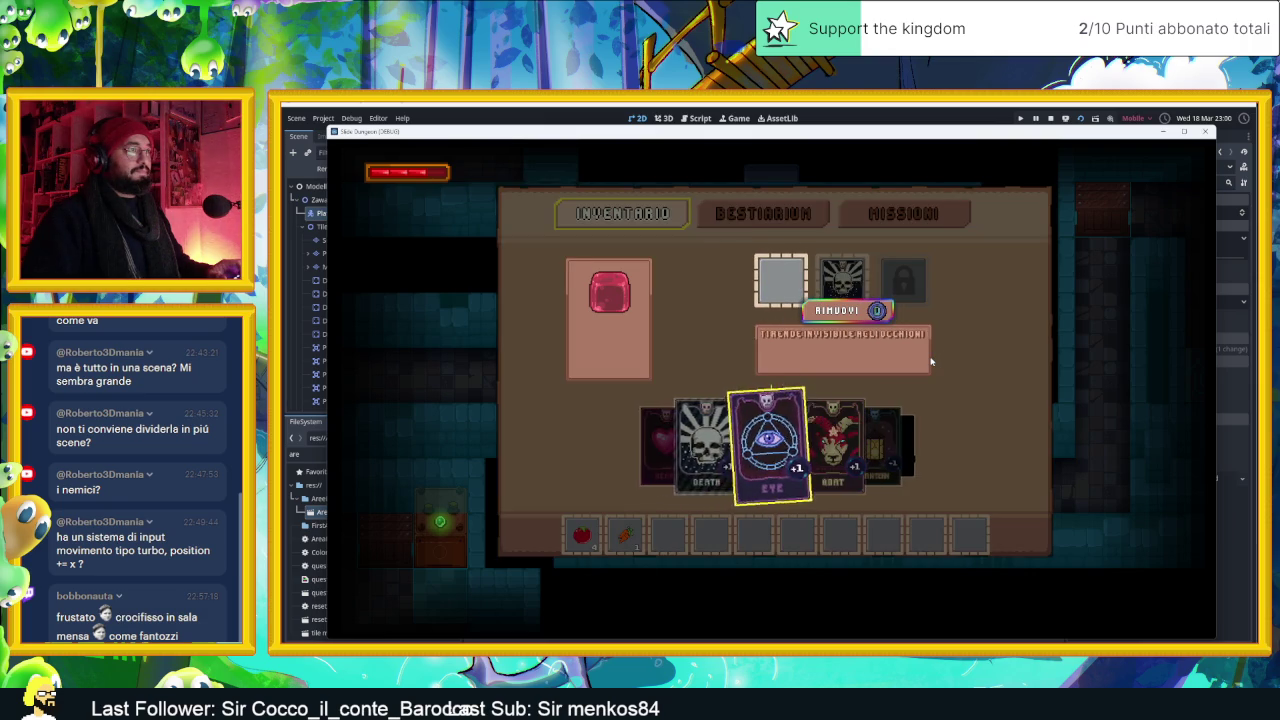
{"action": "key", "text": "Return"}
{"action": "key", "text": "Left"}
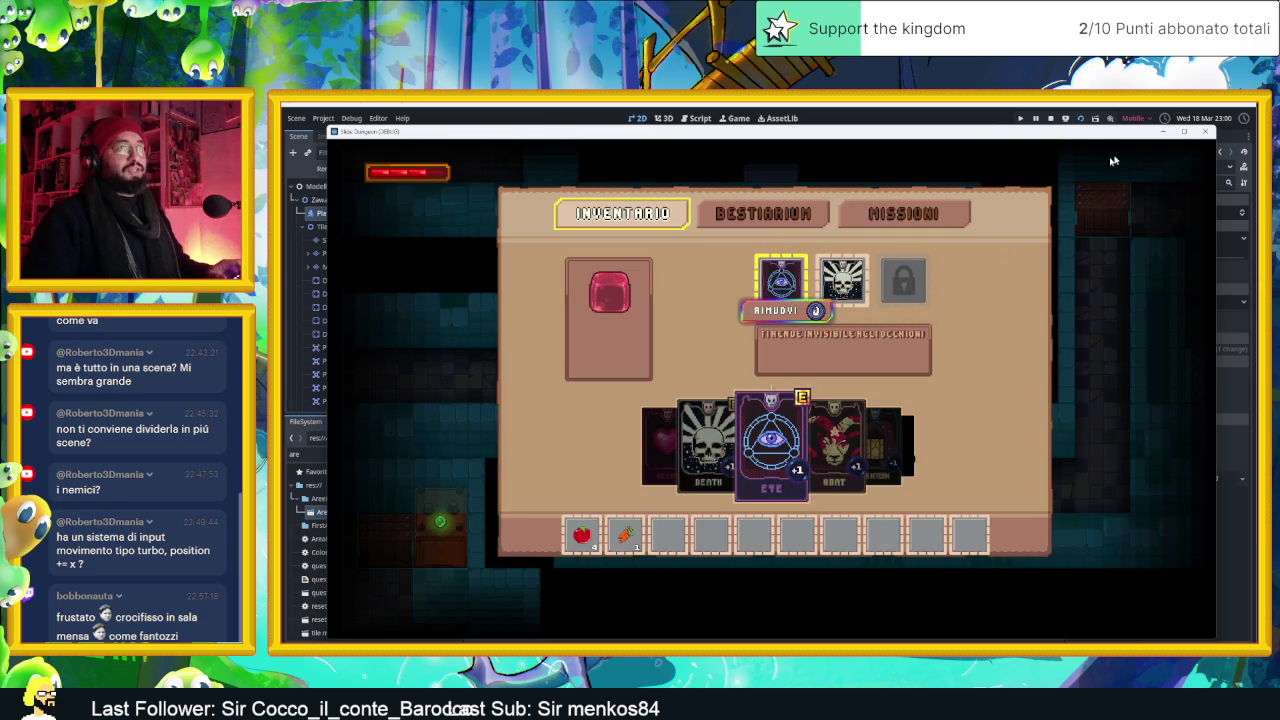
{"action": "left_click", "coordinate": [1205, 131]}
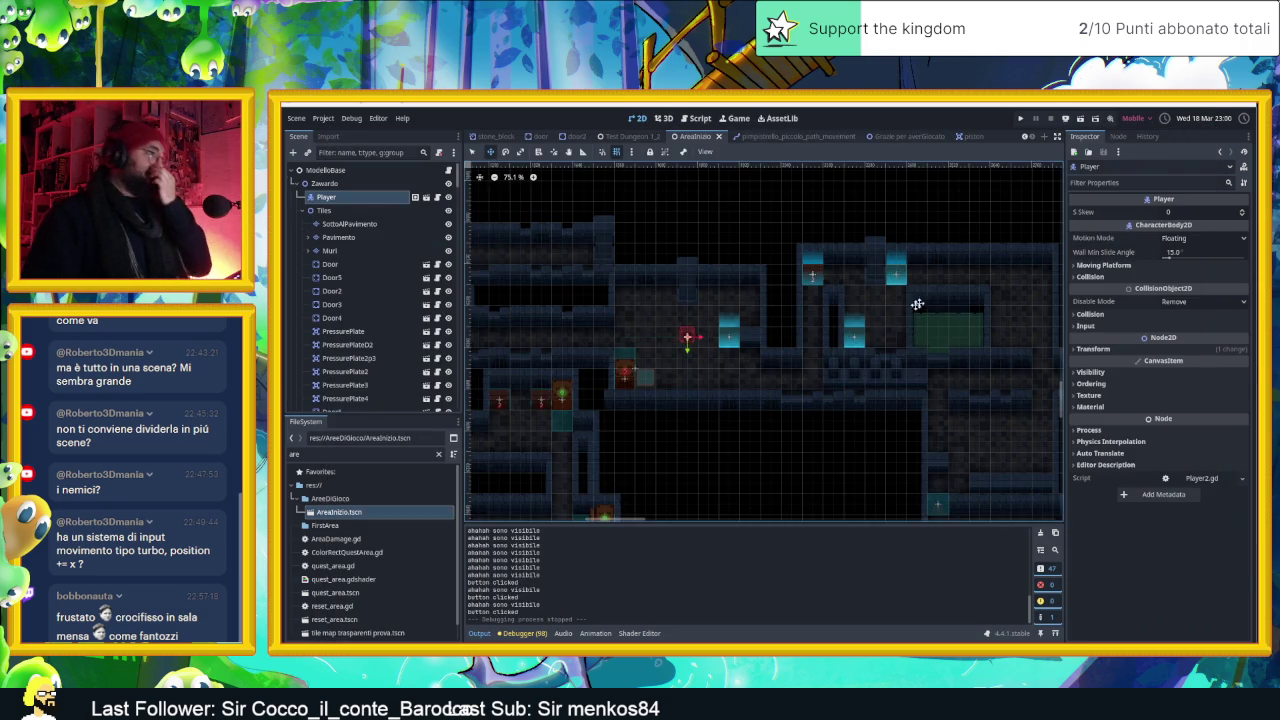
In select mode, pick Piston10 and pan the level view toward the upper-left
{"action": "key", "text": "q"}
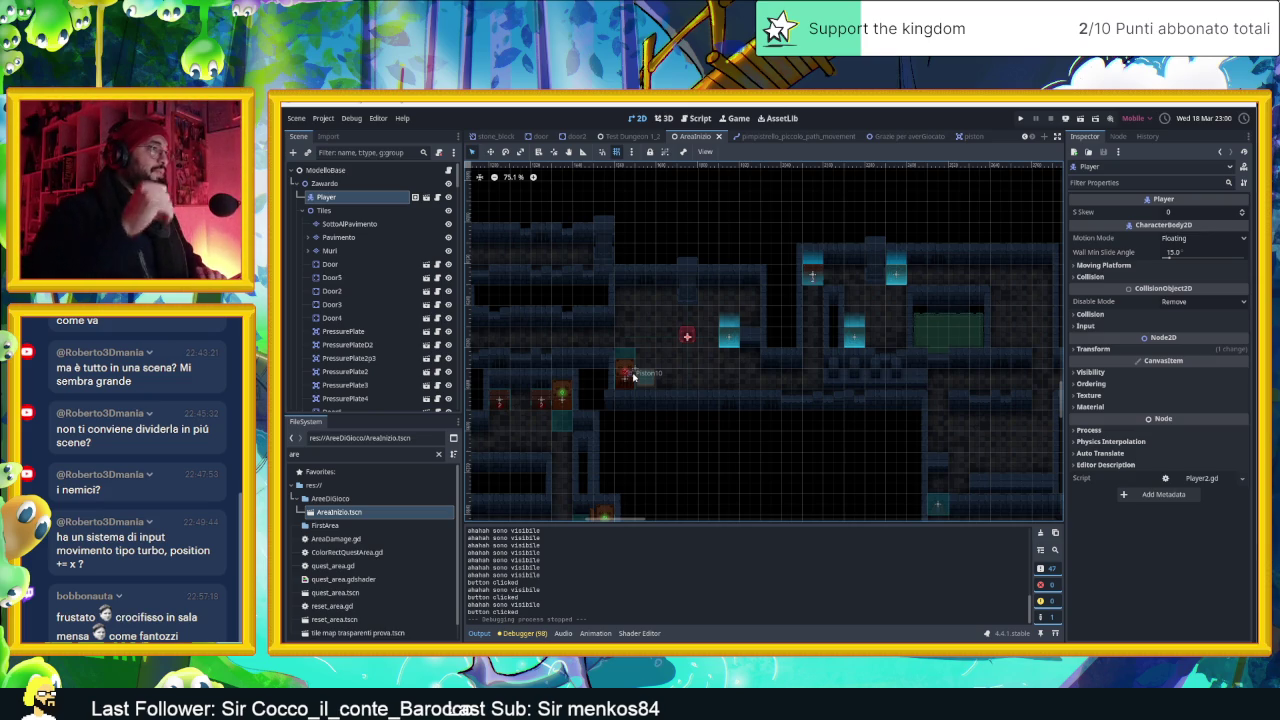
{"action": "scroll", "coordinate": [632, 377], "scroll_direction": "up", "scroll_amount": 5}
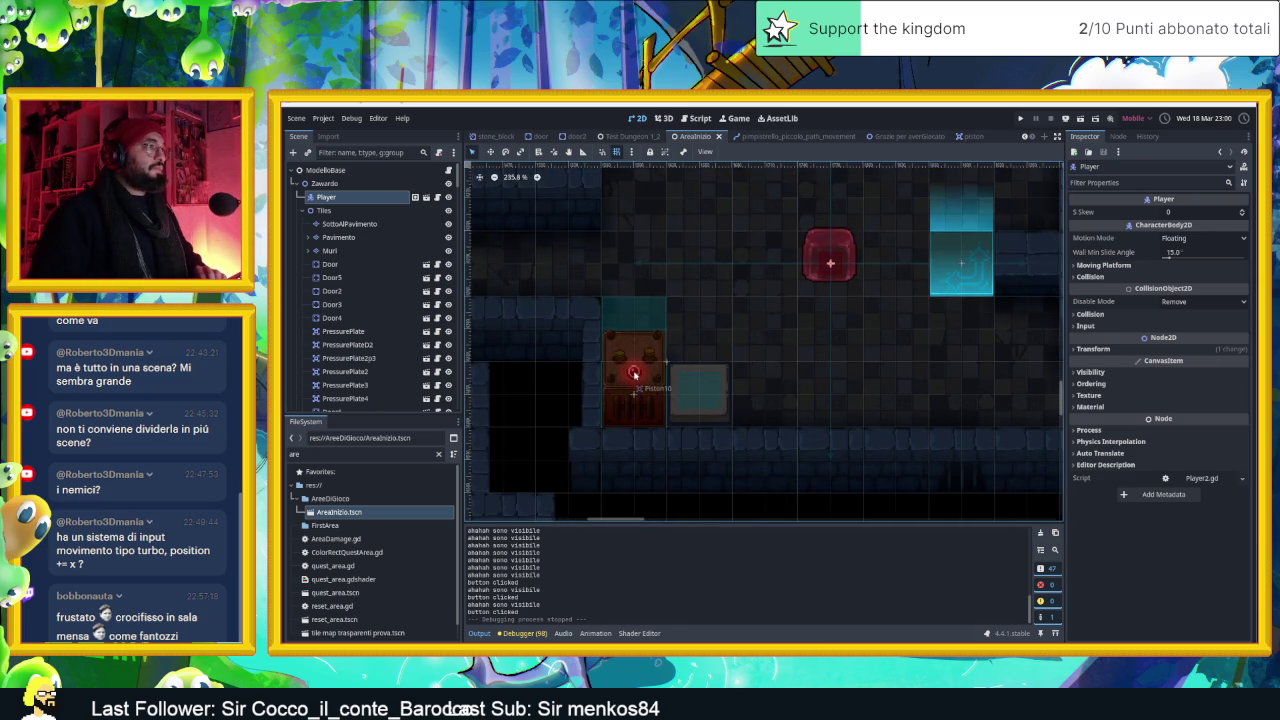
{"action": "left_click", "coordinate": [632, 373]}
{"action": "scroll", "coordinate": [634, 375], "scroll_direction": "down", "scroll_amount": 4}
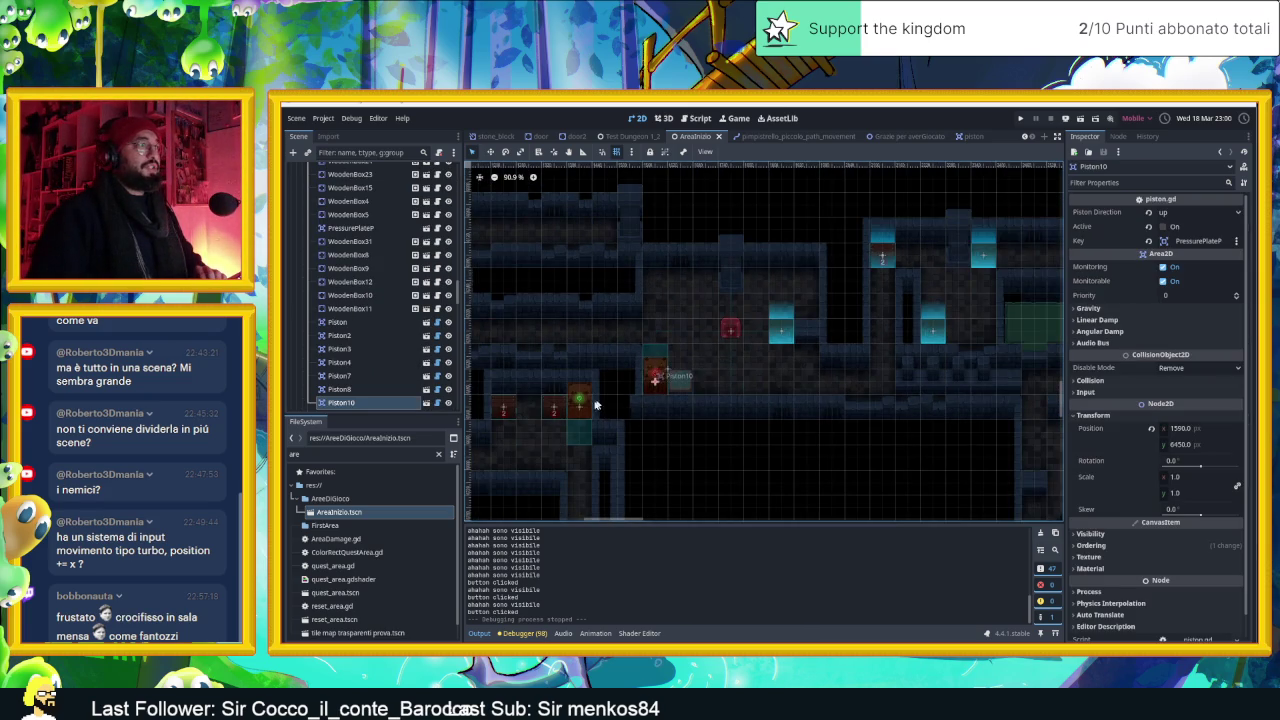
{"action": "left_click_drag", "start_coordinate": [806, 466], "coordinate": [729, 306]}
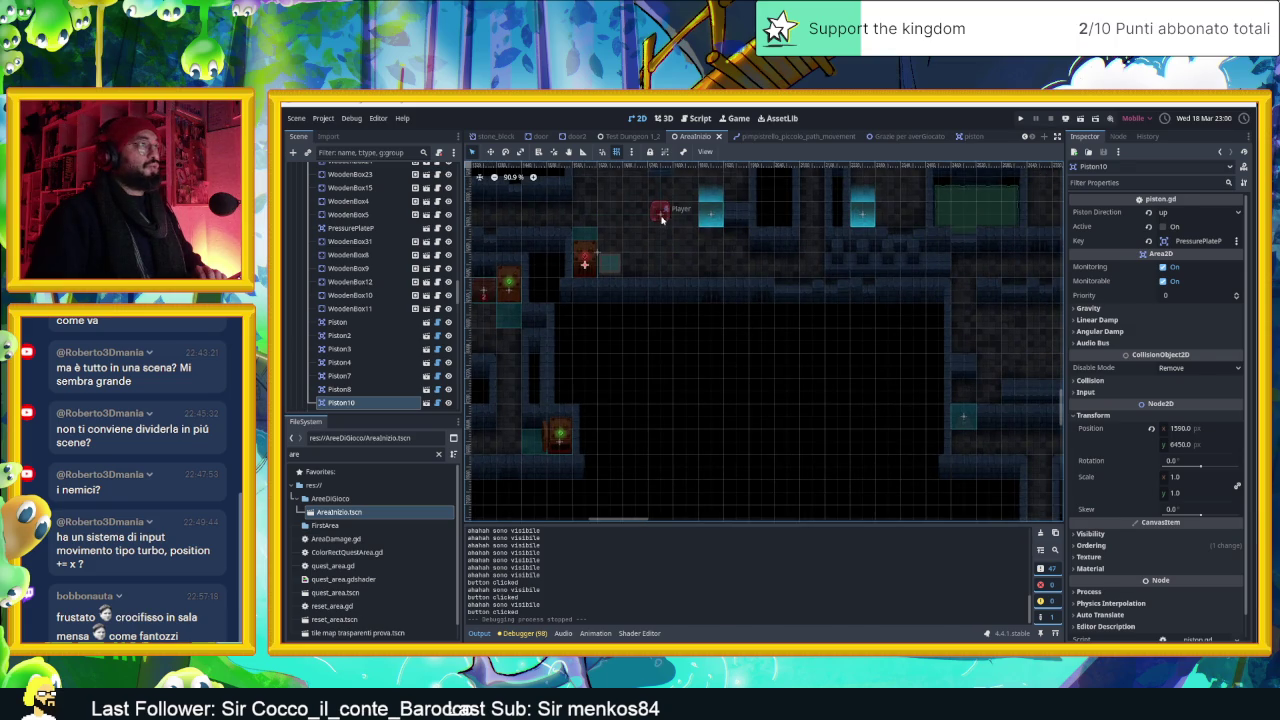
{"action": "left_click", "coordinate": [658, 214]}
{"action": "scroll", "coordinate": [740, 390], "scroll_direction": "down", "scroll_amount": 2}
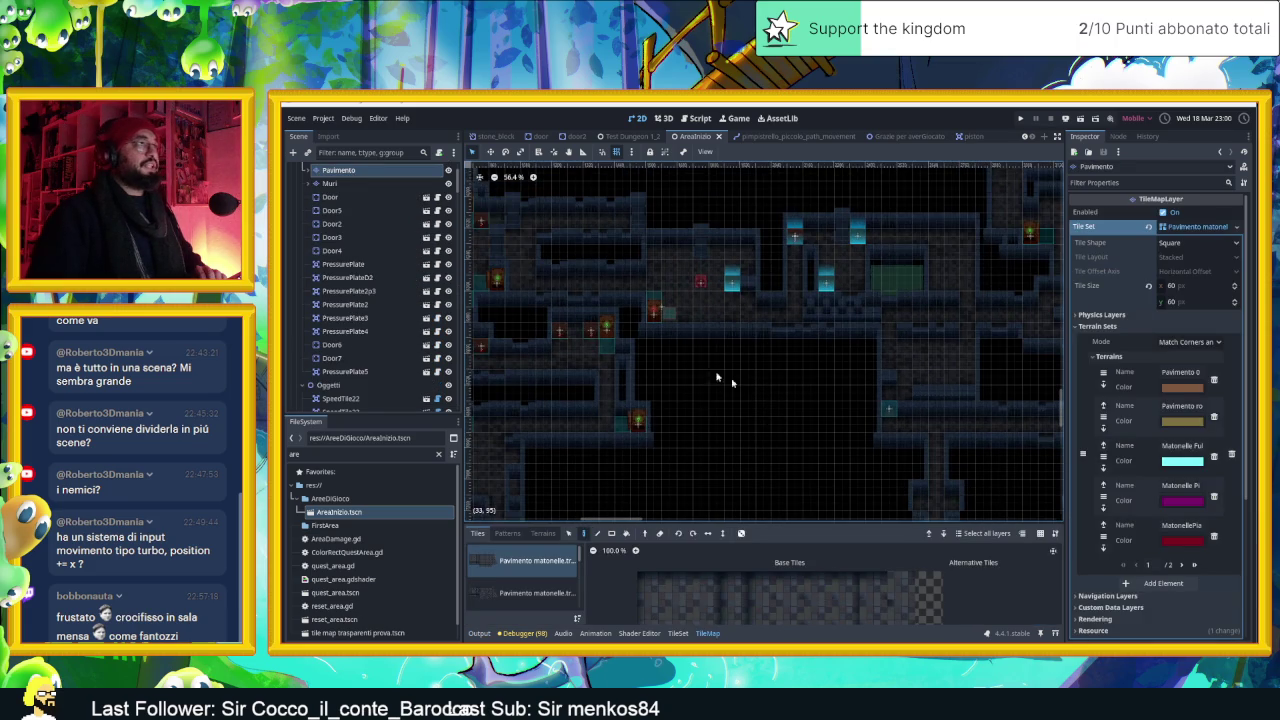
{"action": "scroll", "coordinate": [390, 218], "scroll_direction": "up", "scroll_amount": 3}
Drag the Player's starting position across the level to sit beside Piston5
{"action": "left_click", "coordinate": [340, 197]}
{"action": "left_click", "coordinate": [490, 151]}
{"action": "left_click_drag", "start_coordinate": [758, 335], "coordinate": [842, 502]}
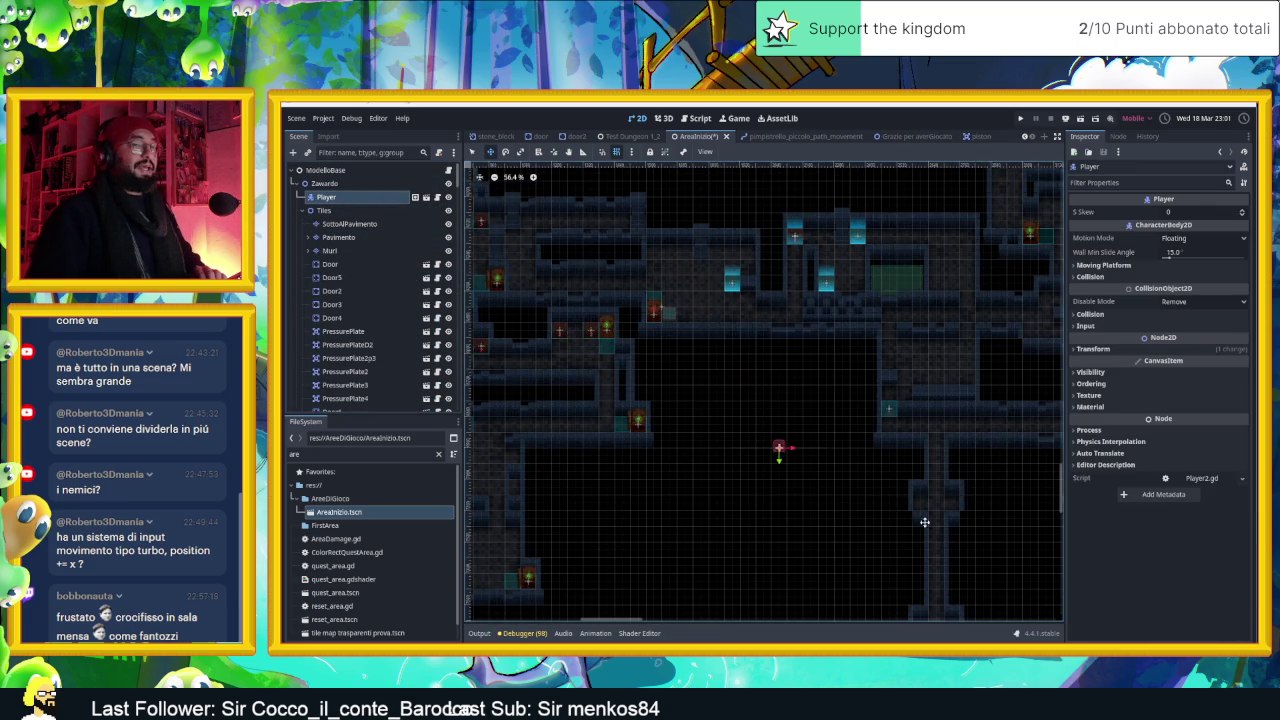
{"action": "scroll", "coordinate": [780, 380], "scroll_direction": "down", "scroll_amount": 3}
{"action": "mouse_move", "coordinate": [698, 344]}
{"action": "left_mouse_down"}
{"action": "mouse_move", "coordinate": [971, 406]}
{"action": "mouse_move", "coordinate": [946, 417]}
{"action": "left_mouse_up"}
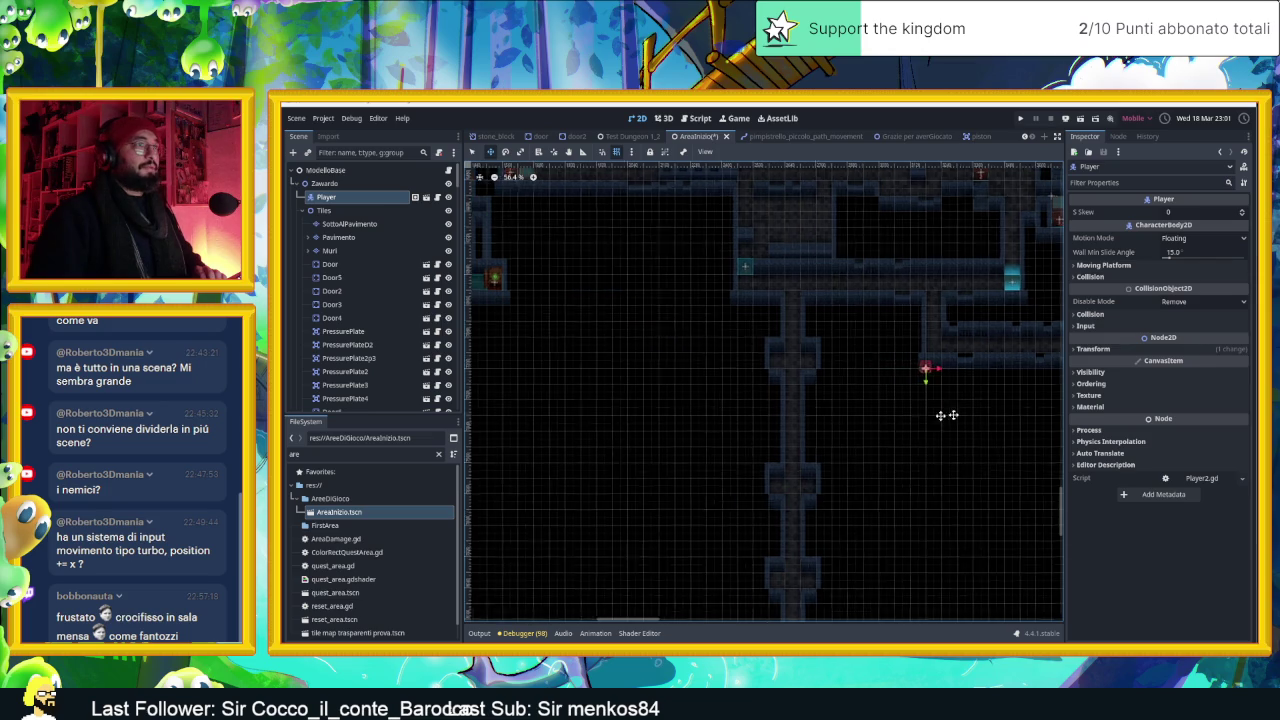
{"action": "scroll", "coordinate": [860, 450], "scroll_direction": "right", "scroll_amount": 3}
{"action": "left_click_drag", "start_coordinate": [734, 461], "coordinate": [908, 469]}
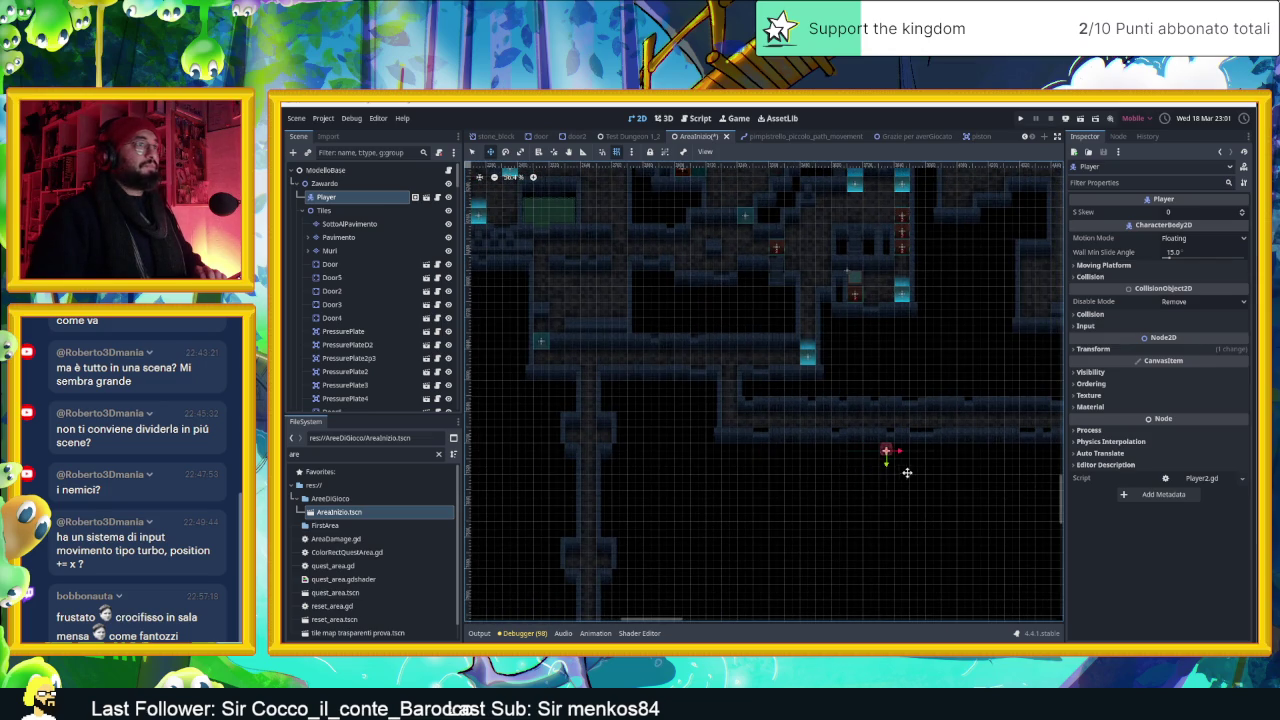
{"action": "scroll", "coordinate": [910, 475], "scroll_direction": "down", "scroll_amount": 2}
{"action": "scroll", "coordinate": [905, 498], "scroll_direction": "down", "scroll_amount": 2}
{"action": "scroll", "coordinate": [810, 495], "scroll_direction": "right", "scroll_amount": 3}
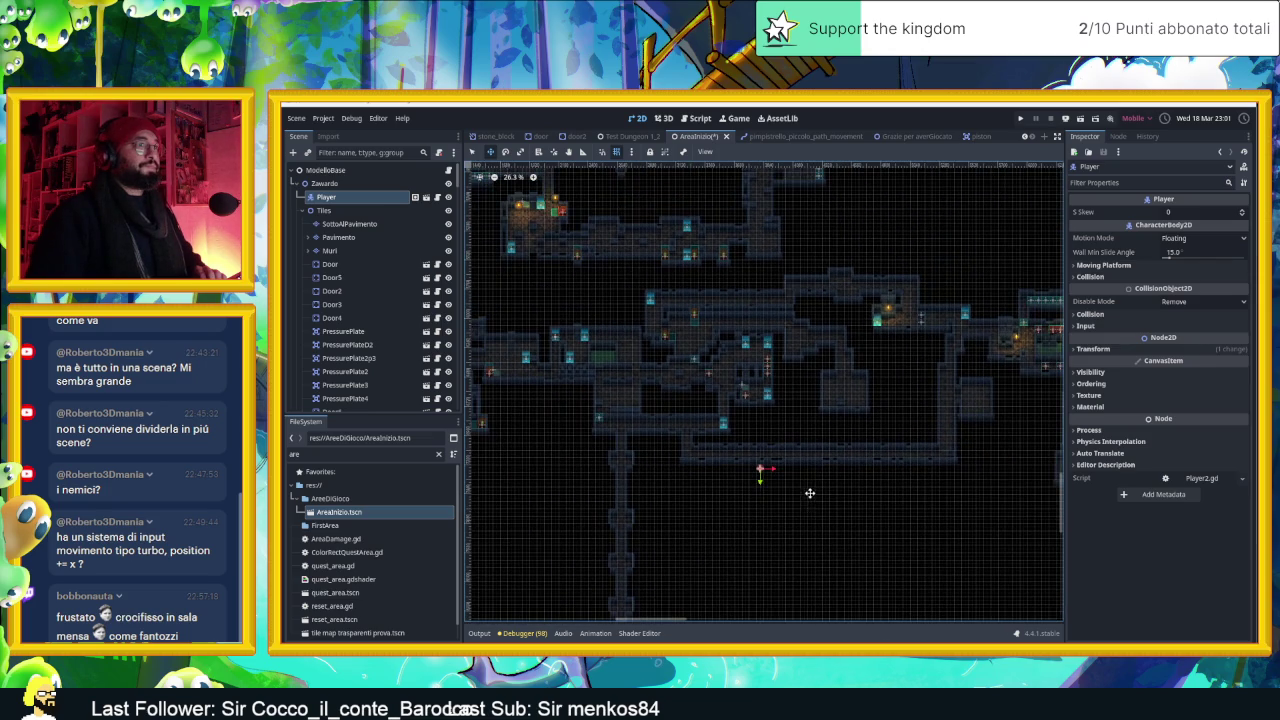
{"action": "scroll", "coordinate": [773, 489], "scroll_direction": "up", "scroll_amount": 3}
{"action": "left_click_drag", "start_coordinate": [766, 483], "coordinate": [672, 291]}
{"action": "scroll", "coordinate": [674, 270], "scroll_direction": "up", "scroll_amount": 10}
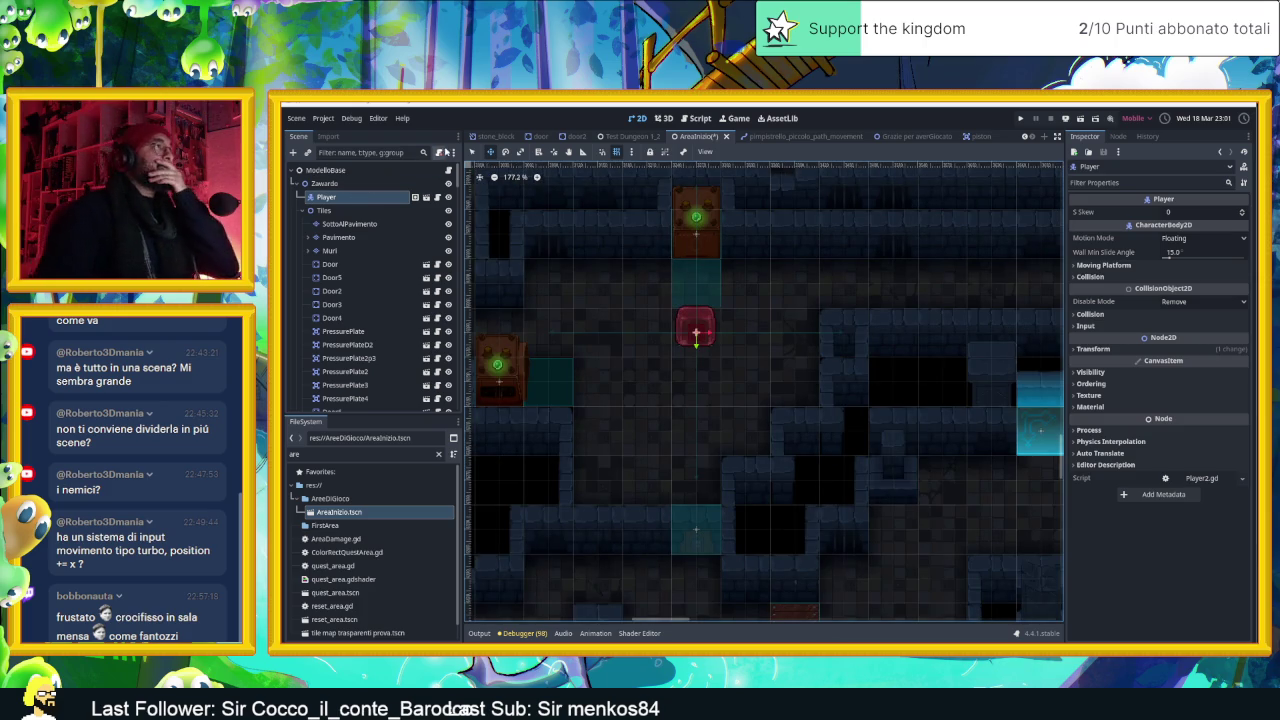
Select Piston5 and open its piston.gd script
{"action": "key", "text": "q"}
{"action": "left_click", "coordinate": [497, 364]}
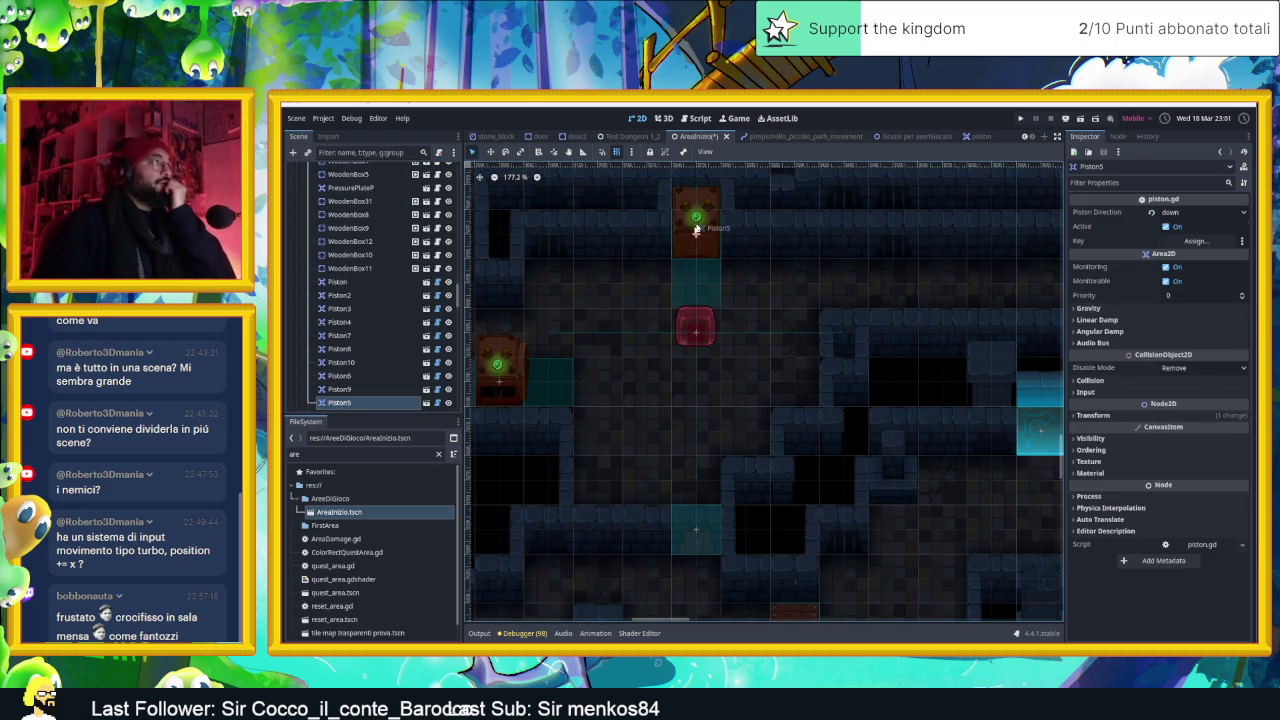
{"action": "left_click", "coordinate": [437, 402]}
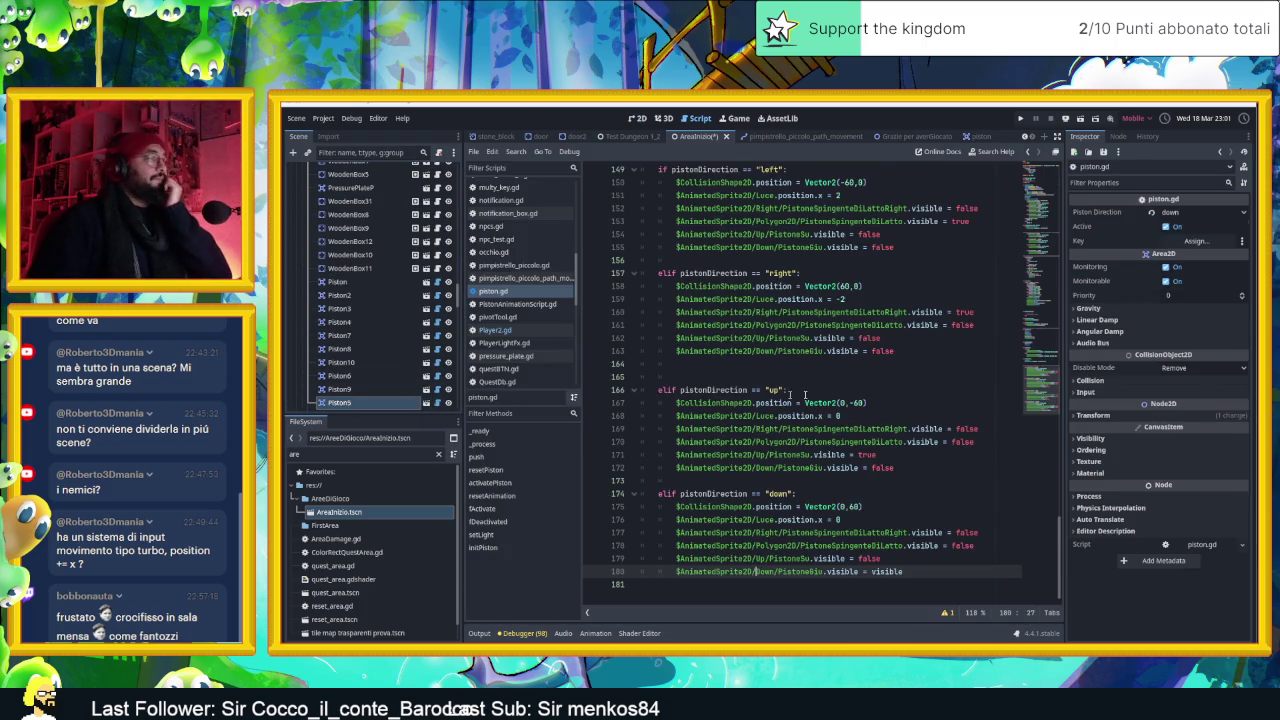
Scroll up through piston.gd to review the start of its push logic
{"action": "scroll", "coordinate": [901, 409], "scroll_direction": "up", "scroll_amount": 10}
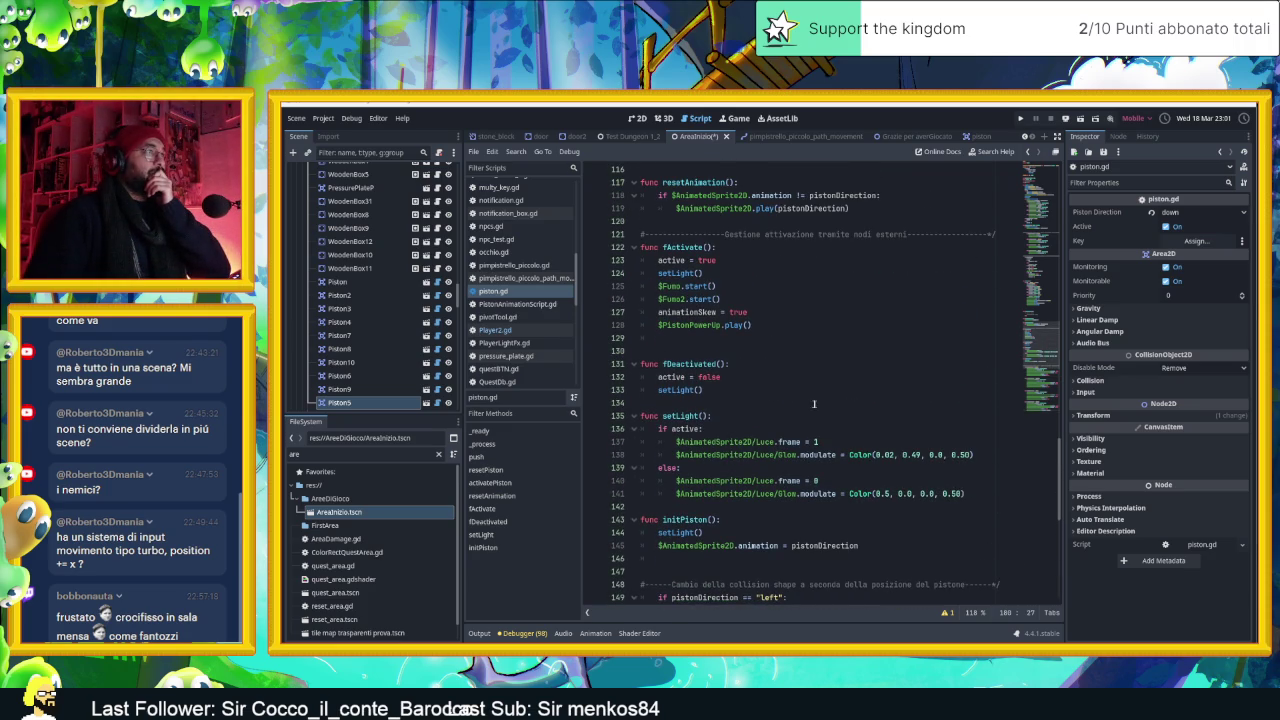
{"action": "scroll", "coordinate": [820, 404], "scroll_direction": "up", "scroll_amount": 4}
{"action": "scroll", "coordinate": [808, 403], "scroll_direction": "up", "scroll_amount": 8}
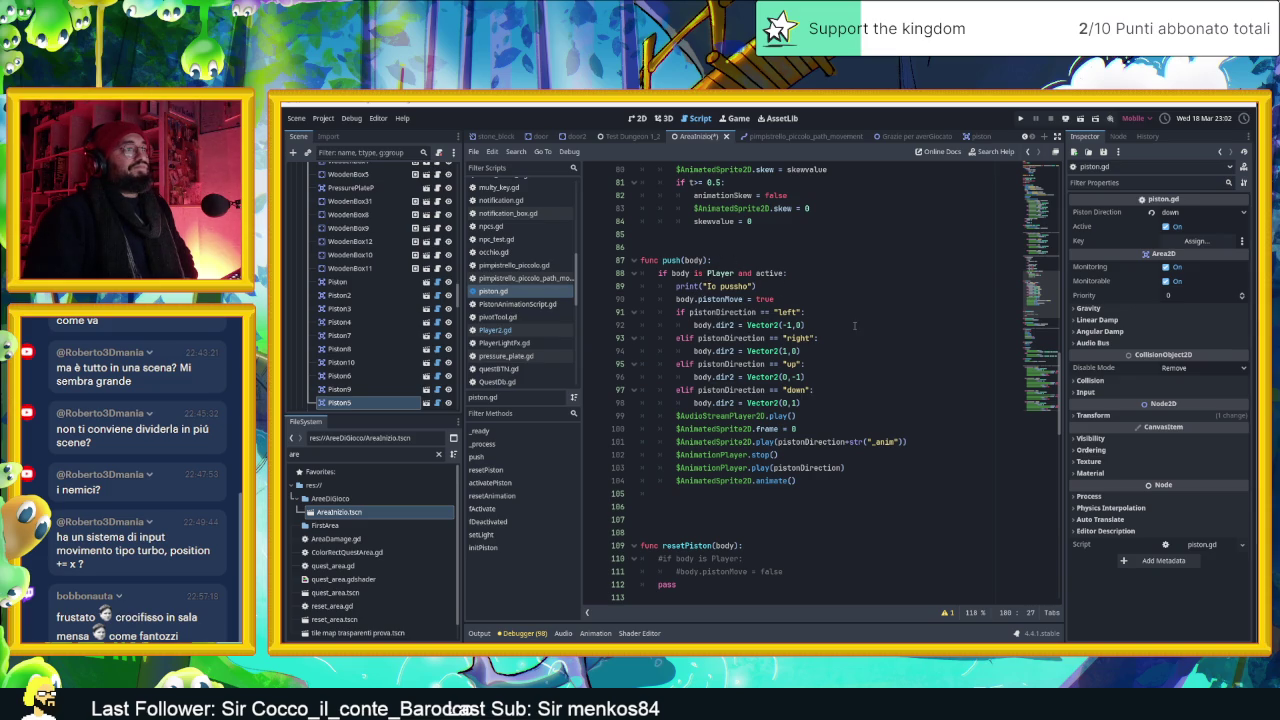
{"action": "scroll", "coordinate": [854, 325], "scroll_direction": "up", "scroll_amount": 1}
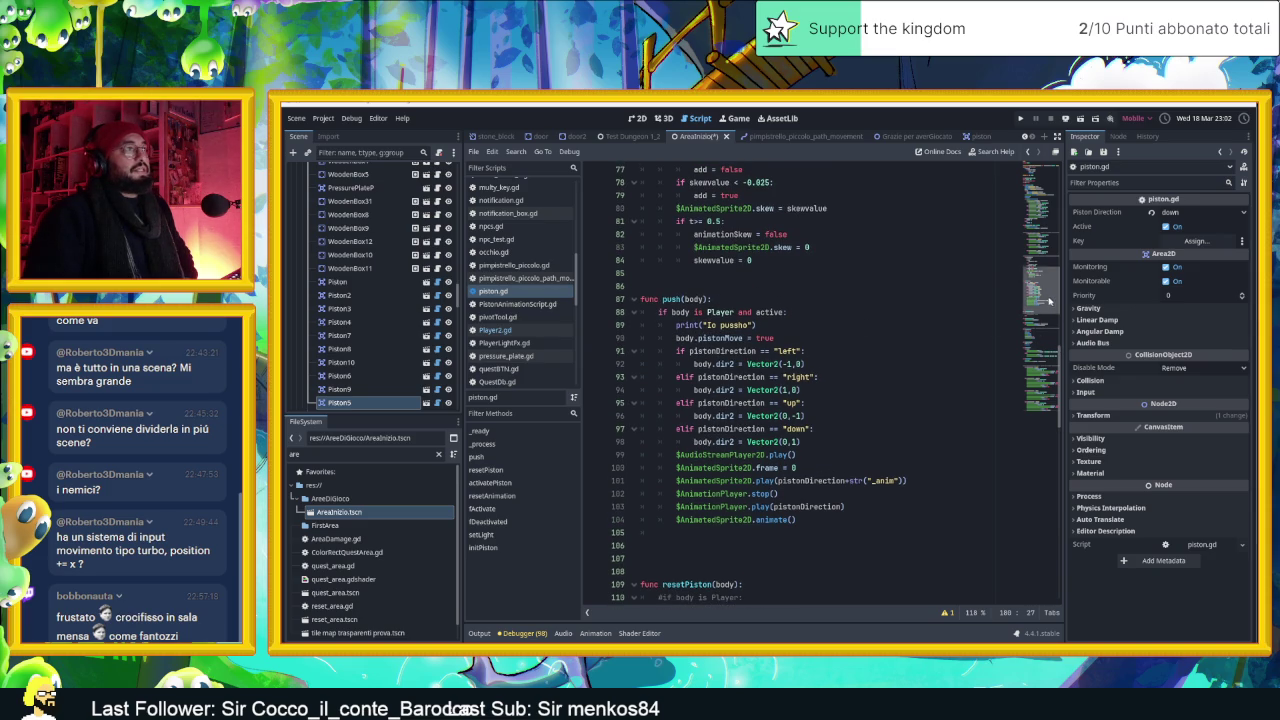
{"action": "scroll", "coordinate": [1049, 277], "scroll_direction": "up", "scroll_amount": 6}
{"action": "scroll", "coordinate": [1049, 260], "scroll_direction": "up", "scroll_amount": 9}
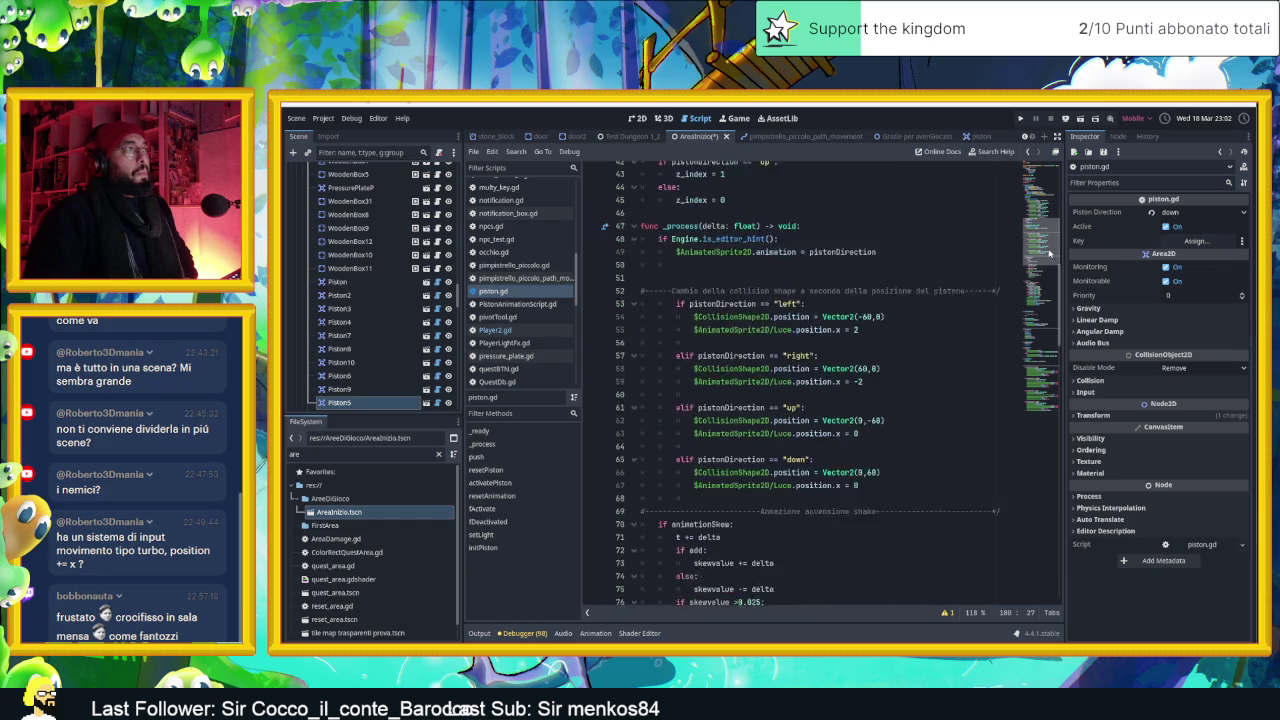
{"action": "scroll", "coordinate": [1049, 240], "scroll_direction": "up", "scroll_amount": 10}
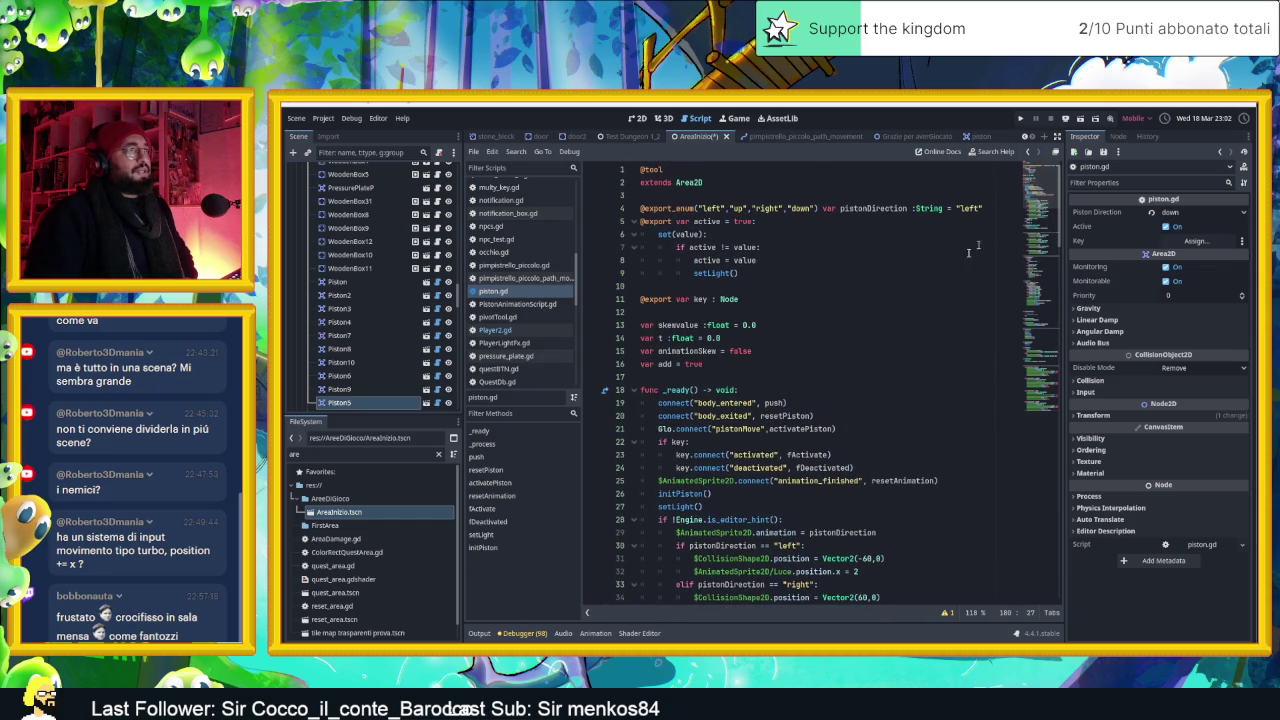
Read the rest of the push logic, then show Test Dungeon 1_2 in the 2D view
{"action": "scroll", "coordinate": [875, 358], "scroll_direction": "down", "scroll_amount": 2}
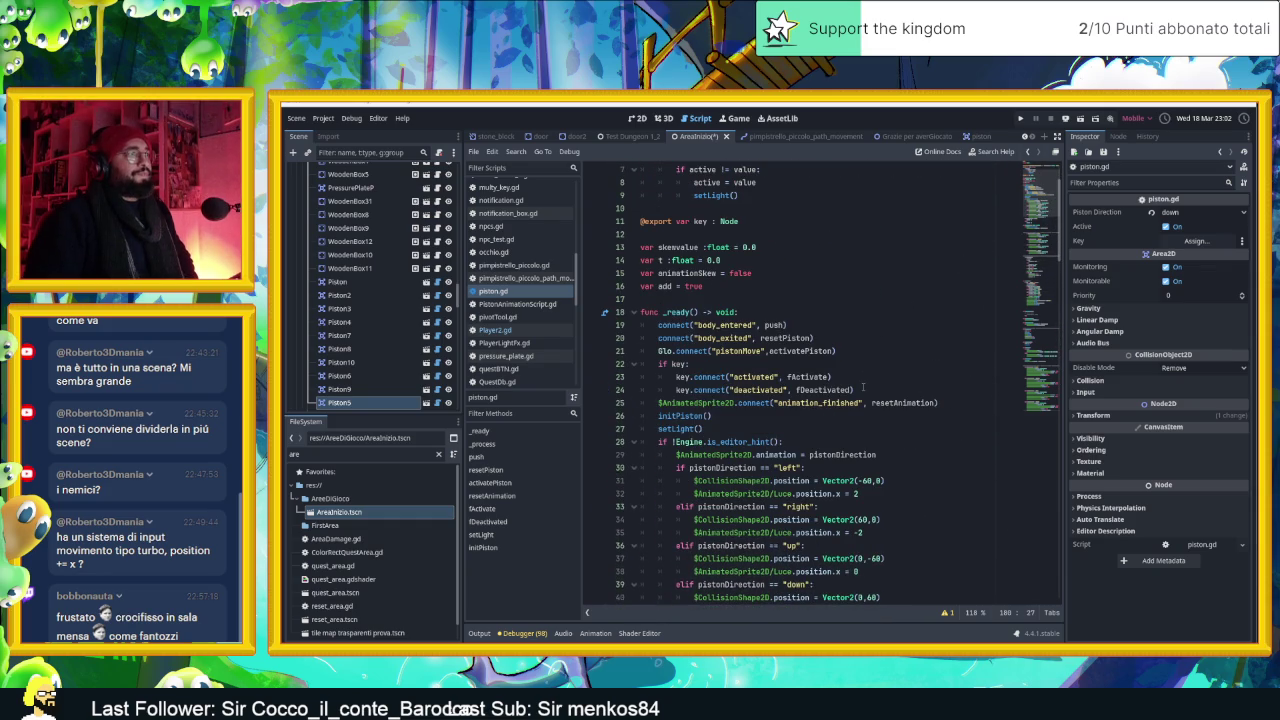
{"action": "scroll", "coordinate": [863, 388], "scroll_direction": "down", "scroll_amount": 1}
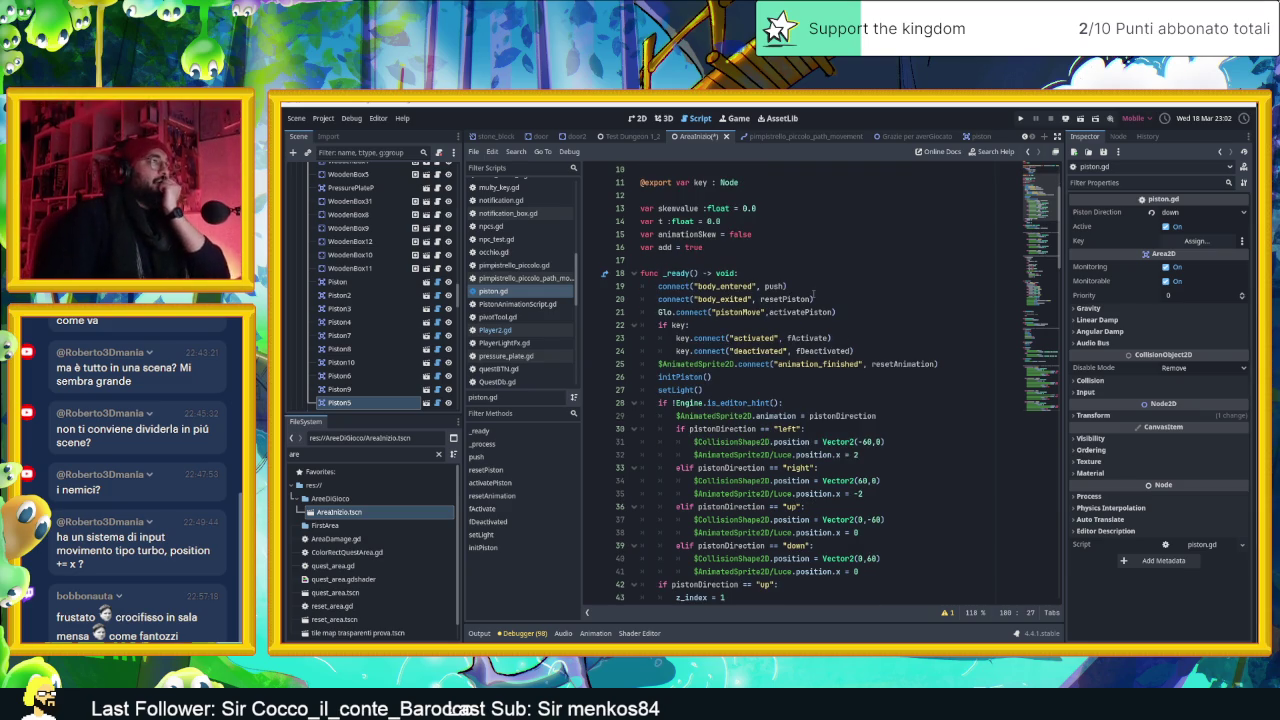
{"action": "scroll", "coordinate": [808, 296], "scroll_direction": "down", "scroll_amount": 1}
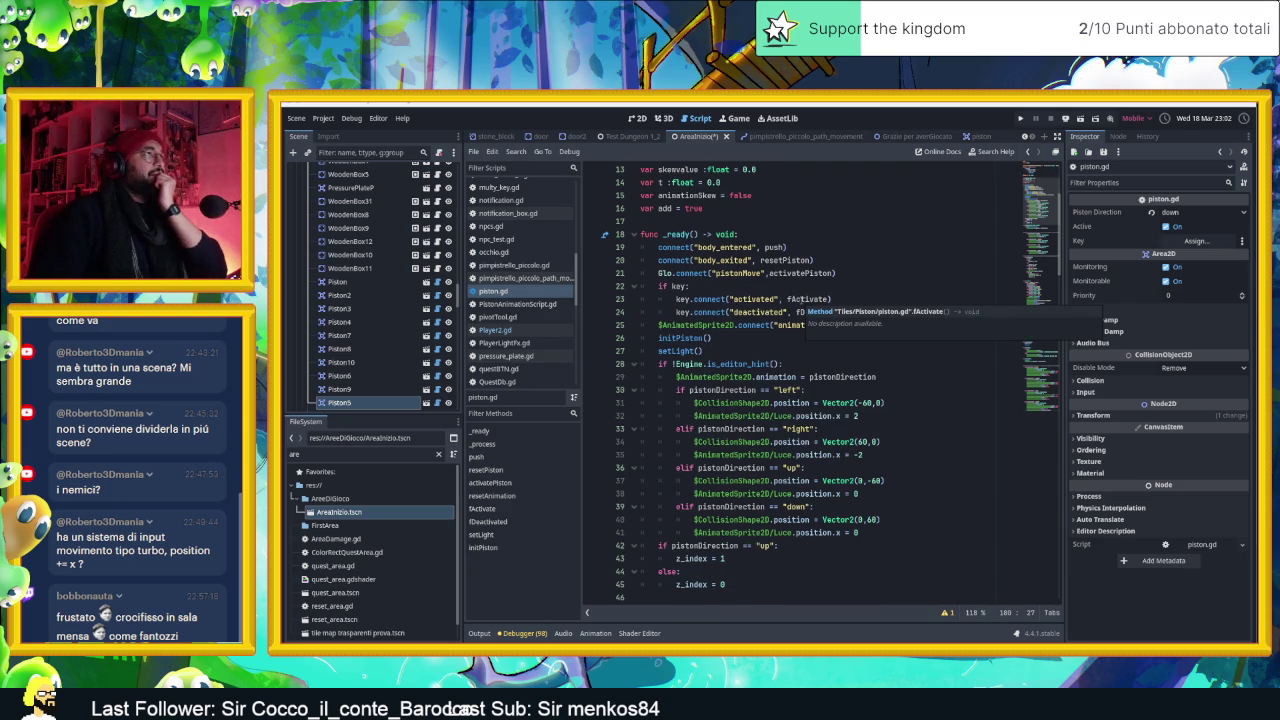
{"action": "scroll", "coordinate": [803, 306], "scroll_direction": "down", "scroll_amount": 1}
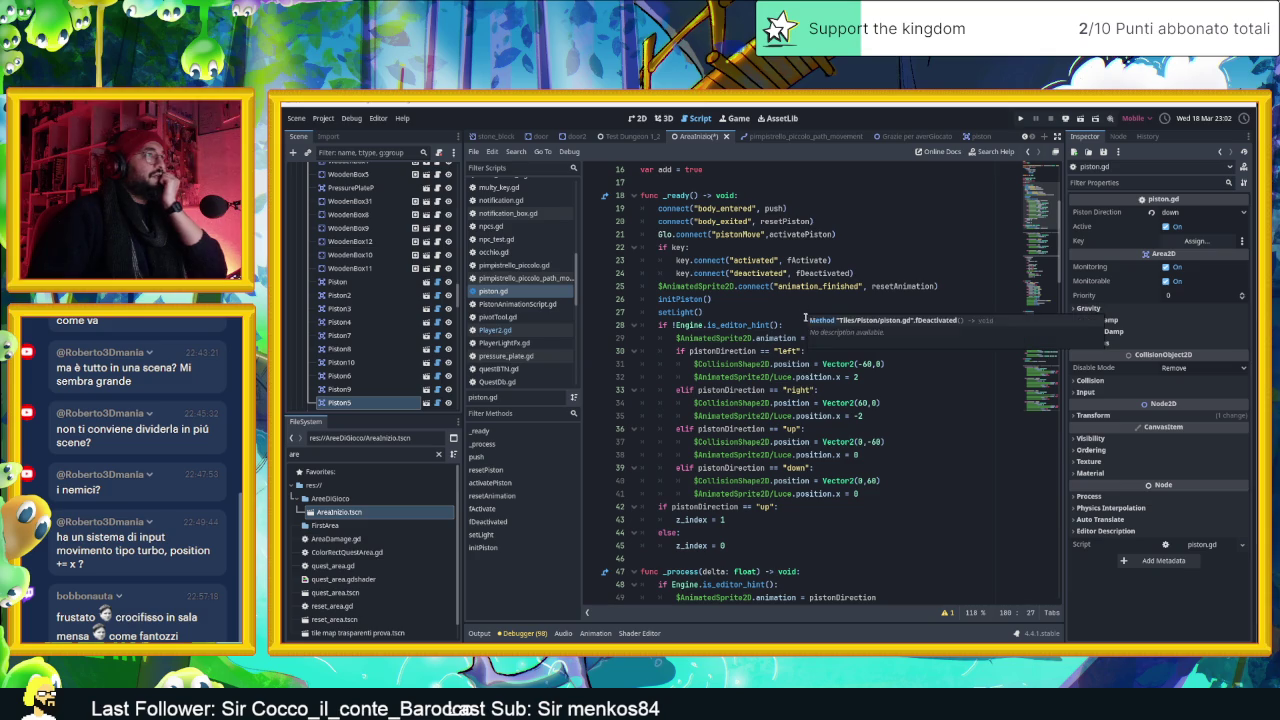
{"action": "scroll", "coordinate": [806, 318], "scroll_direction": "down", "scroll_amount": 15}
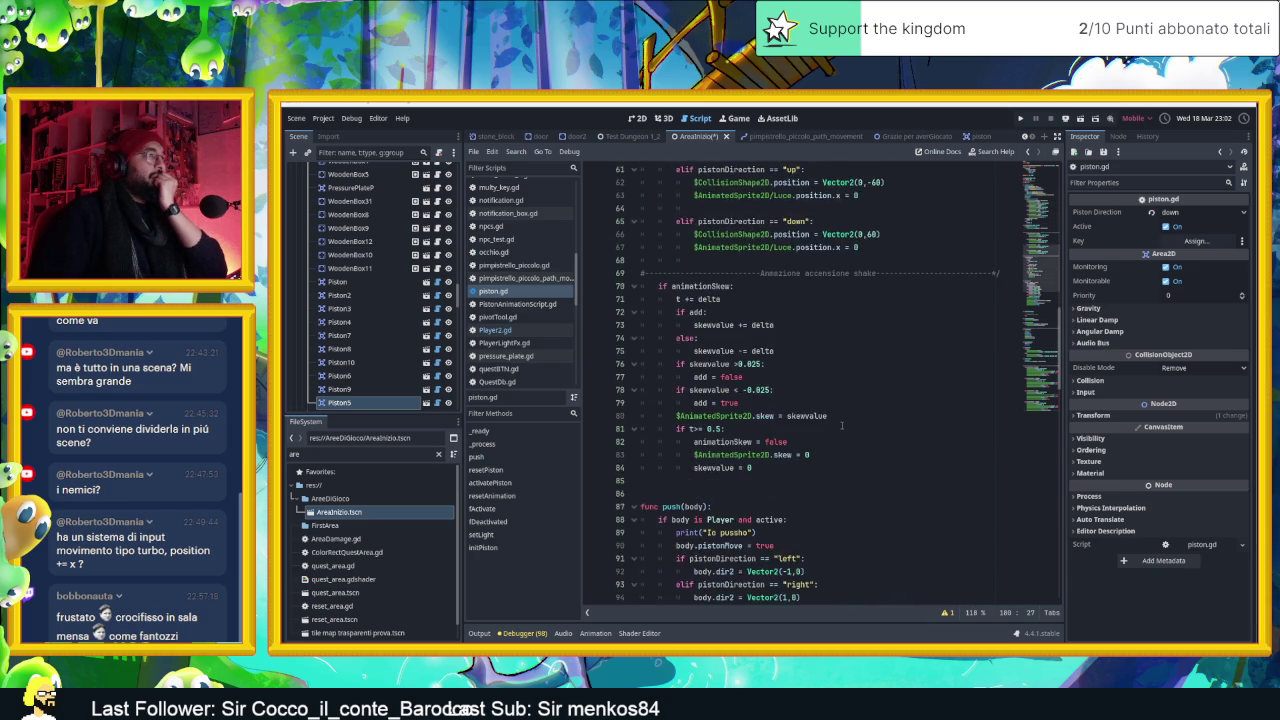
{"action": "scroll", "coordinate": [841, 426], "scroll_direction": "down", "scroll_amount": 10}
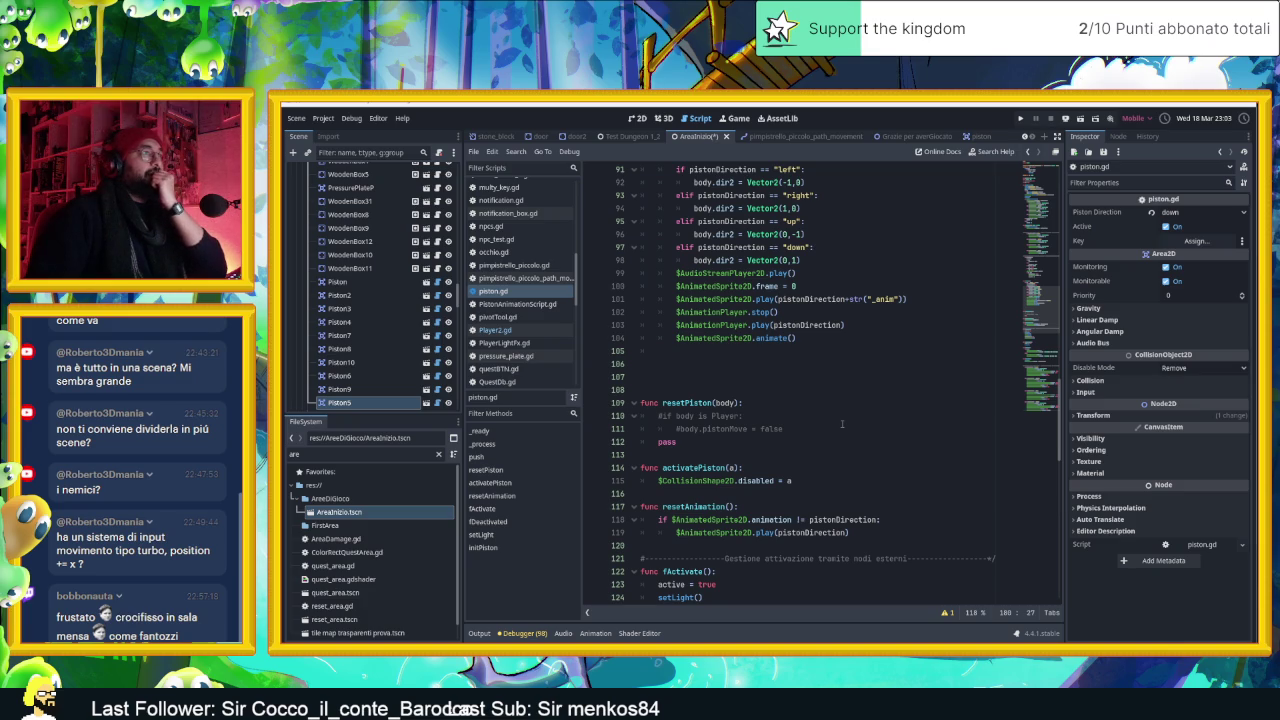
{"action": "scroll", "coordinate": [842, 424], "scroll_direction": "up", "scroll_amount": 1}
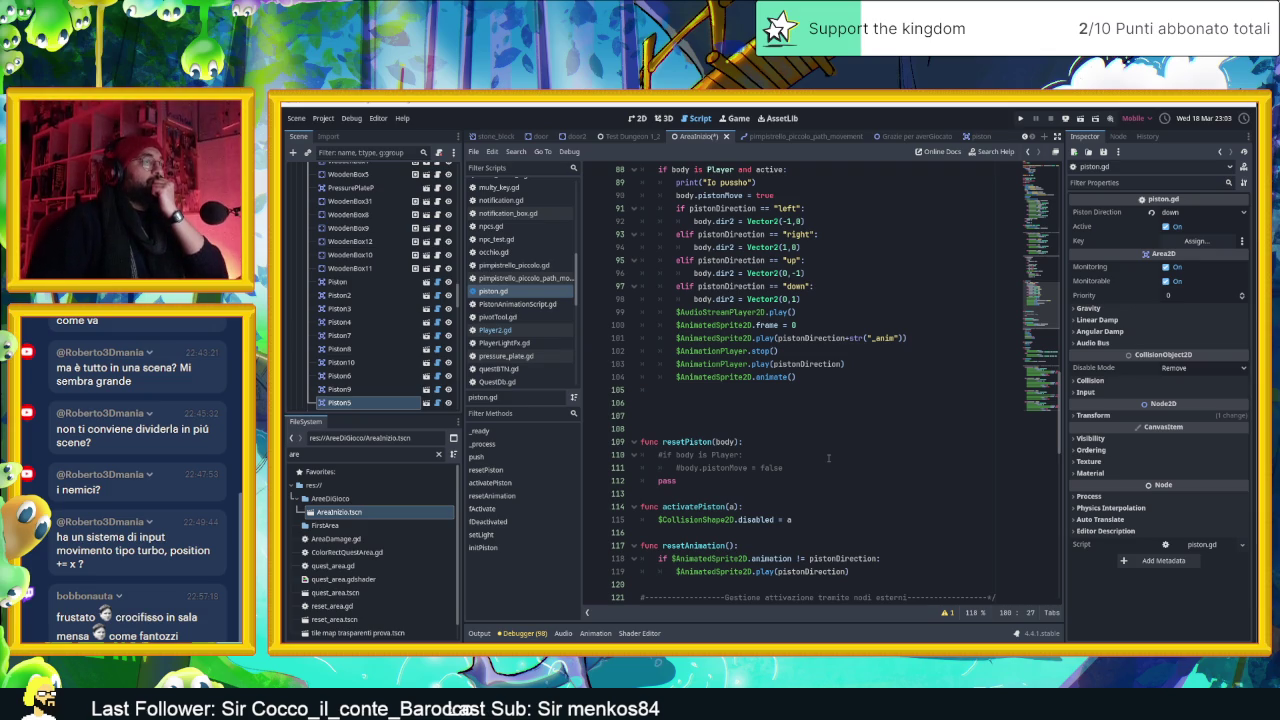
{"action": "scroll", "coordinate": [806, 452], "scroll_direction": "up", "scroll_amount": 1}
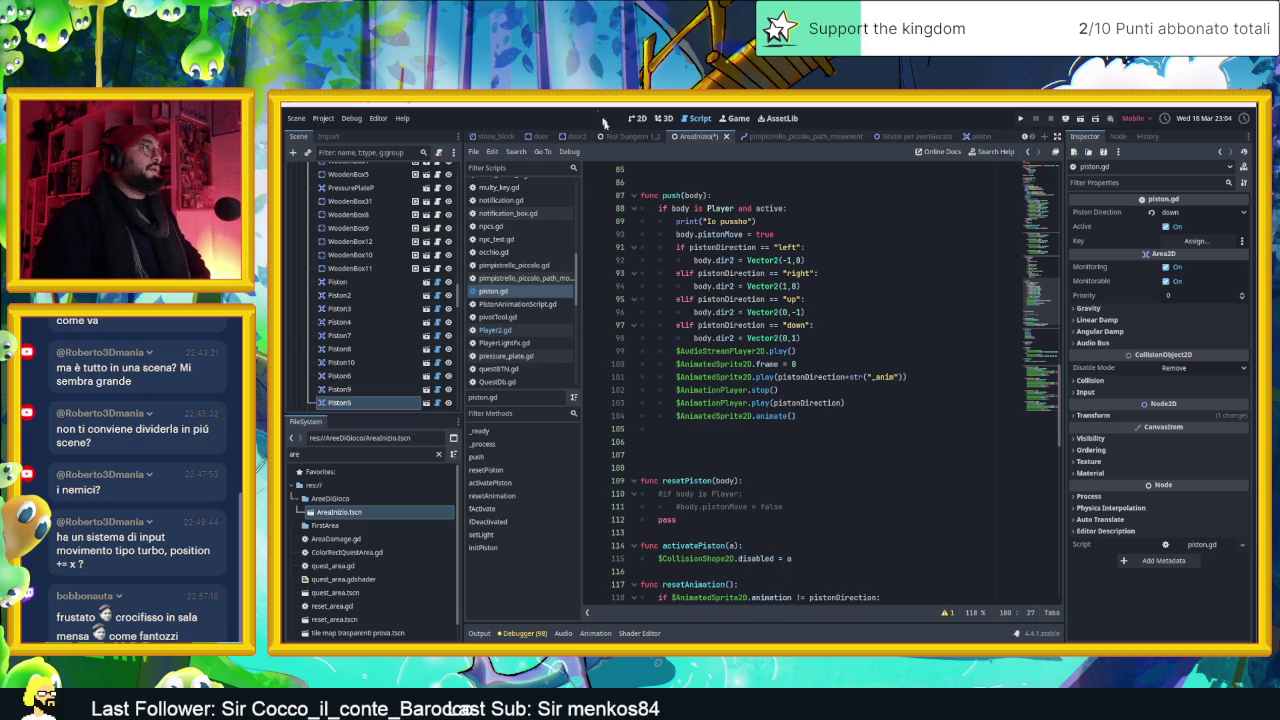
{"action": "left_click", "coordinate": [609, 135]}
{"action": "left_click", "coordinate": [637, 118]}
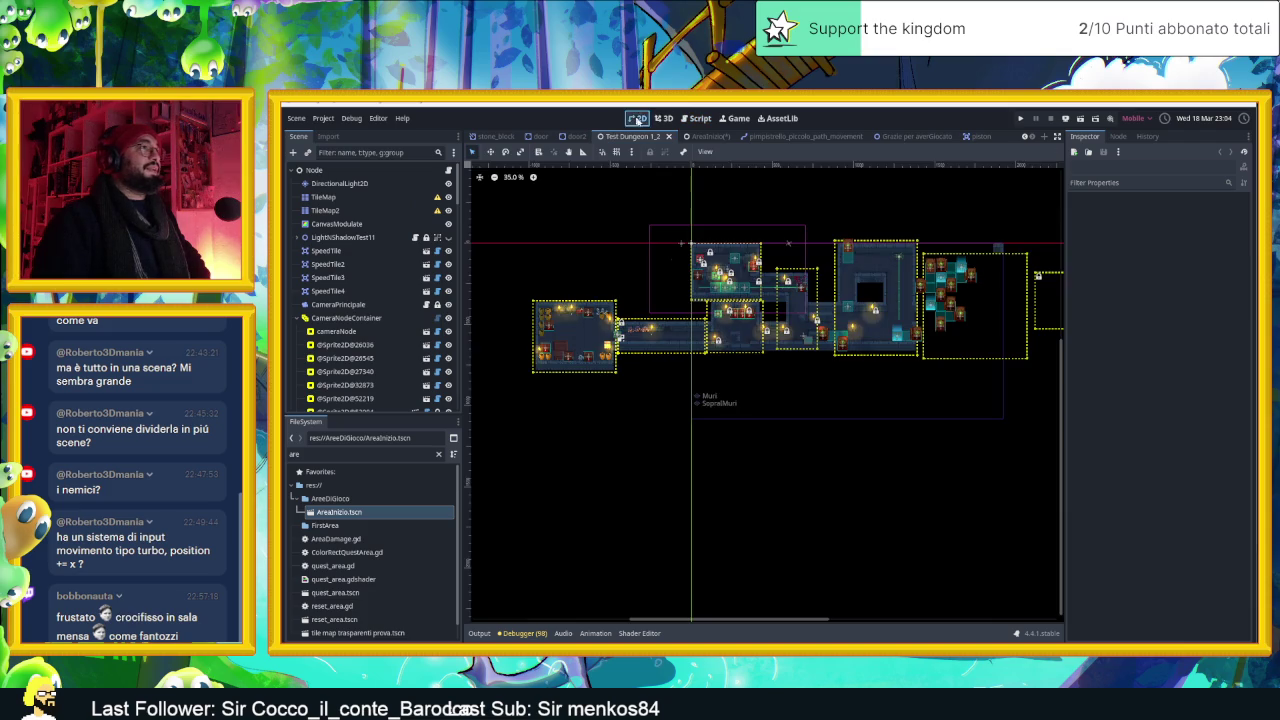
Zoom to about 161% on the right-hand room's cluster of pistons and crates
{"action": "scroll", "coordinate": [980, 343], "scroll_direction": "up", "scroll_amount": 6}
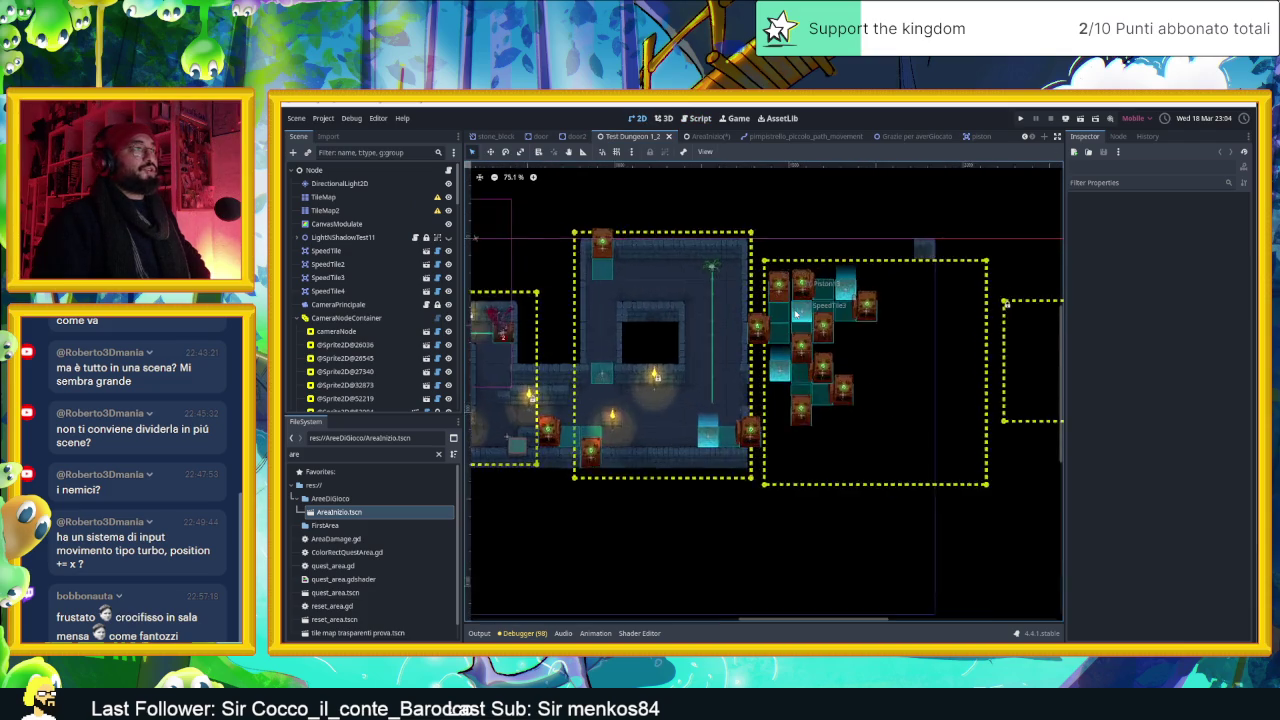
{"action": "scroll", "coordinate": [900, 335], "scroll_direction": "up", "scroll_amount": 2}
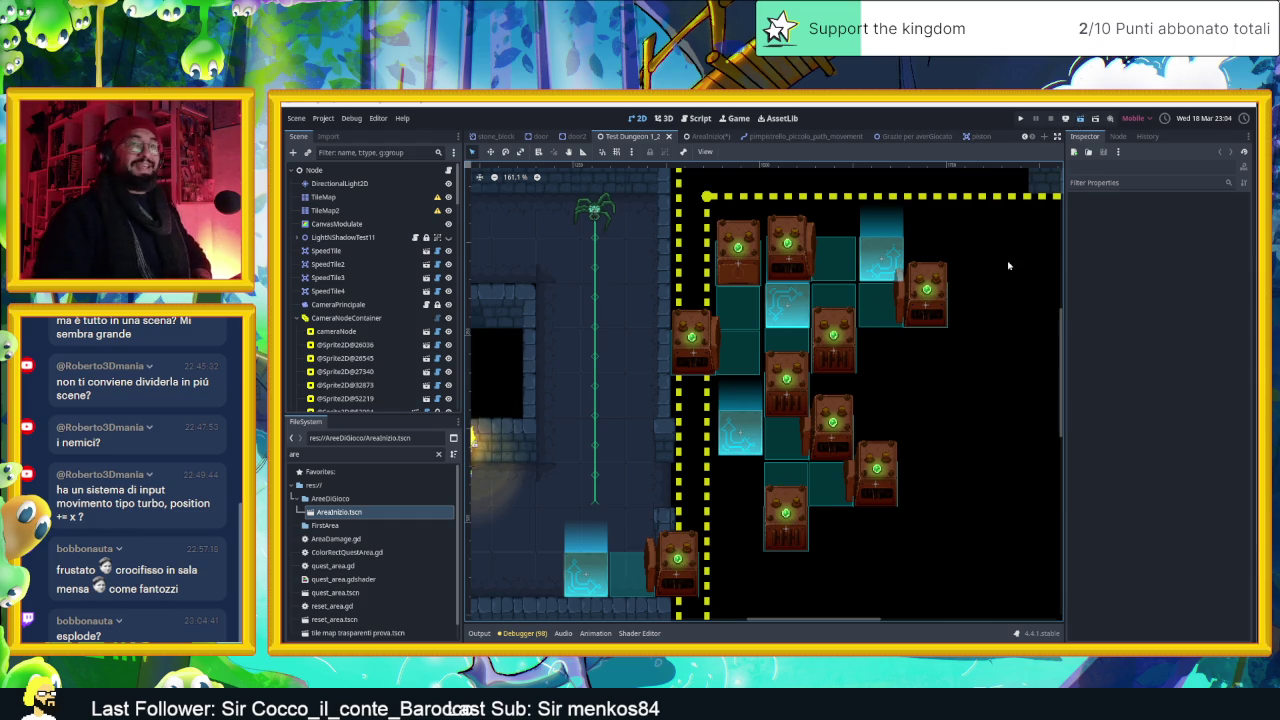
Run the game with F5 and slide the slime down, right and up into the crate area
{"action": "key", "text": "F5"}
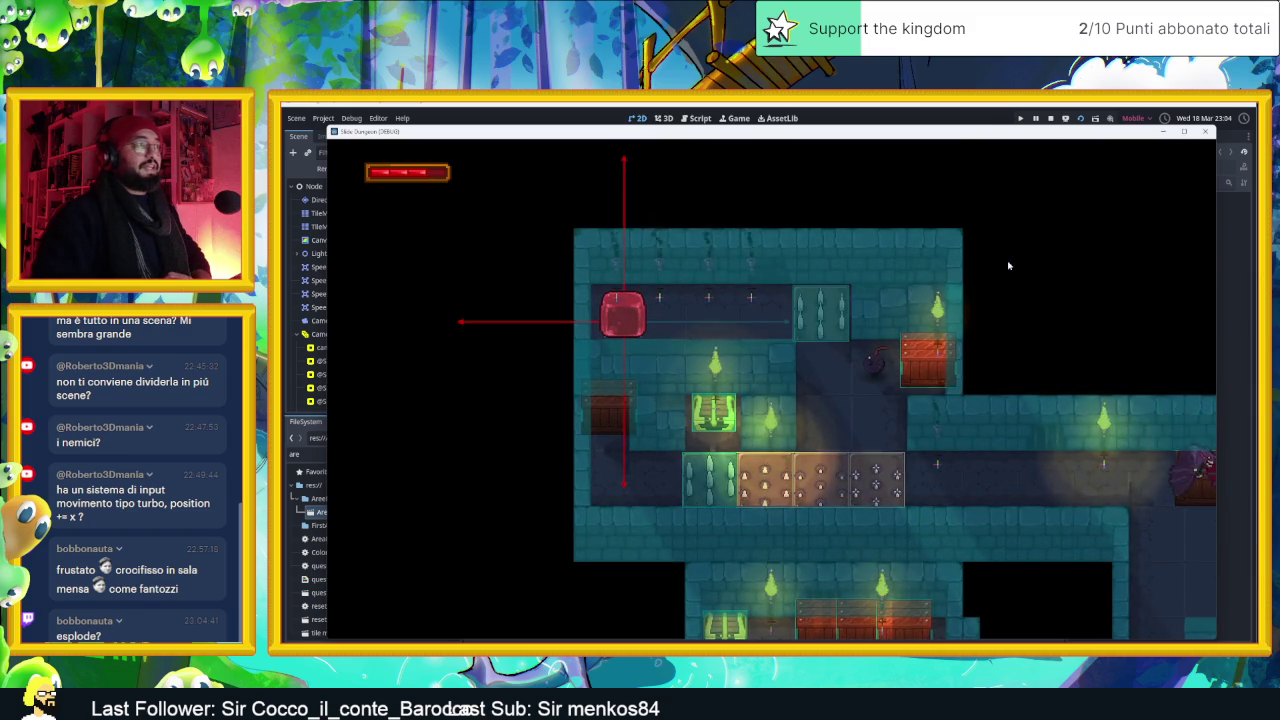
{"action": "key", "text": "Down"}
{"action": "key", "text": "Right"}
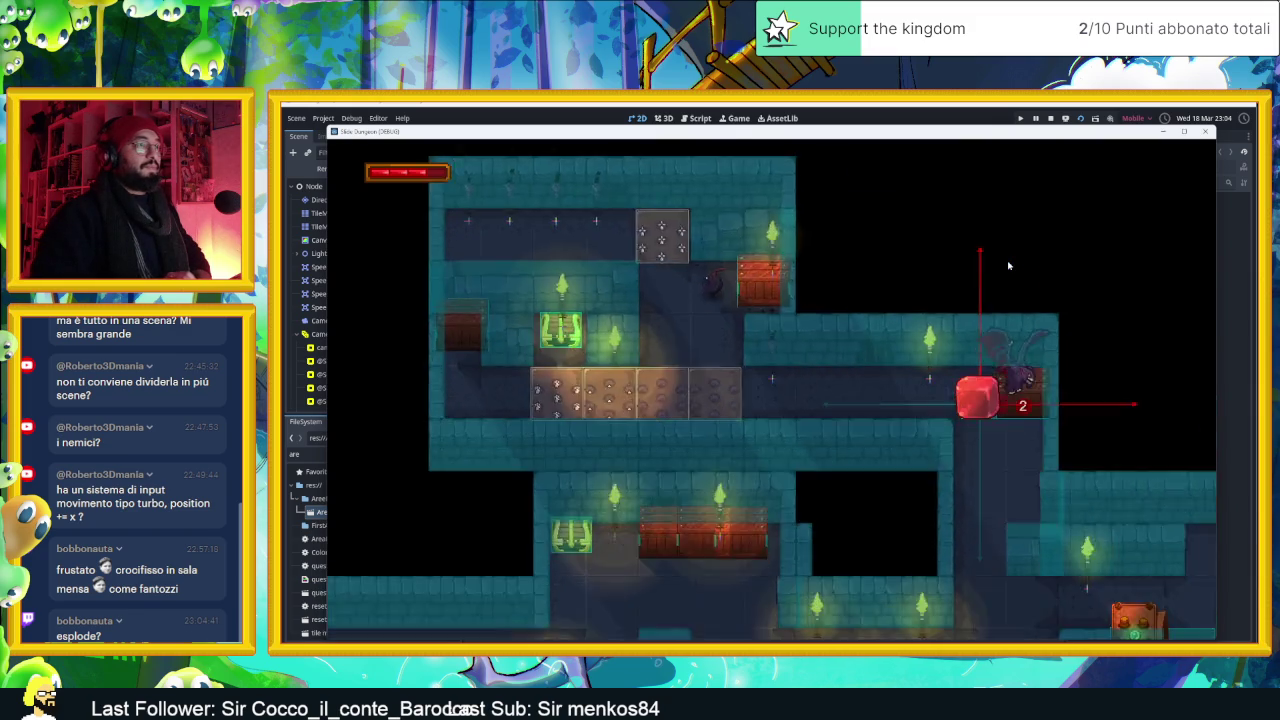
{"action": "key", "text": "Down"}
{"action": "key", "text": "Right"}
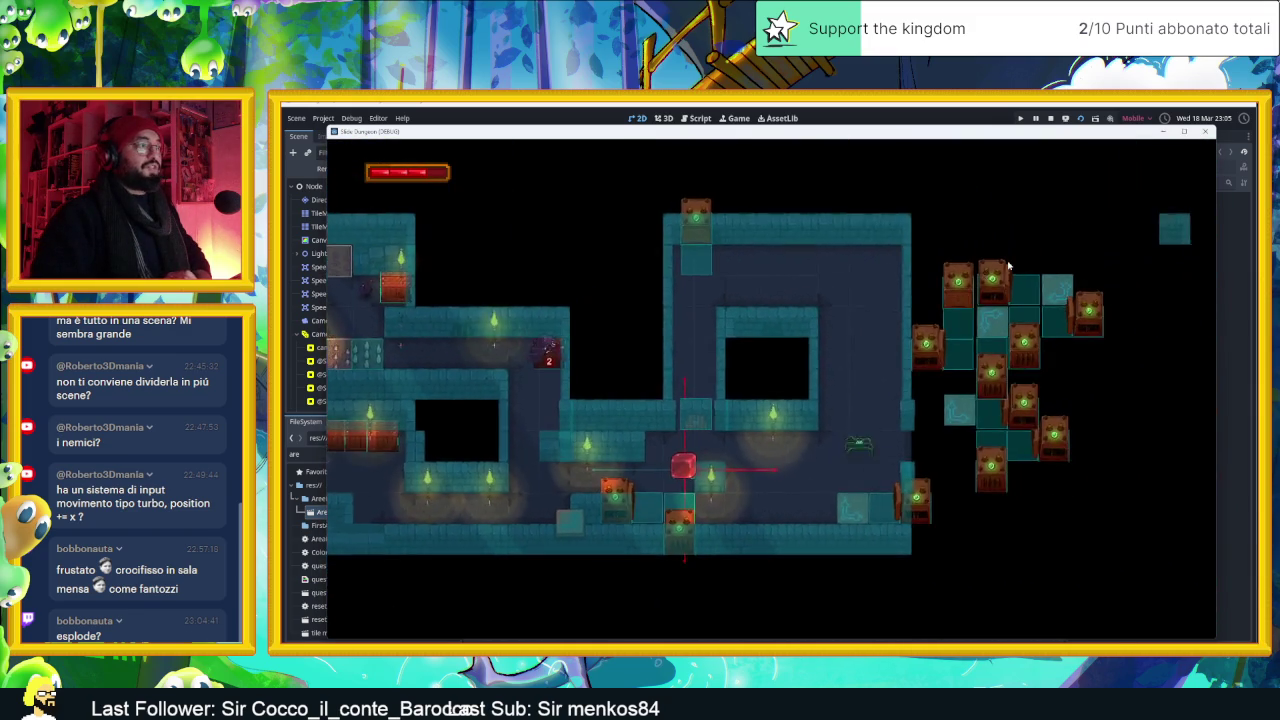
{"action": "key", "text": "Right"}
{"action": "key", "text": "Up"}
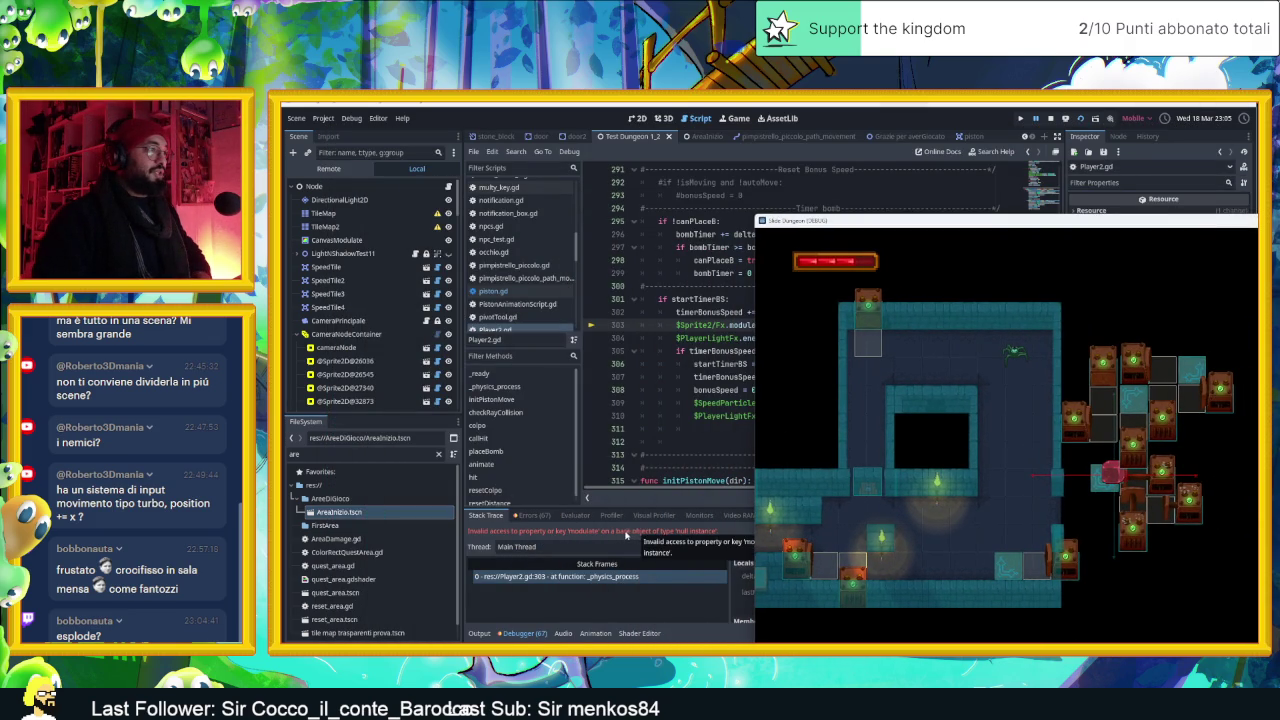
Open the Player2.gd line 303 error frame, move the game window aside, stop the game and return to 2D
{"action": "left_click", "coordinate": [609, 577]}
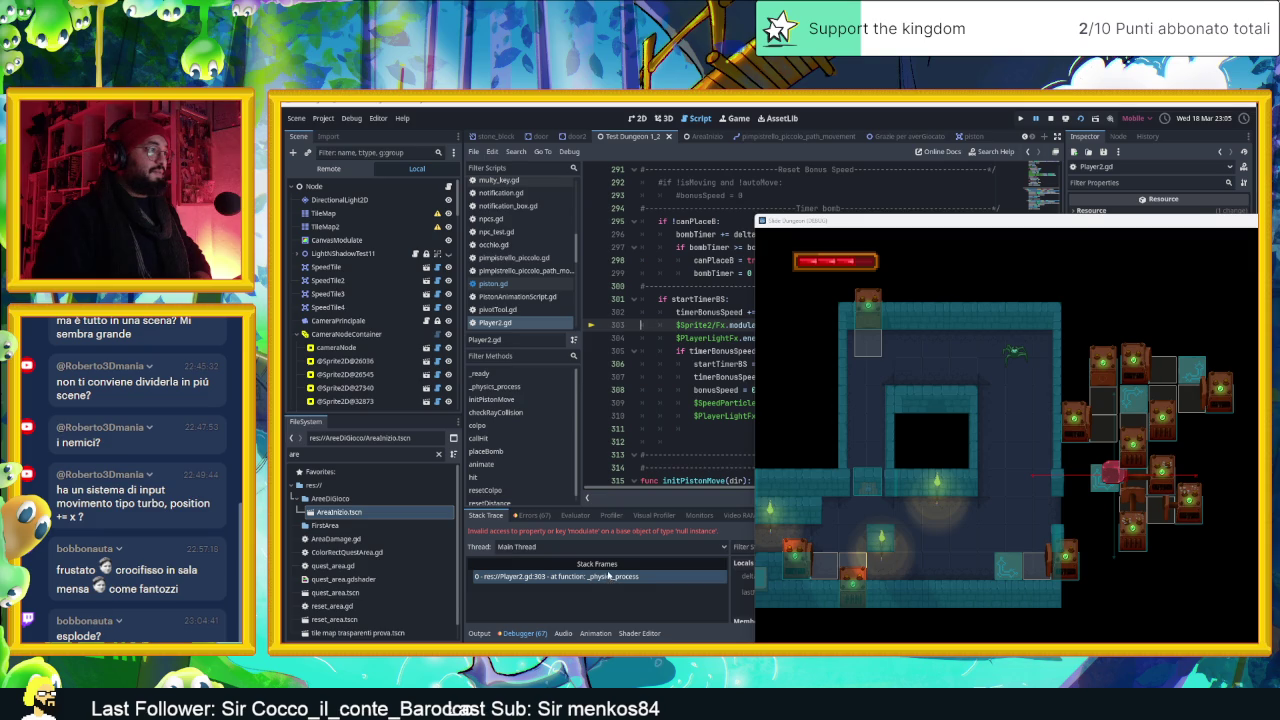
{"action": "mouse_move", "coordinate": [932, 222]}
{"action": "left_mouse_down"}
{"action": "mouse_move", "coordinate": [999, 382]}
{"action": "mouse_move", "coordinate": [505, 448]}
{"action": "mouse_move", "coordinate": [505, 428]}
{"action": "mouse_move", "coordinate": [575, 381]}
{"action": "left_mouse_up"}
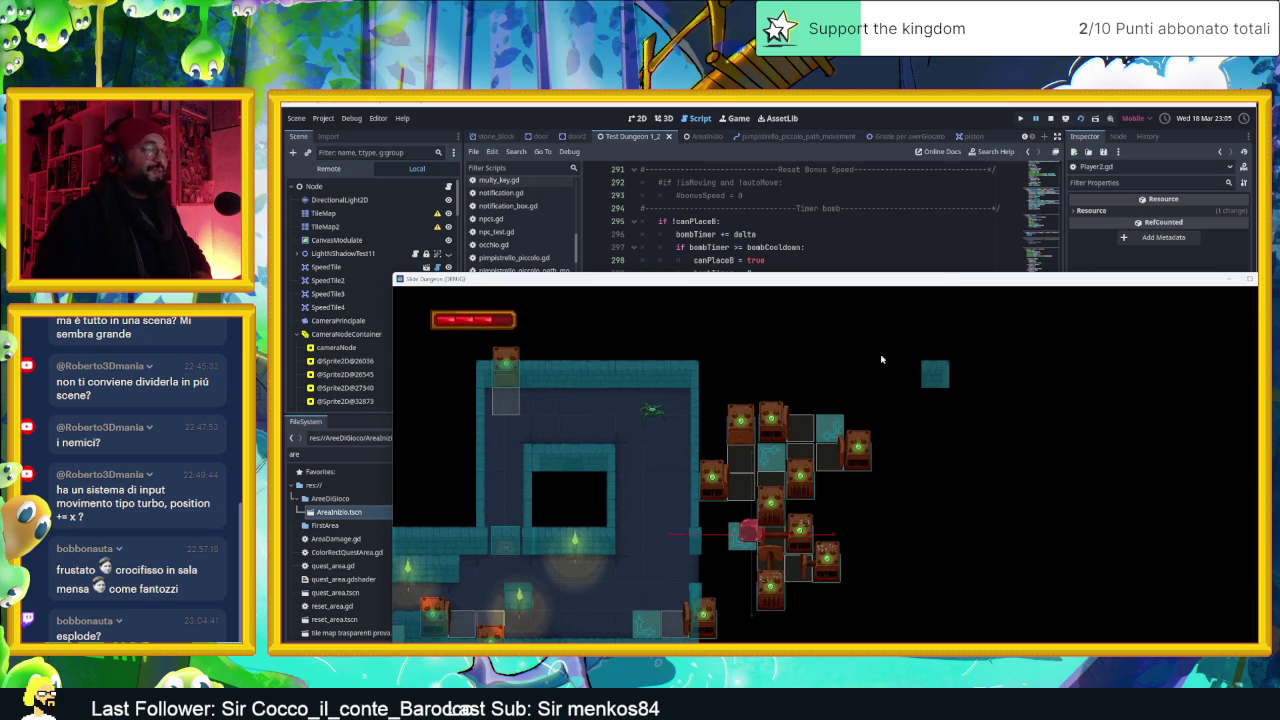
{"action": "left_click", "coordinate": [1051, 119]}
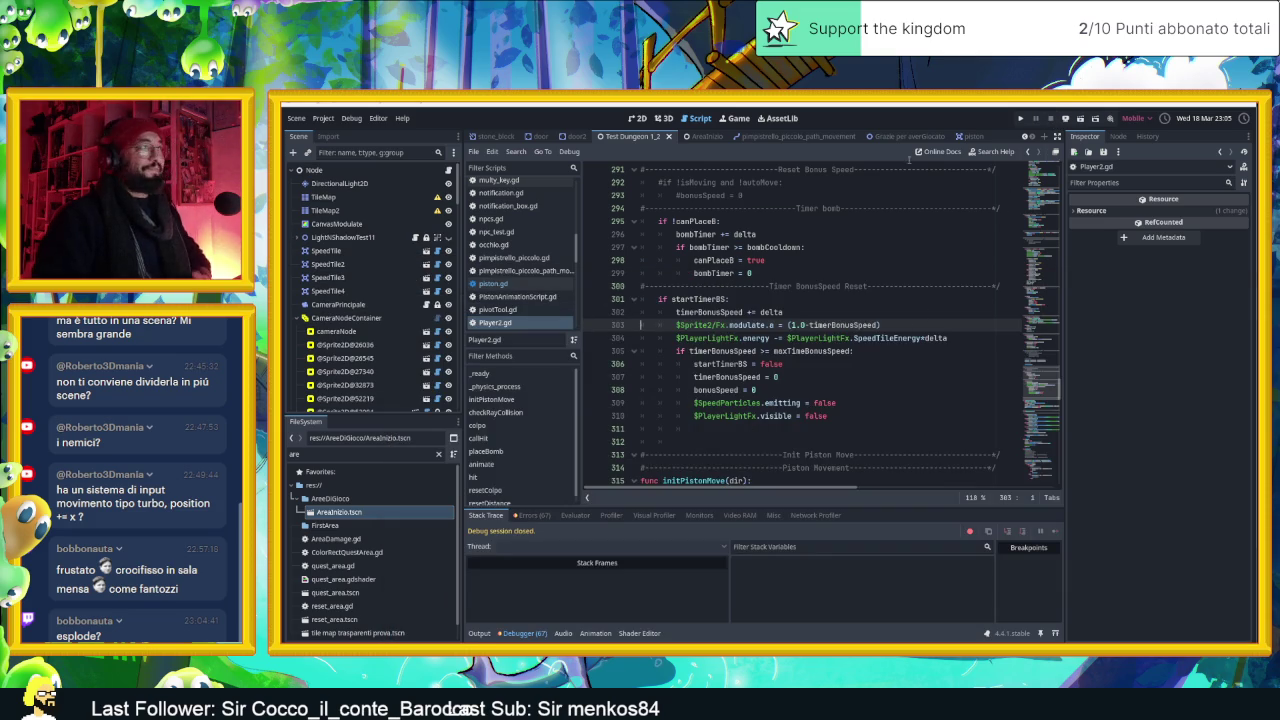
{"action": "left_click", "coordinate": [641, 118]}
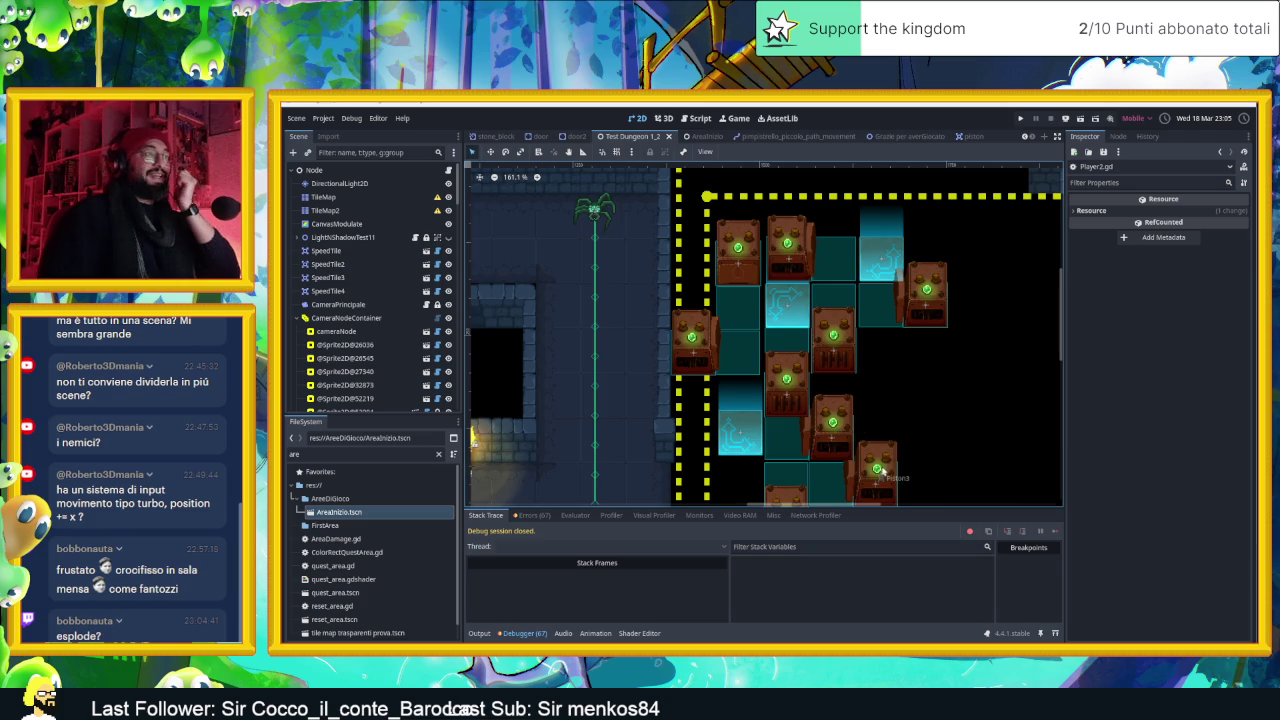
Switch through the piston scene to AreaInizio and open Piston5's piston.gd script
{"action": "scroll", "coordinate": [946, 378], "scroll_direction": "down", "scroll_amount": 3}
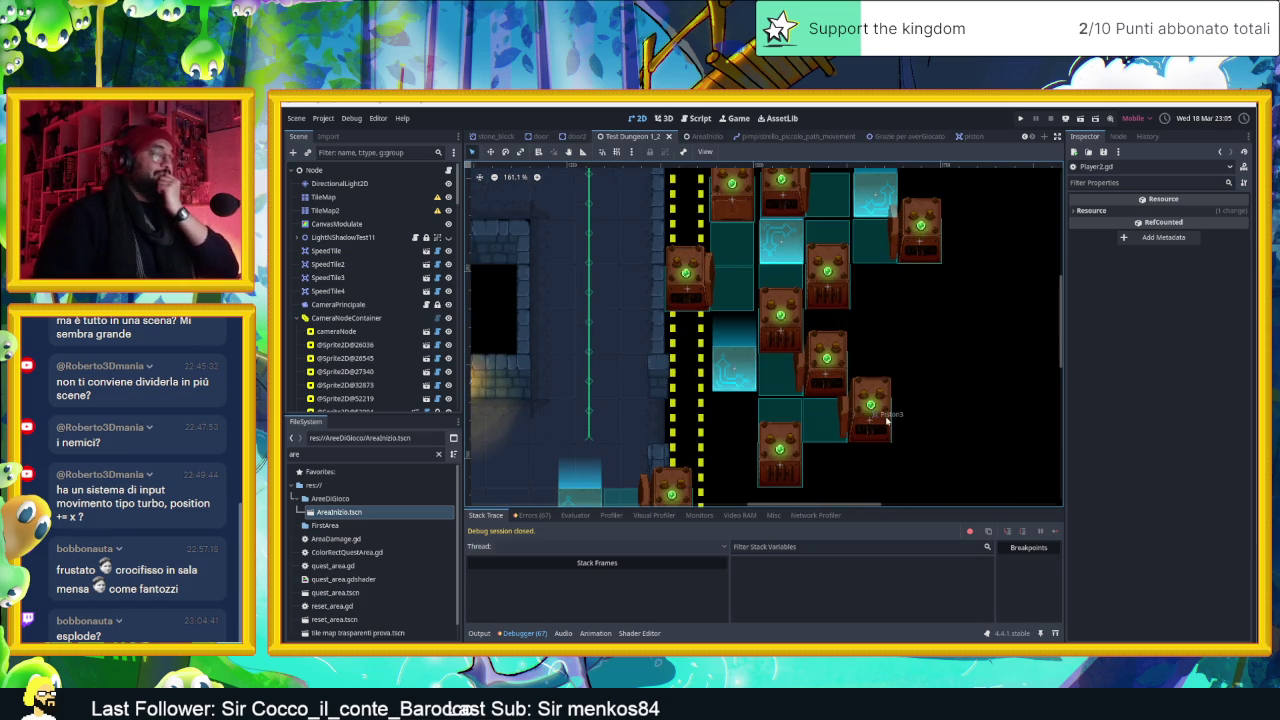
{"action": "left_click", "coordinate": [966, 136]}
{"action": "left_click", "coordinate": [690, 136]}
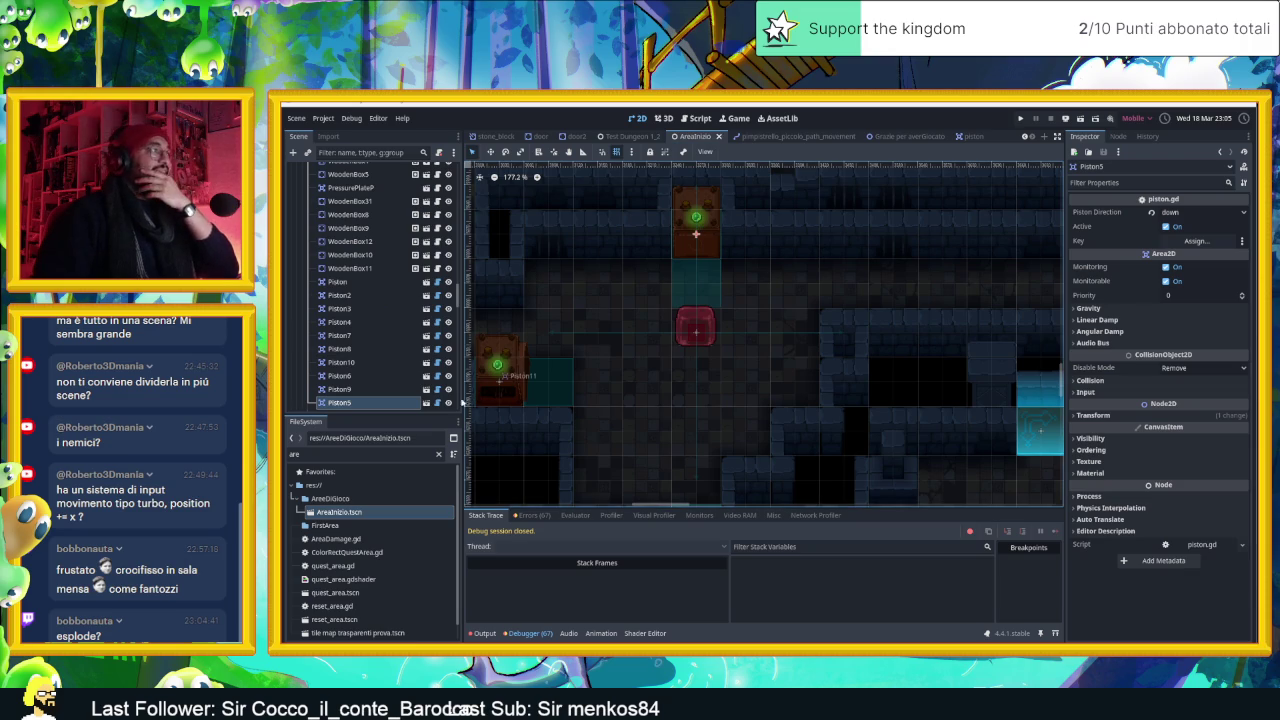
{"action": "left_click", "coordinate": [437, 402]}
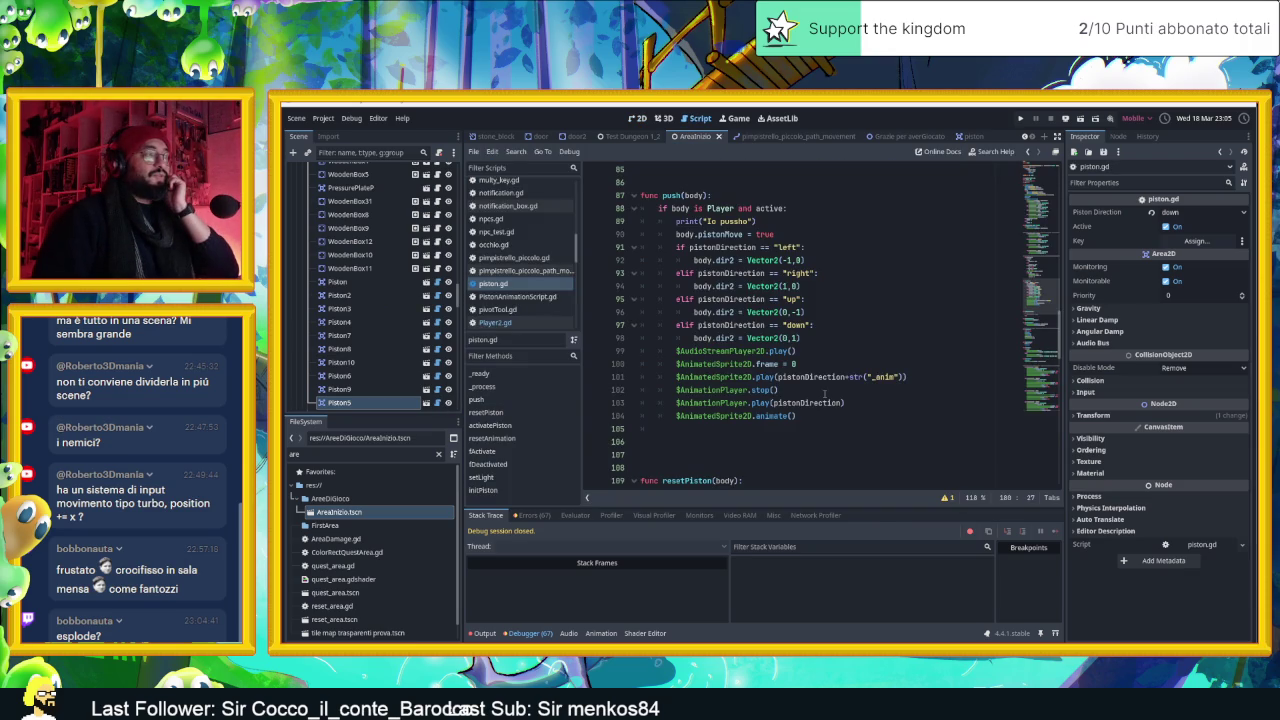
Extend line 88's push condition in piston.gd with 'and !$AnimationPlayer.is_playing()' and save the script
{"action": "scroll", "coordinate": [826, 403], "scroll_direction": "down", "scroll_amount": 1}
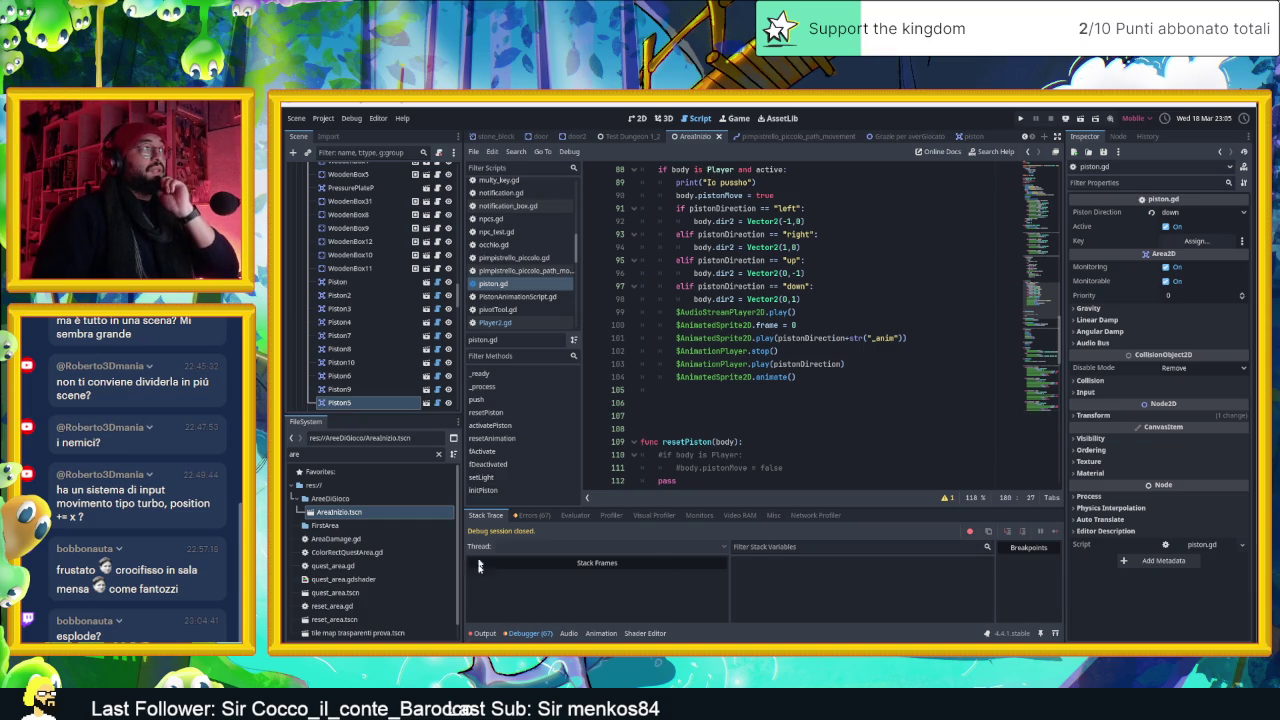
{"action": "left_click", "coordinate": [960, 135]}
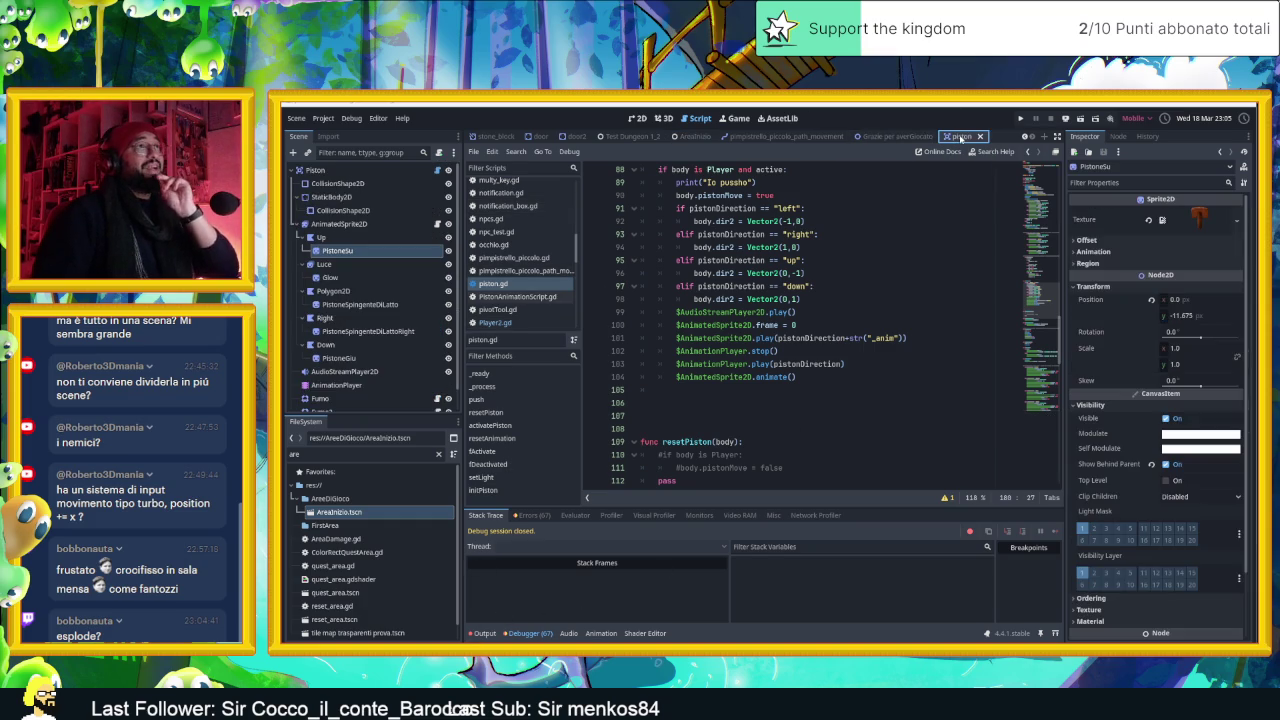
{"action": "left_click", "coordinate": [437, 170]}
{"action": "type", "text": "and $animatio"}
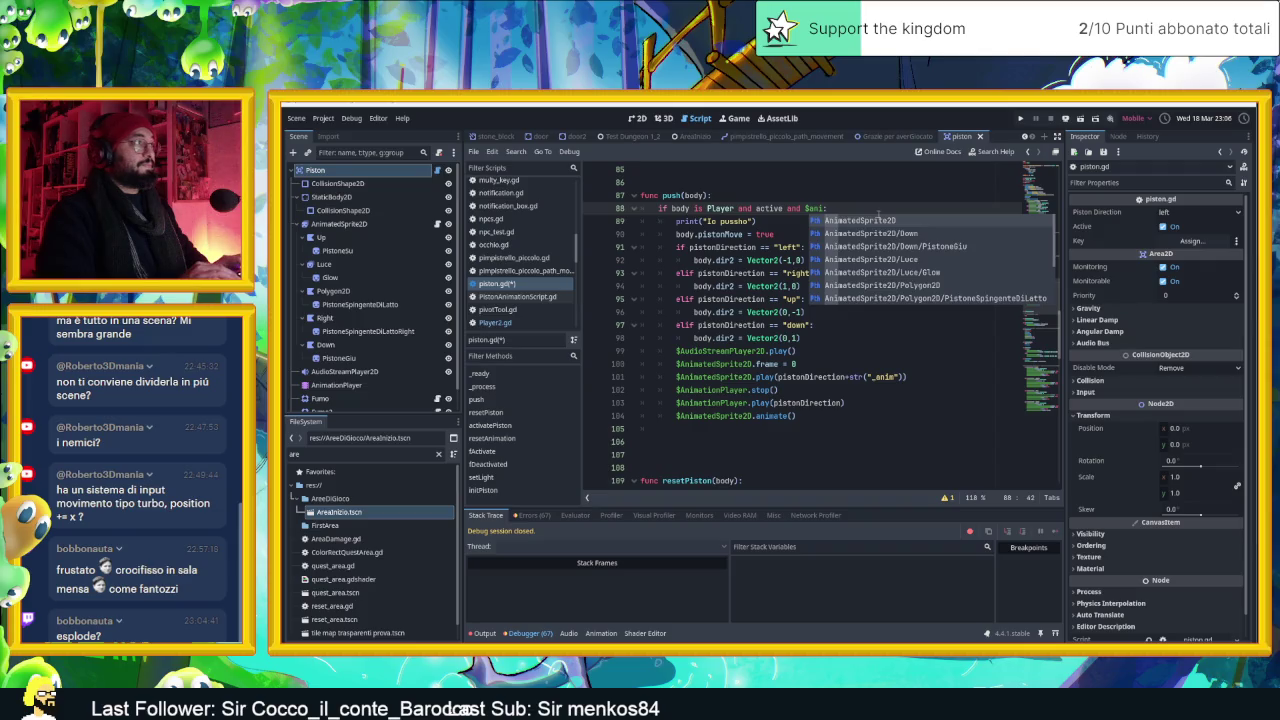
{"action": "key", "text": "Return"}
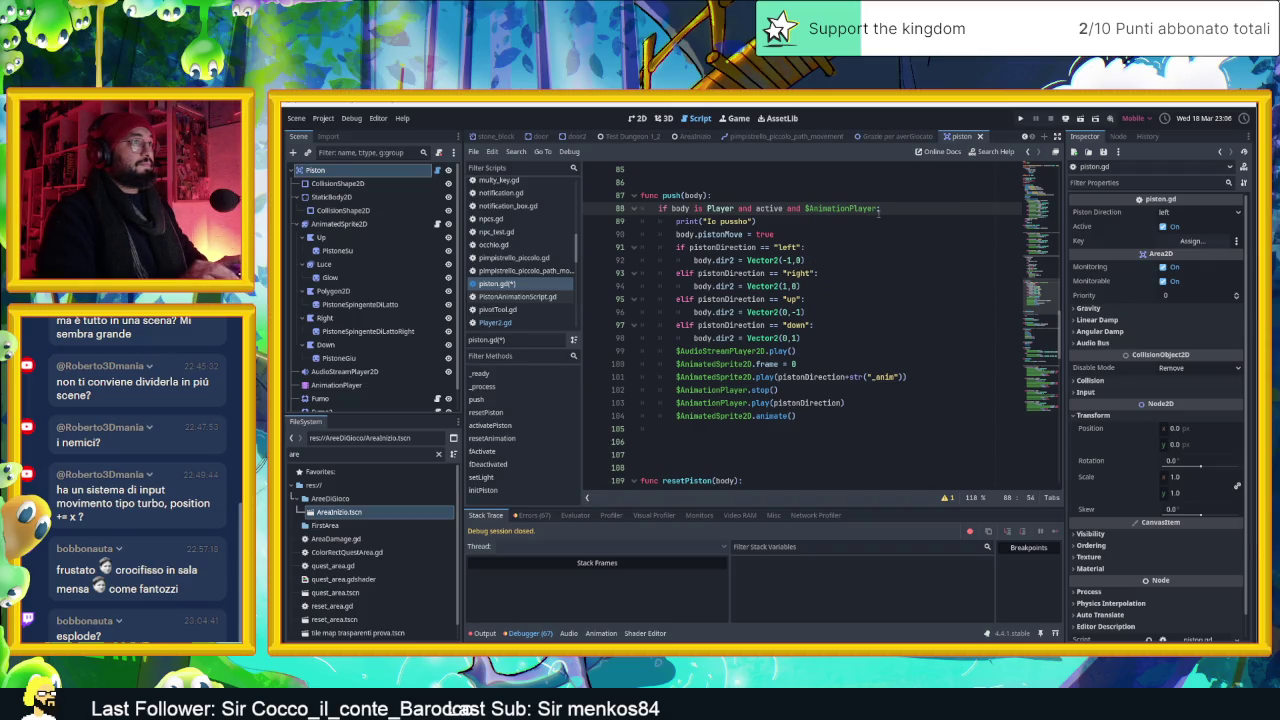
{"action": "type", "text": ".is"}
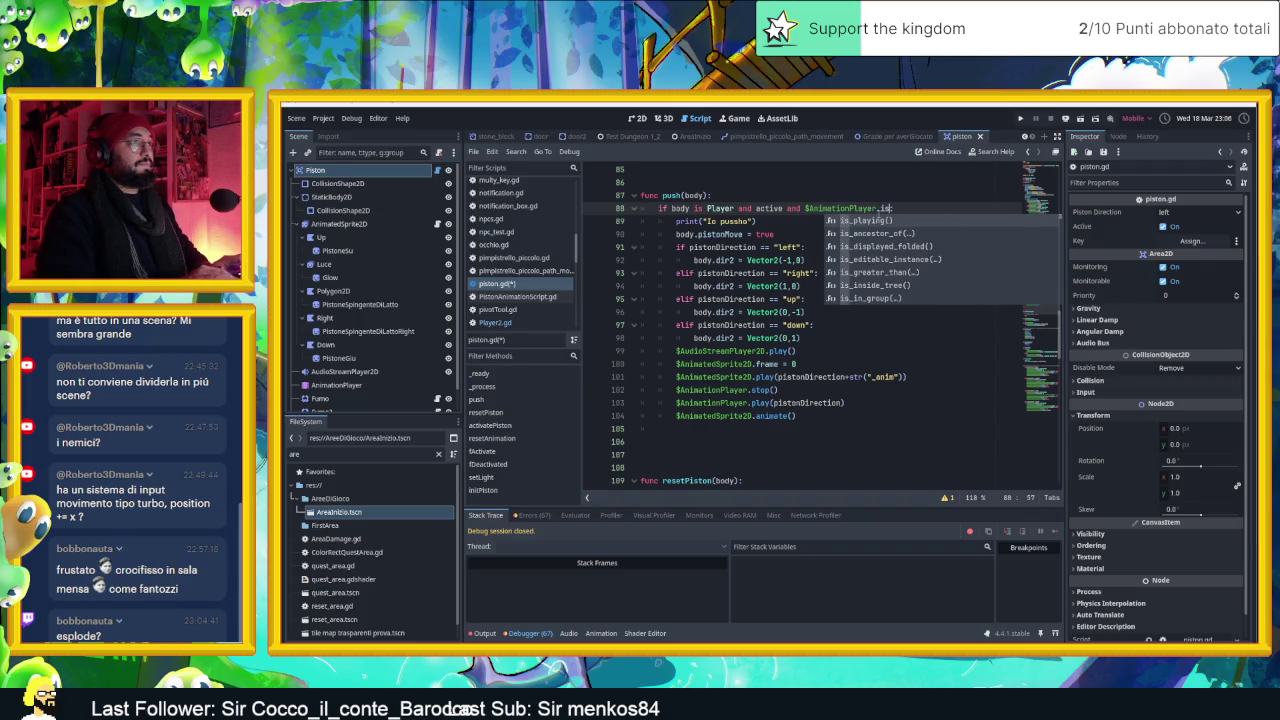
{"action": "key", "text": "Return"}
{"action": "type", "text": ":"}
{"action": "key", "text": "Left"}
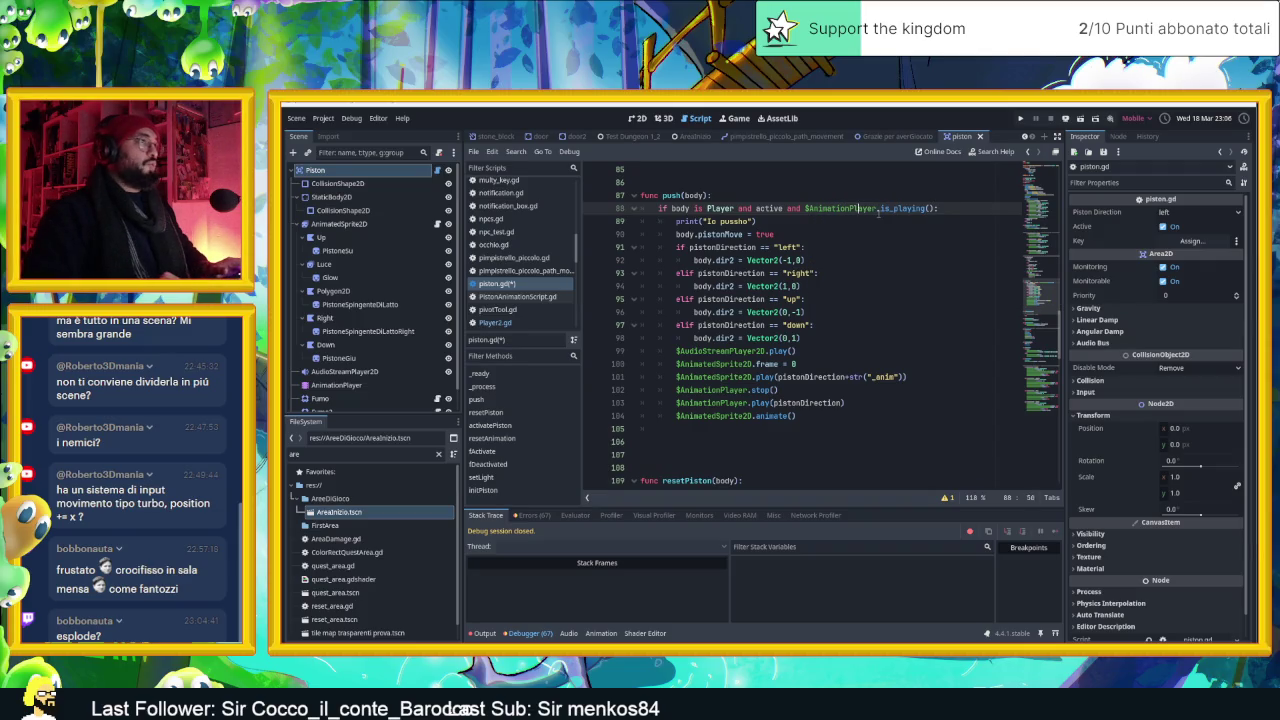
{"action": "type", "text": "!"}
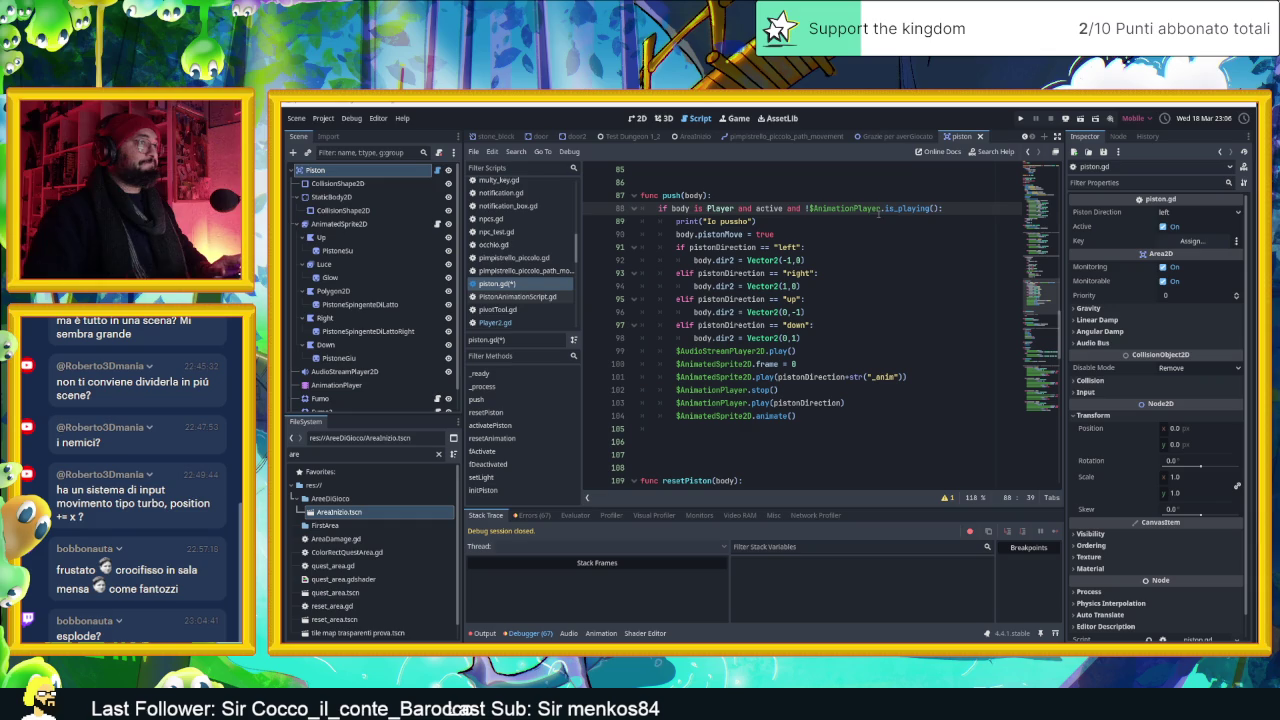
{"action": "key", "text": "ctrl+s"}
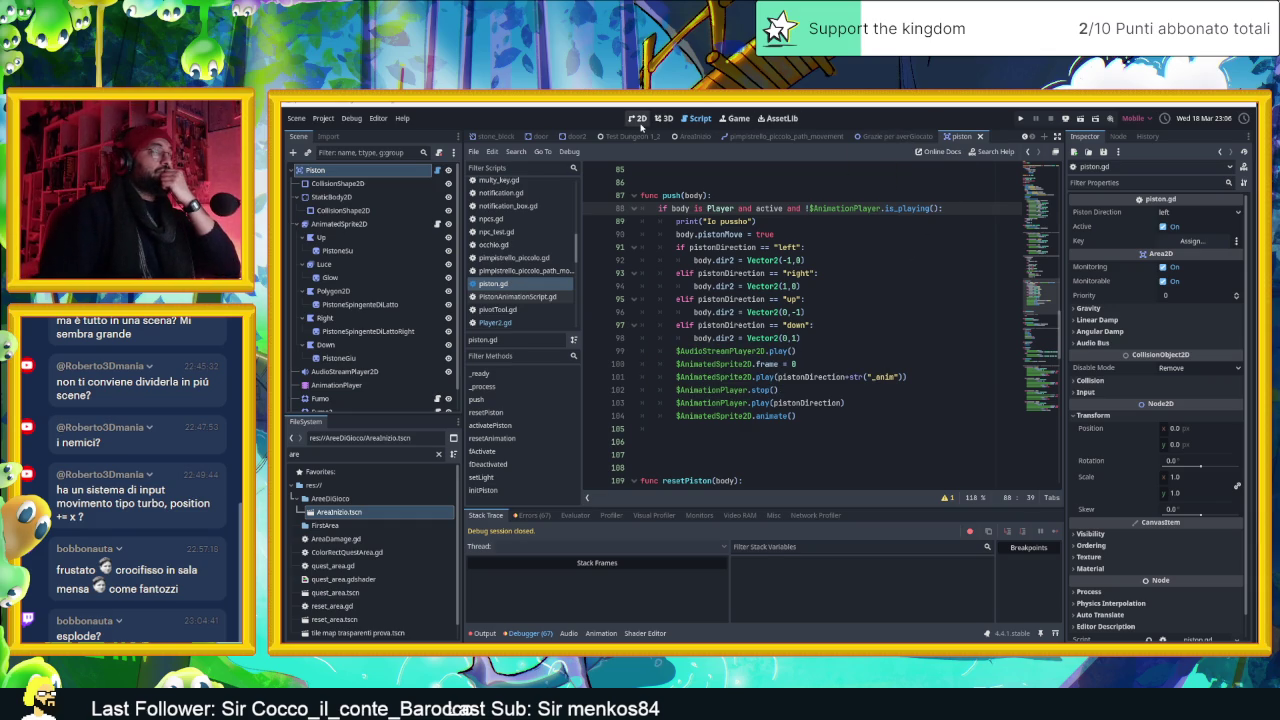
{"action": "left_click", "coordinate": [638, 119]}
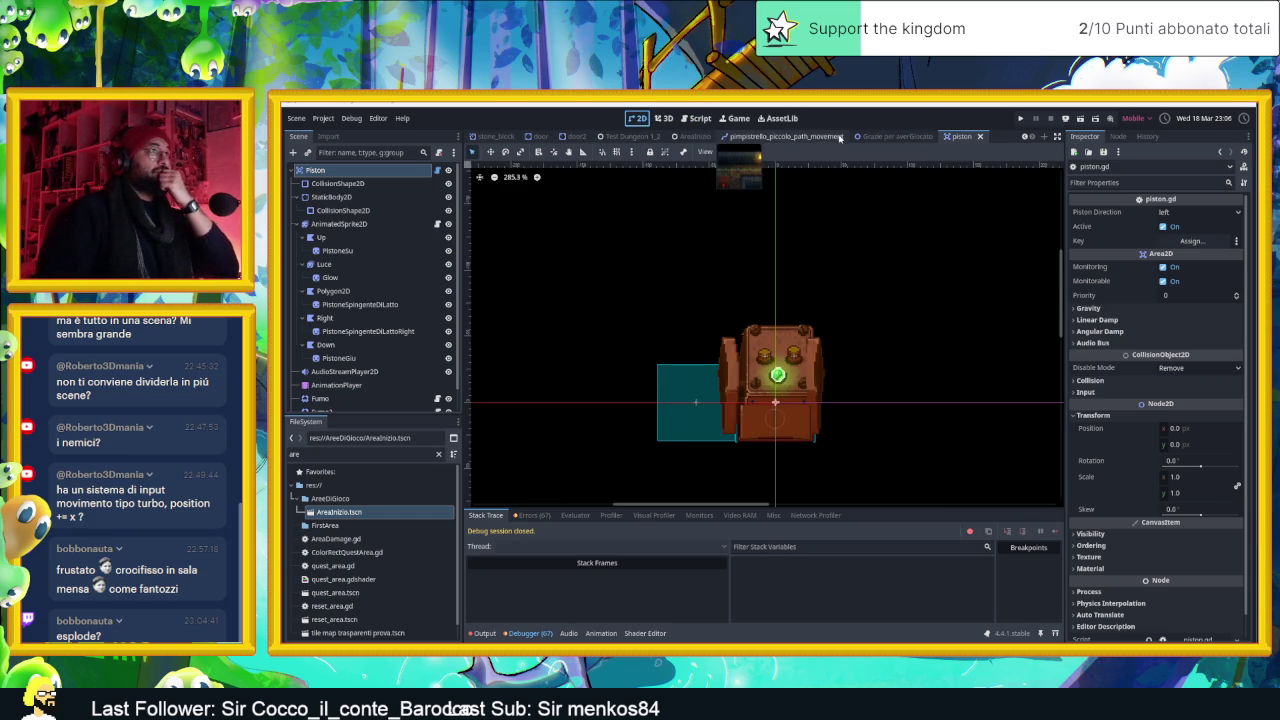
Open the AreaInizio level scene, save it and start a test run
{"action": "left_click", "coordinate": [697, 136]}
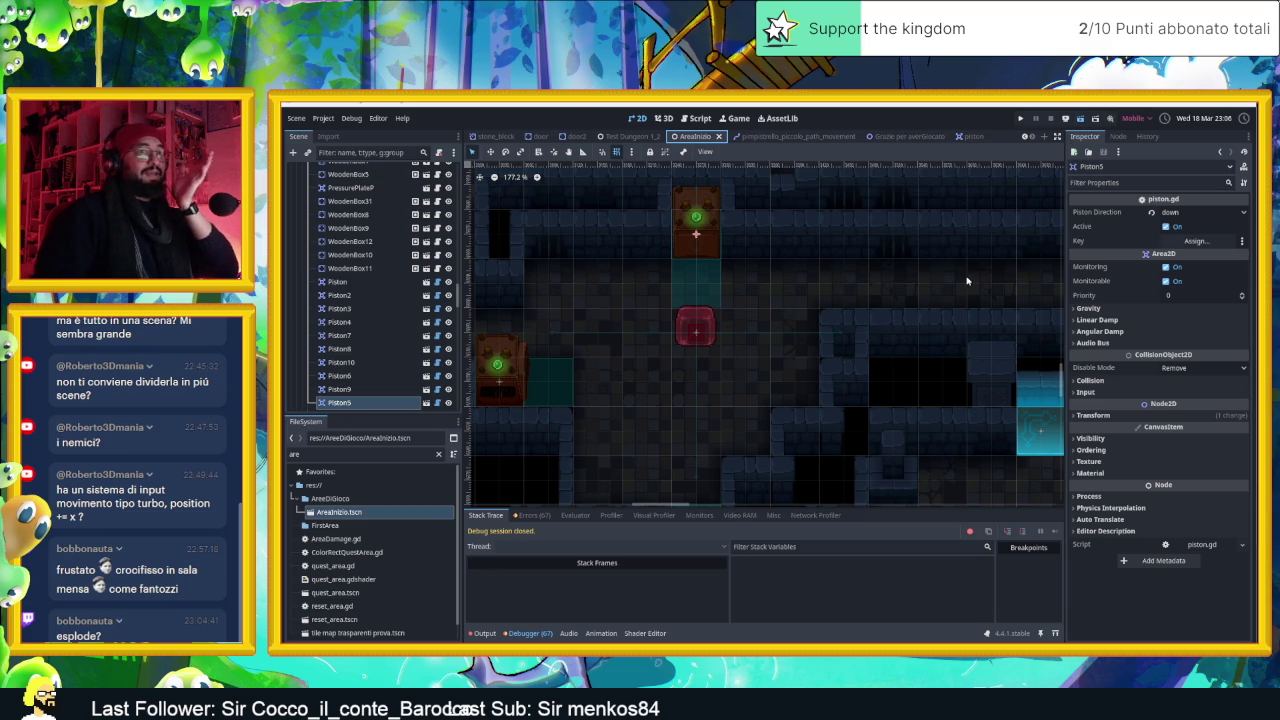
{"action": "key", "text": "ctrl+s"}
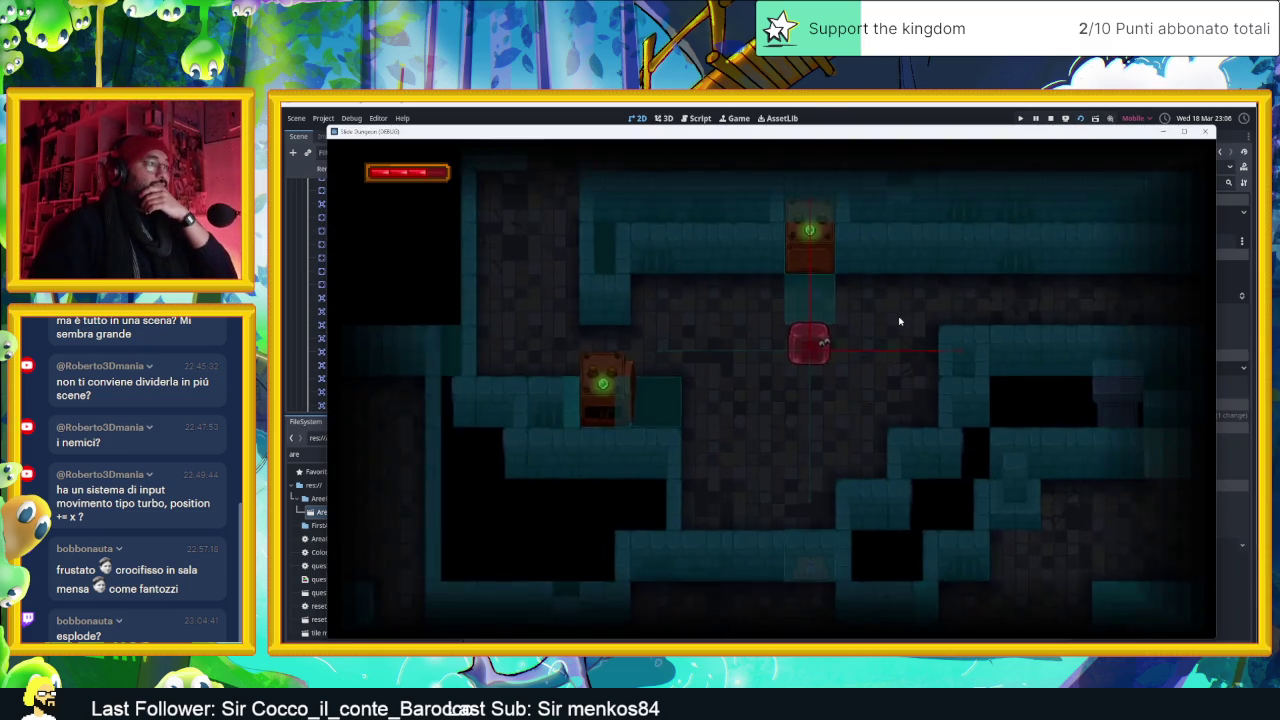
Walk the player up into the top piston and back down several times, then stop the game
{"action": "key", "text": "Up"}
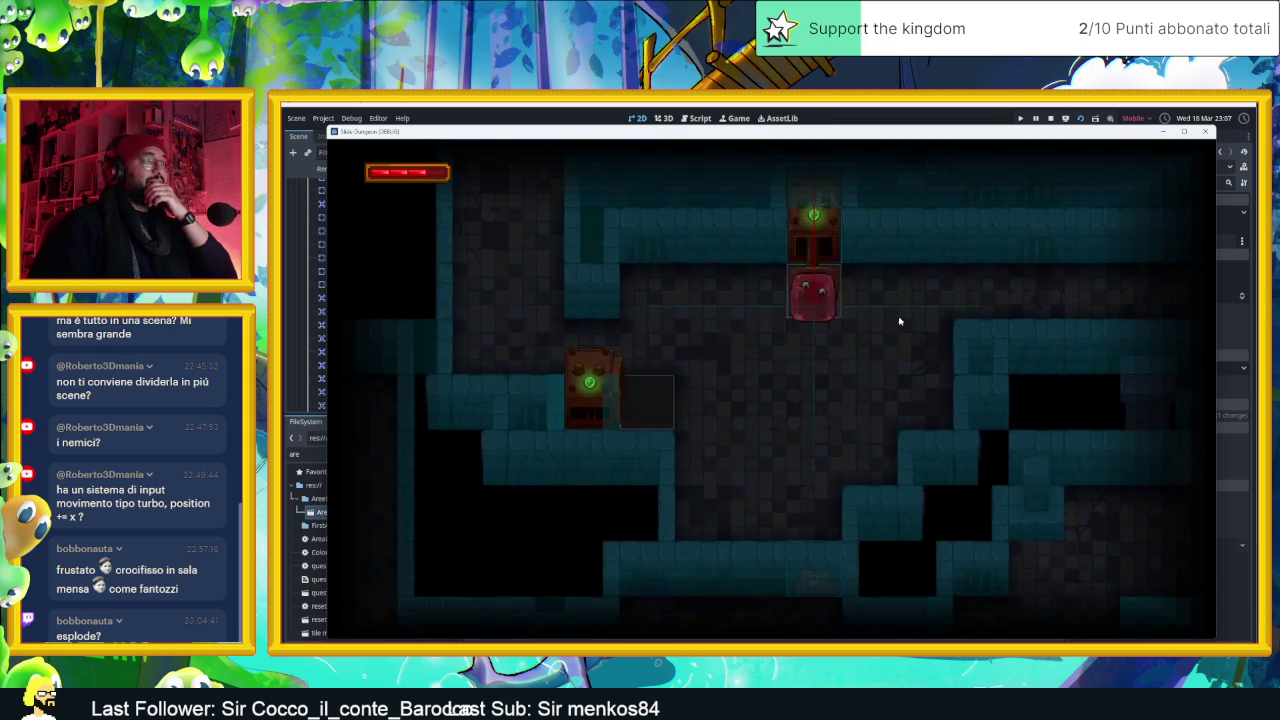
{"action": "key", "text": "Down"}
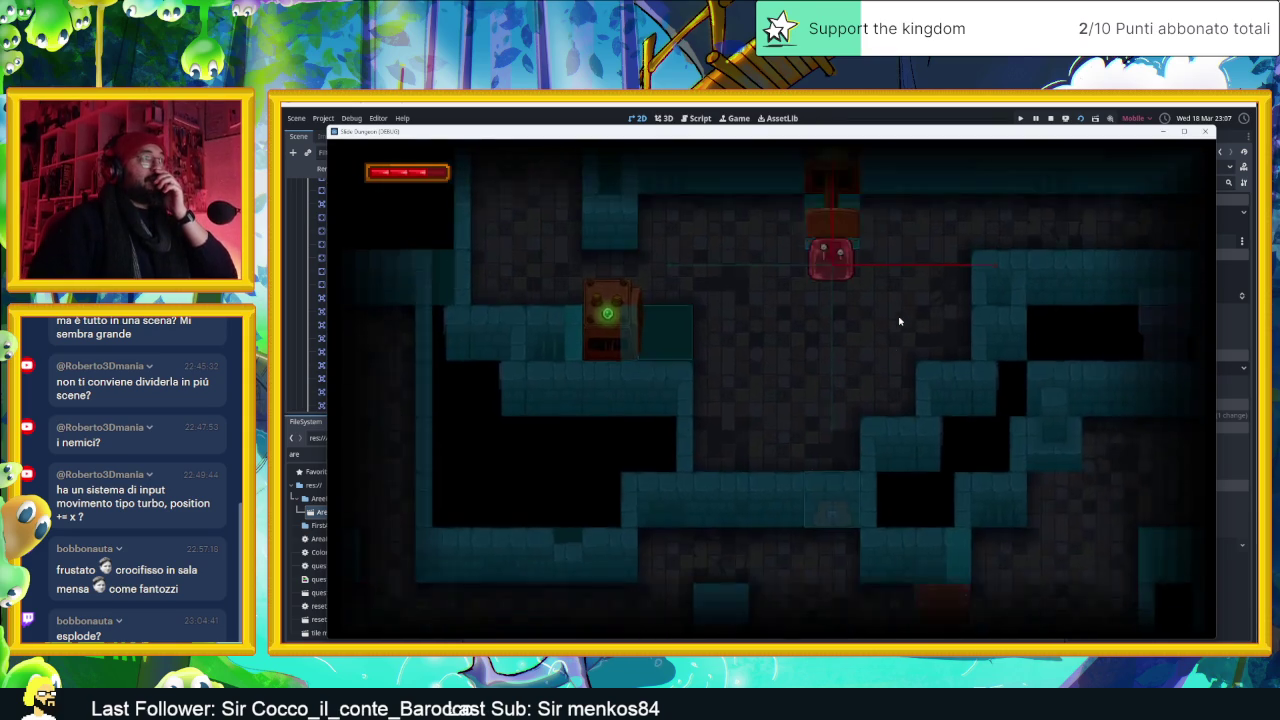
{"action": "key", "text": "Up"}
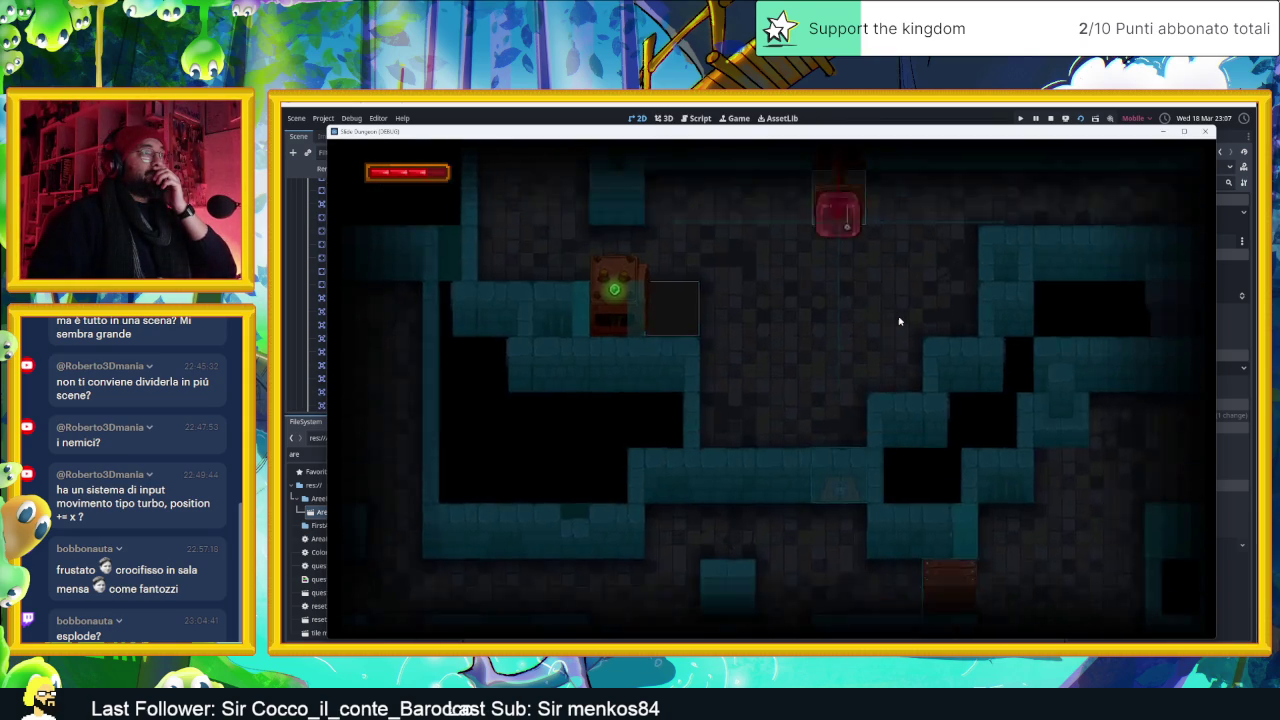
{"action": "key", "text": "Down"}
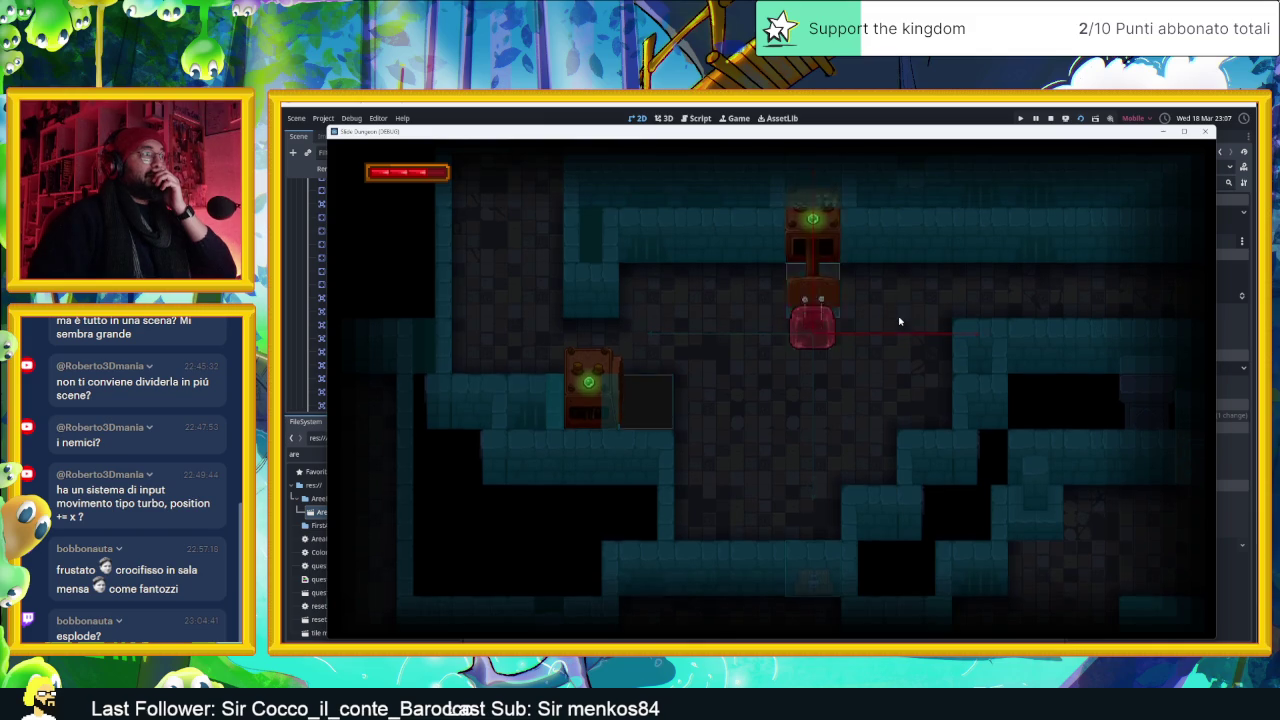
{"action": "key", "text": "Up"}
{"action": "key", "text": "Down"}
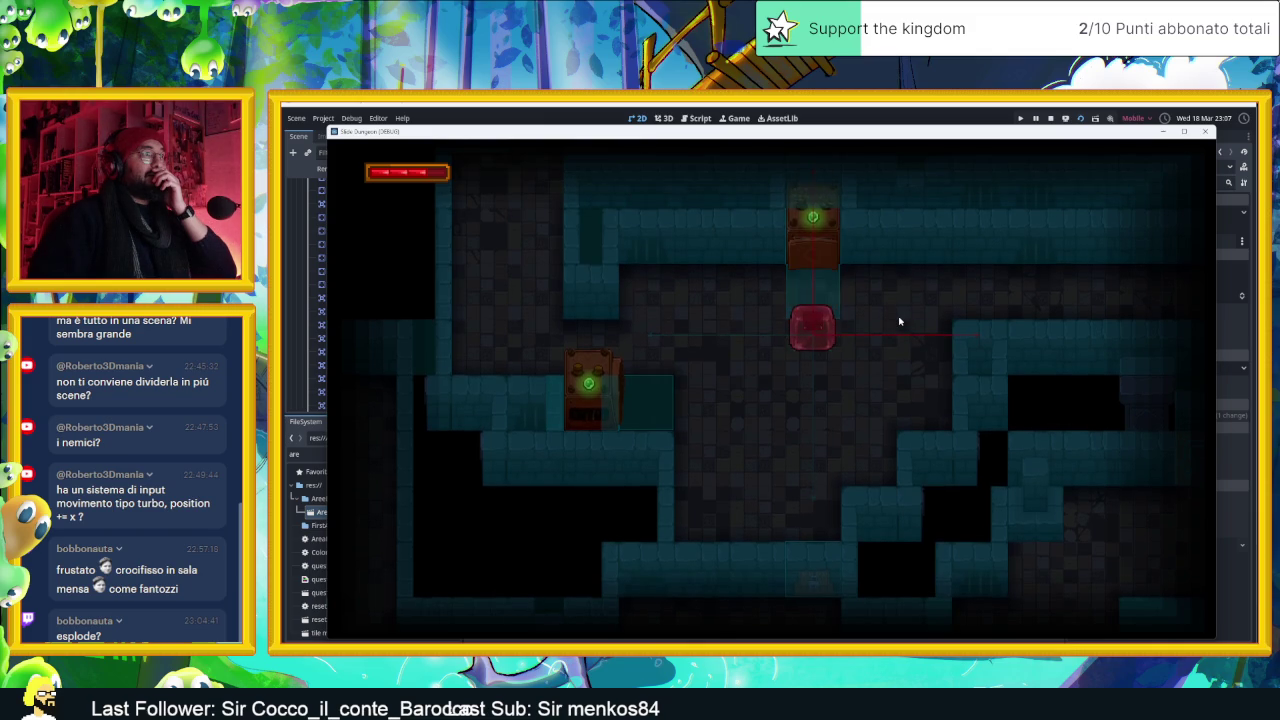
{"action": "key", "text": "Up"}
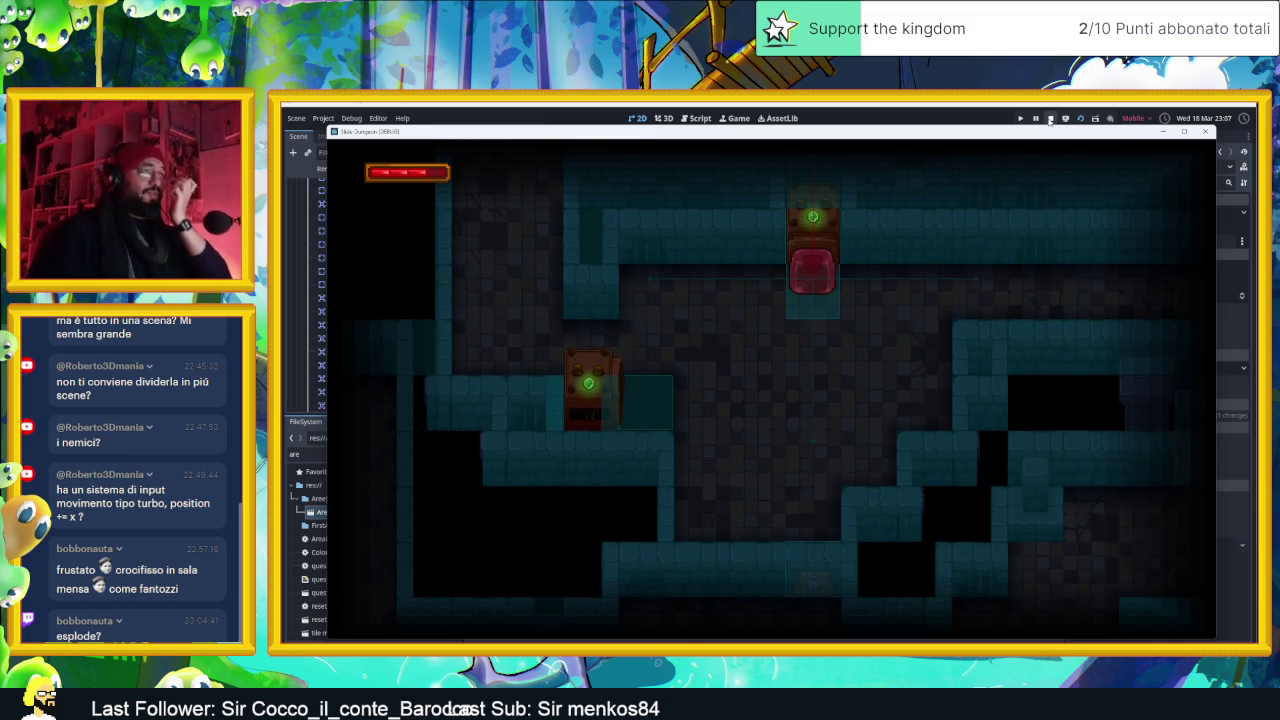
{"action": "left_click", "coordinate": [1050, 118]}
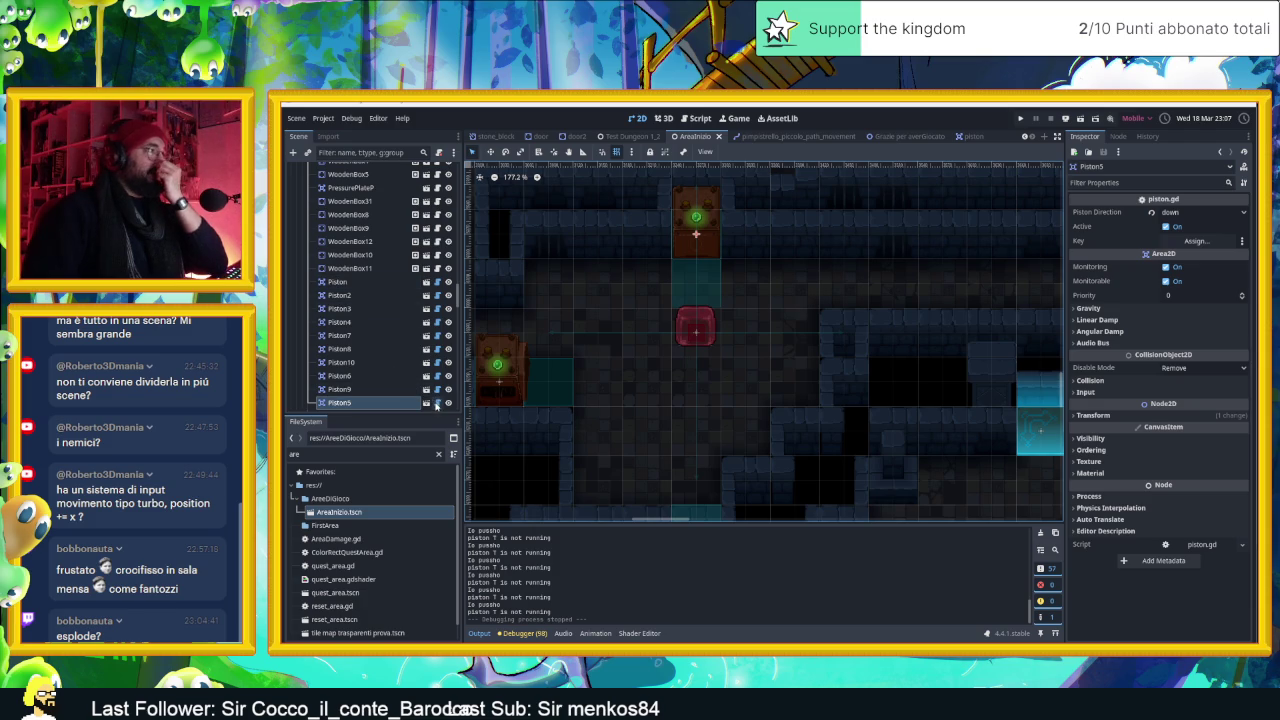
Remove 'and !$AnimationPlayer.is_playing()' from line 88 so the condition checks only Player and active
{"action": "left_click", "coordinate": [437, 402]}
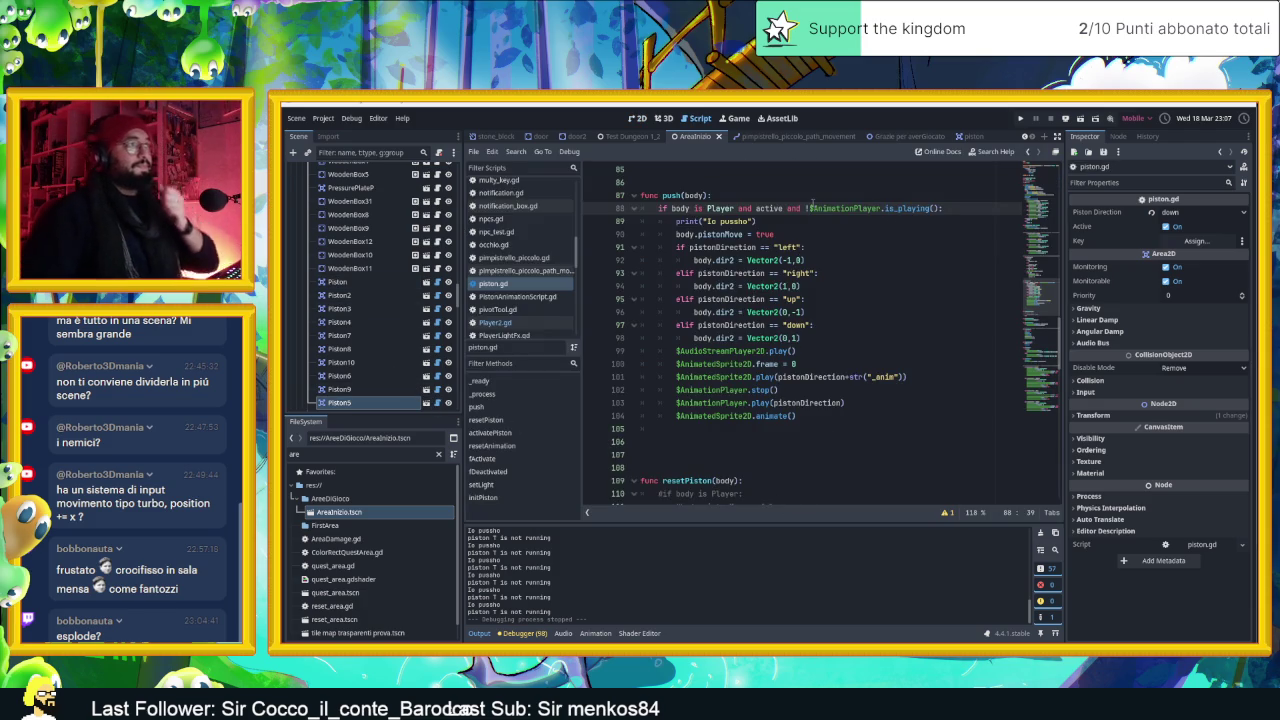
{"action": "left_click_drag", "start_coordinate": [787, 208], "coordinate": [944, 208]}
{"action": "key", "text": "BackSpace"}
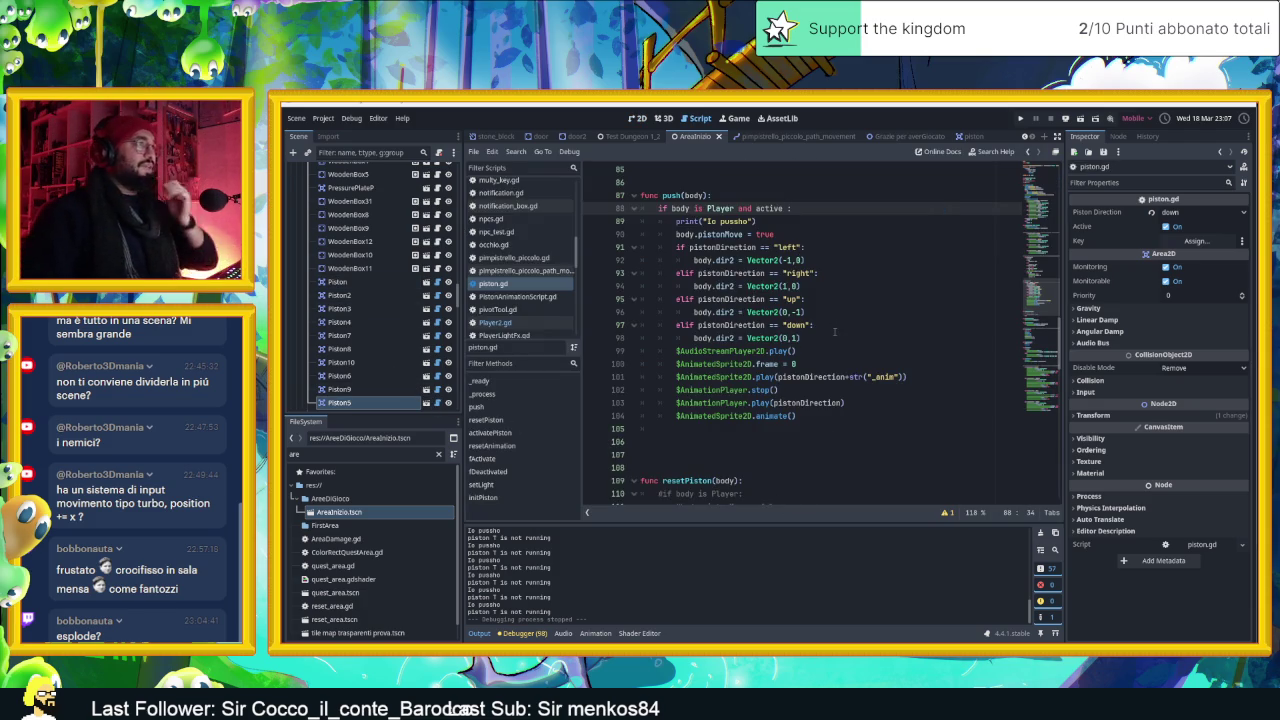
{"action": "type", "text": ":"}
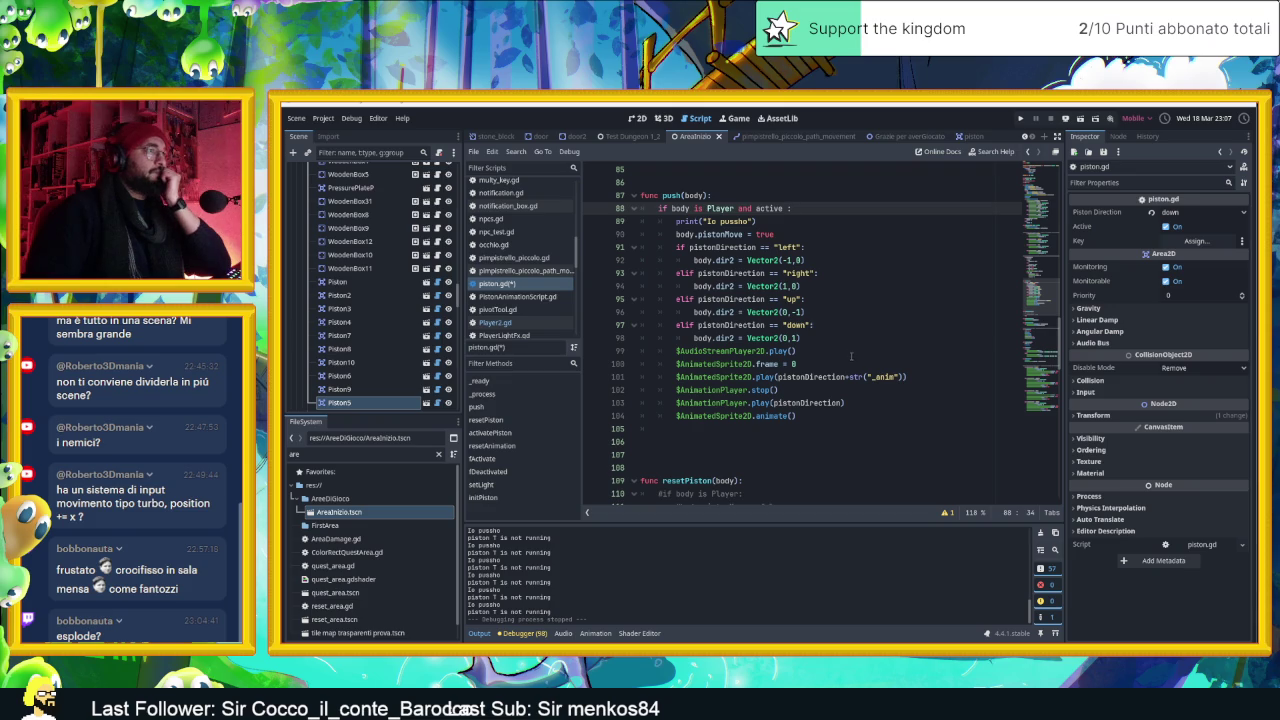
Inspect the $CollisionShape2D.disabled assignment on line 115 of piston.gd
{"action": "scroll", "coordinate": [835, 377], "scroll_direction": "up", "scroll_amount": 3}
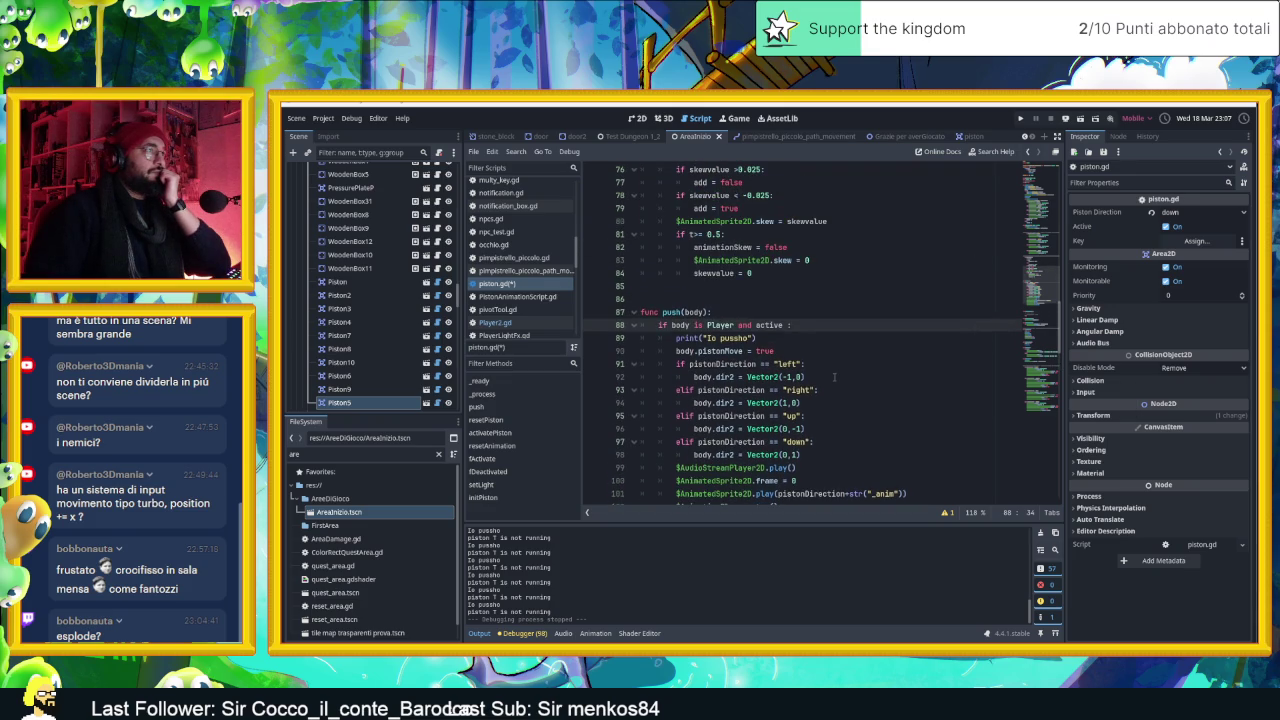
{"action": "scroll", "coordinate": [835, 377], "scroll_direction": "down", "scroll_amount": 8}
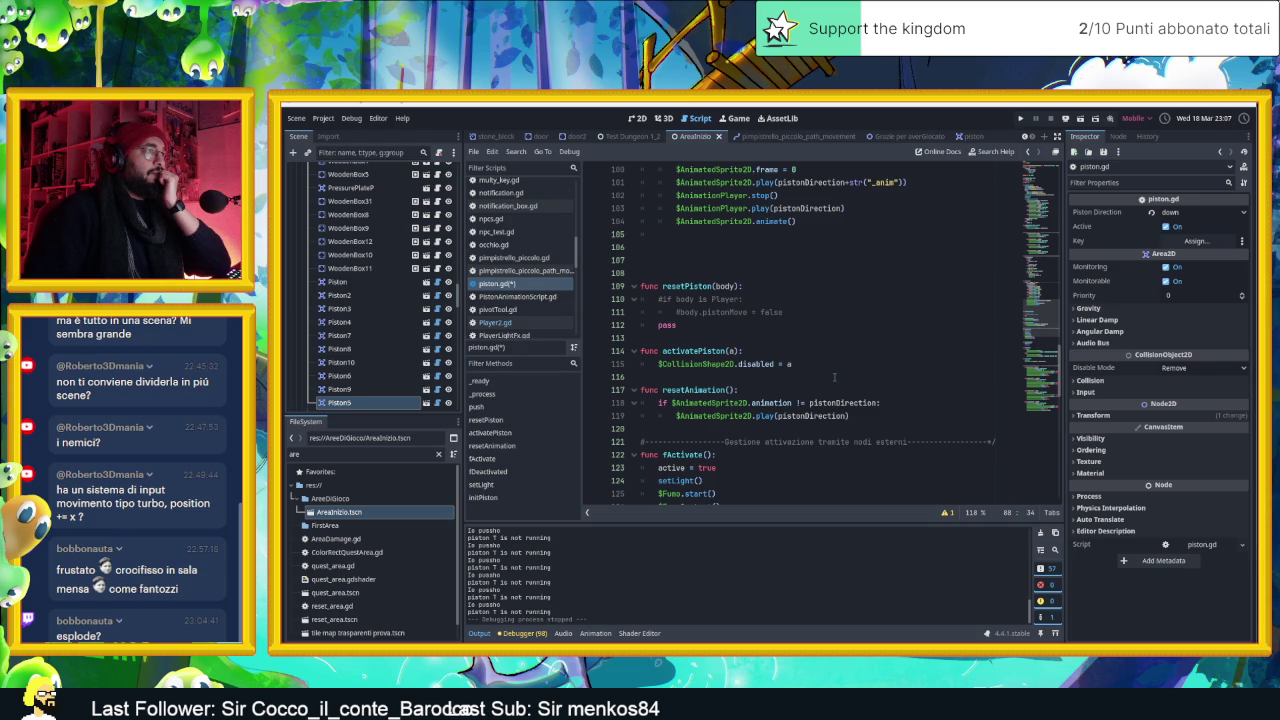
{"action": "scroll", "coordinate": [834, 377], "scroll_direction": "down", "scroll_amount": 1}
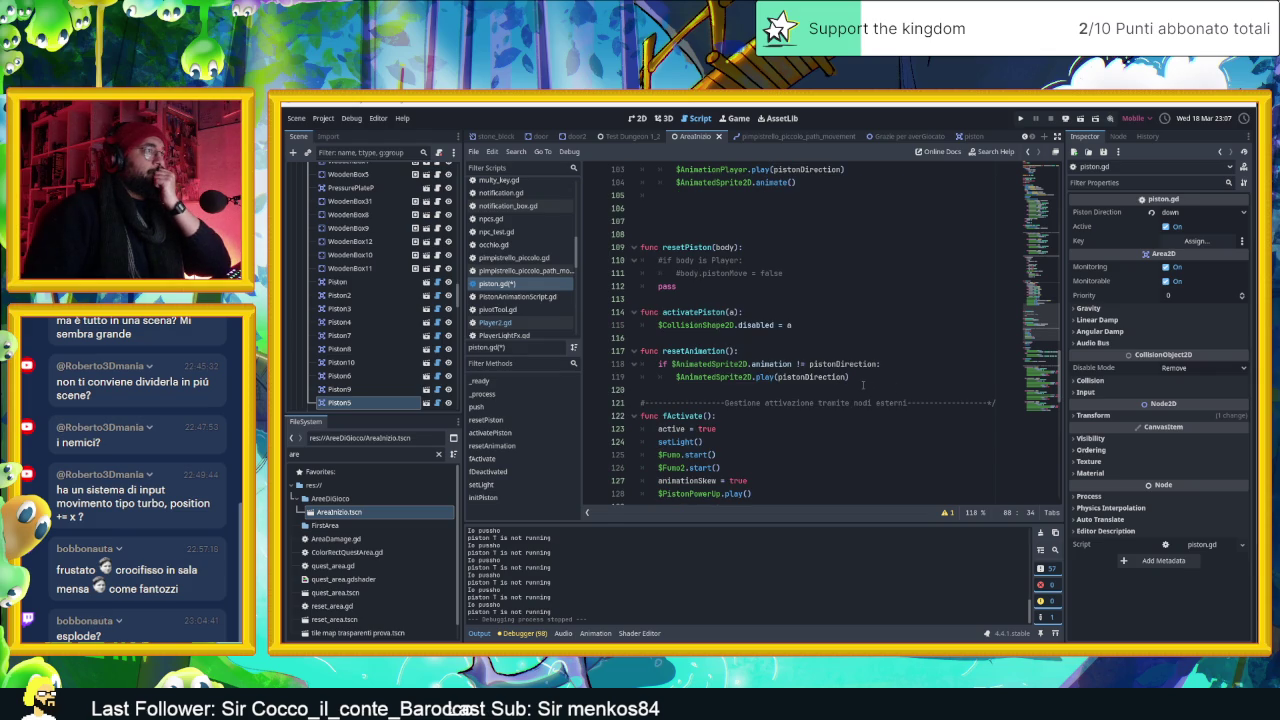
{"action": "scroll", "coordinate": [863, 385], "scroll_direction": "down", "scroll_amount": 1}
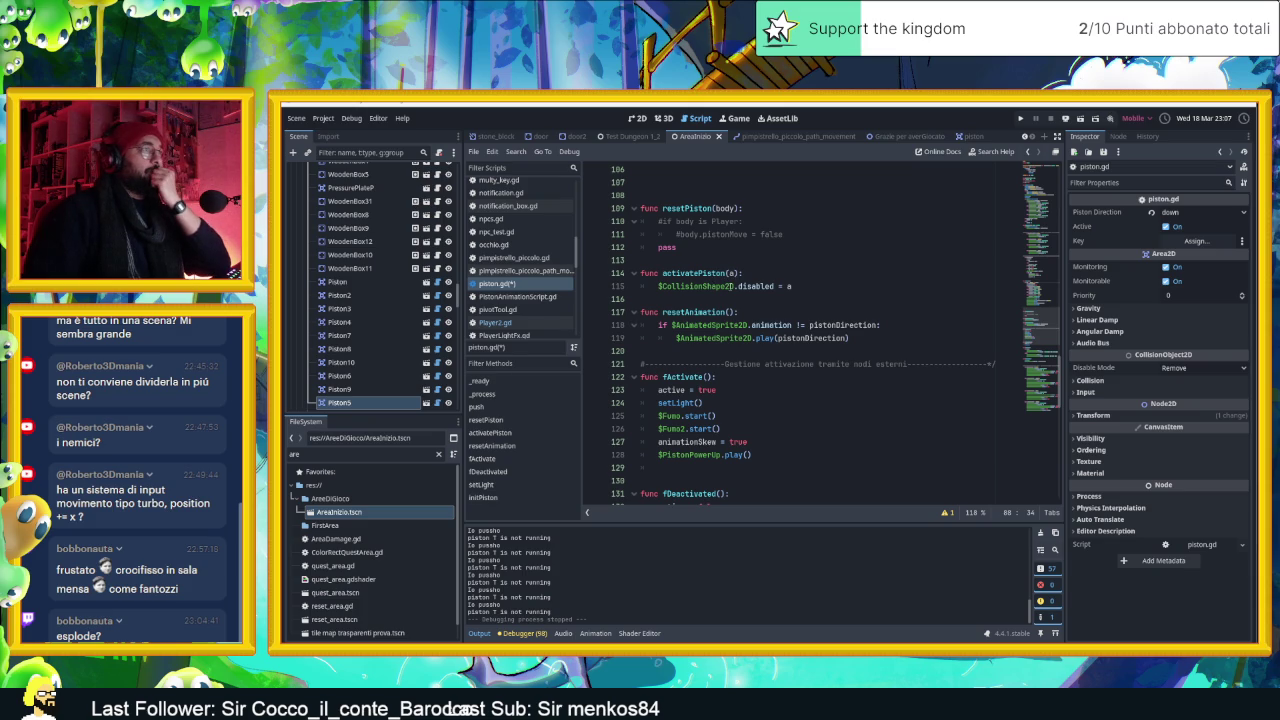
{"action": "double_click", "coordinate": [731, 287]}
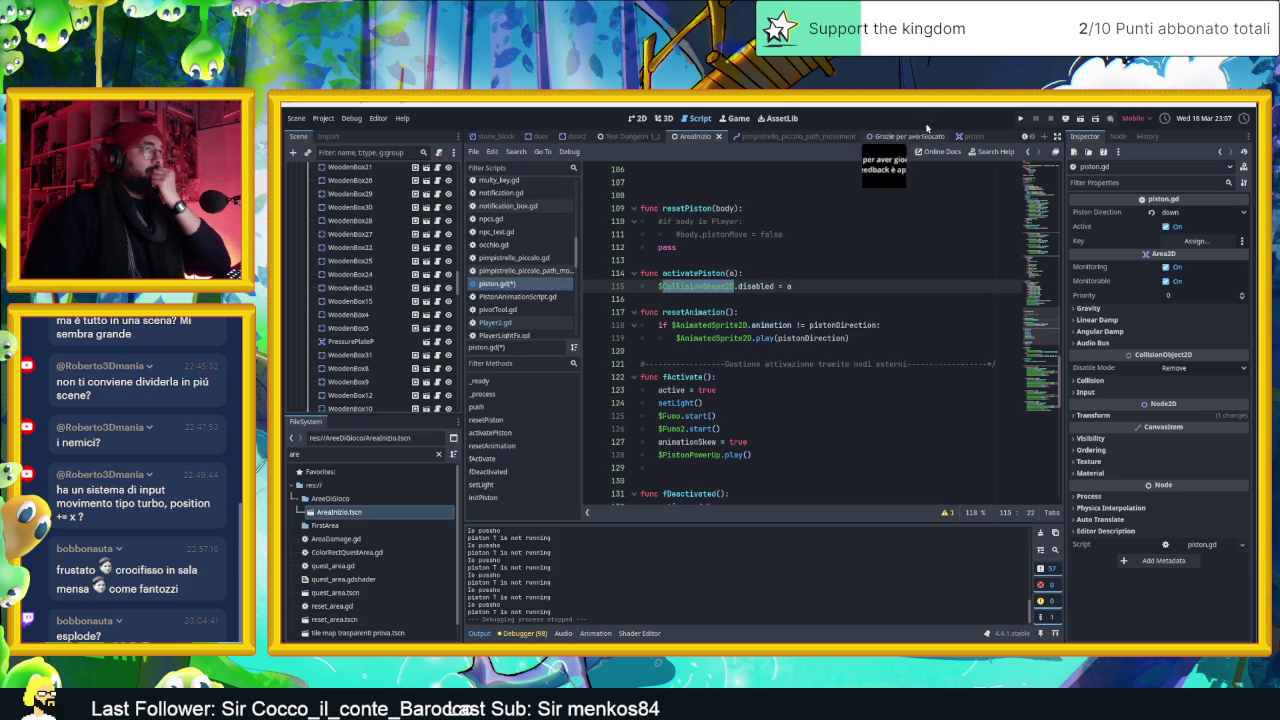
{"action": "left_click", "coordinate": [968, 137]}
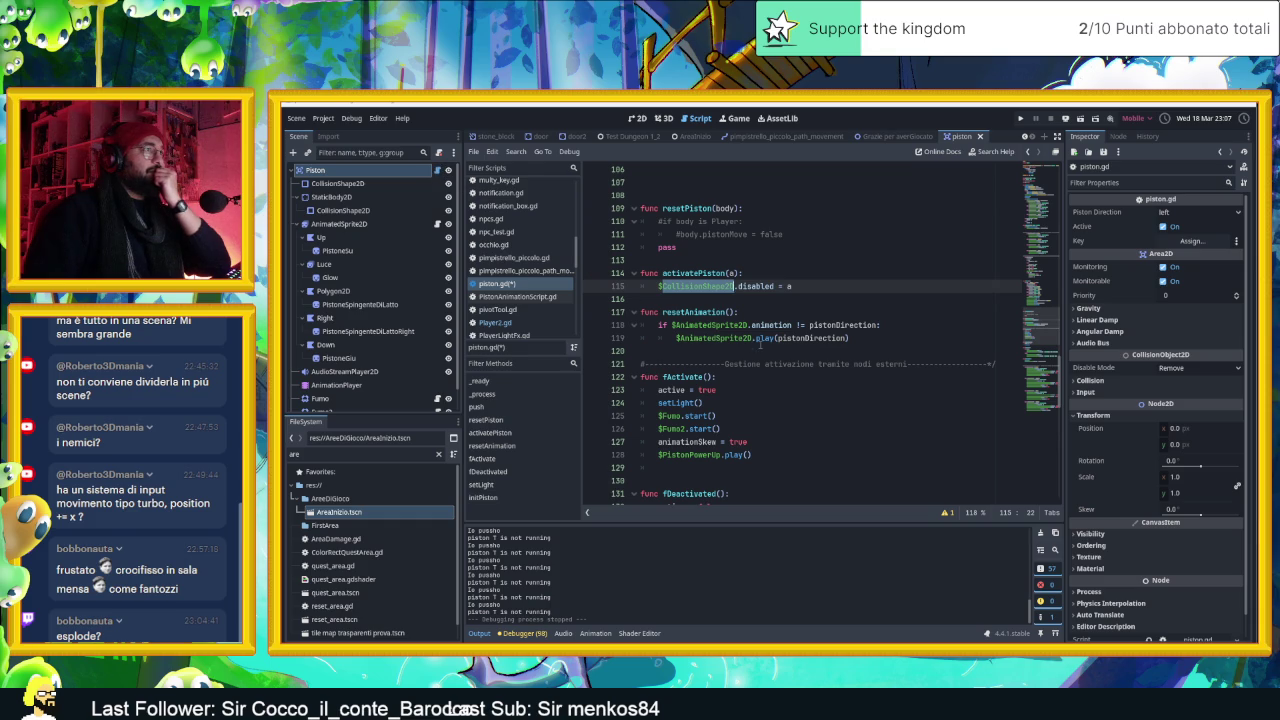
{"action": "left_click", "coordinate": [745, 312]}
{"action": "left_click", "coordinate": [706, 286]}
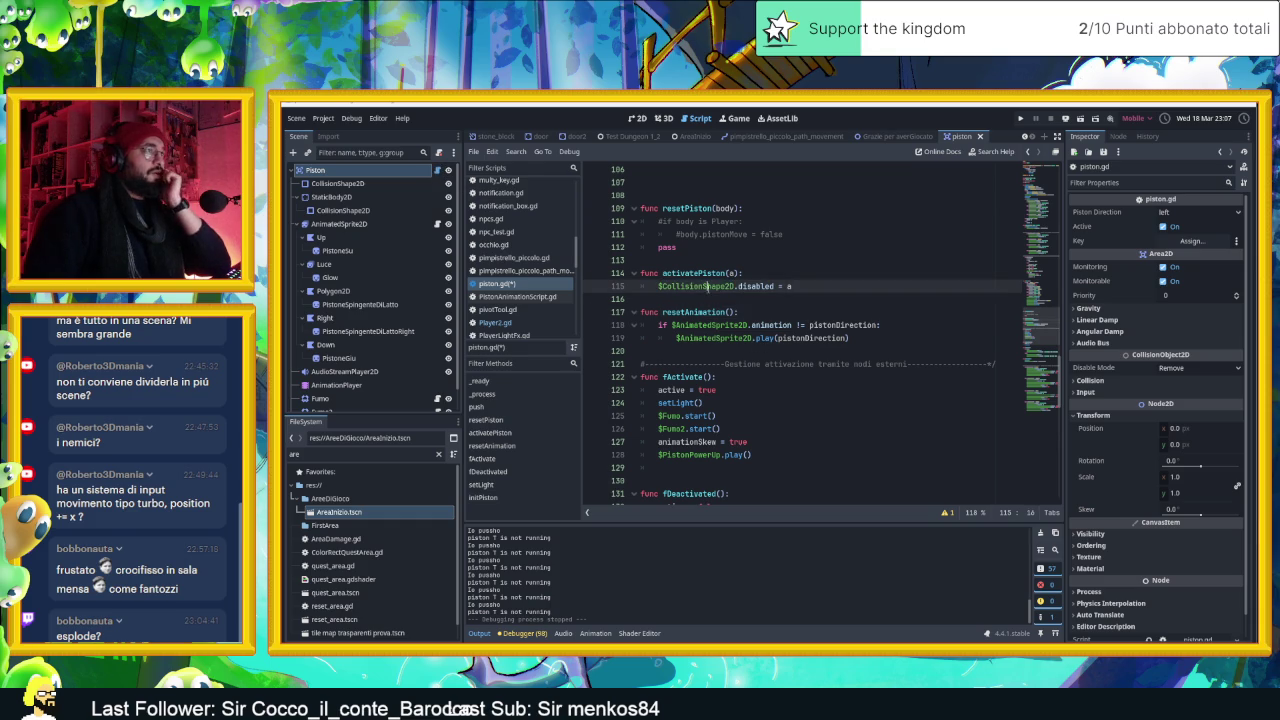
{"action": "double_click", "coordinate": [706, 286]}
{"action": "double_click", "coordinate": [757, 286]}
{"action": "left_click", "coordinate": [787, 286]}
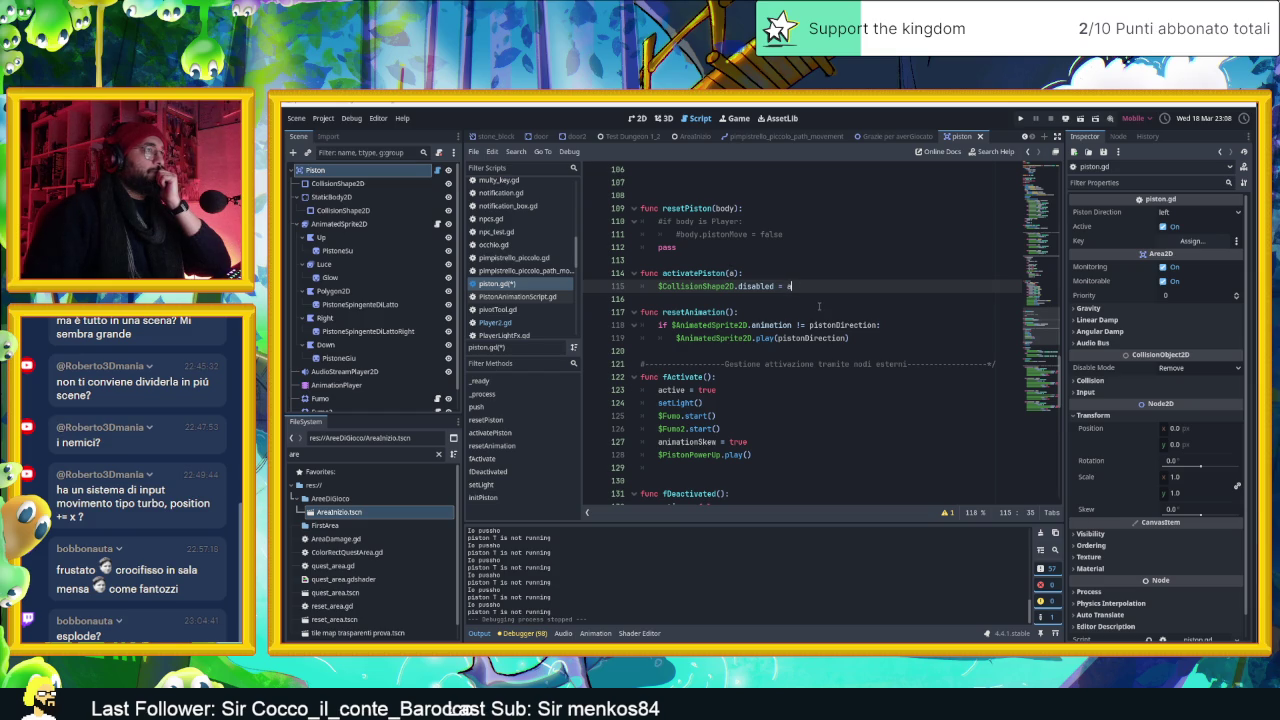
{"action": "scroll", "coordinate": [838, 319], "scroll_direction": "up", "scroll_amount": 20}
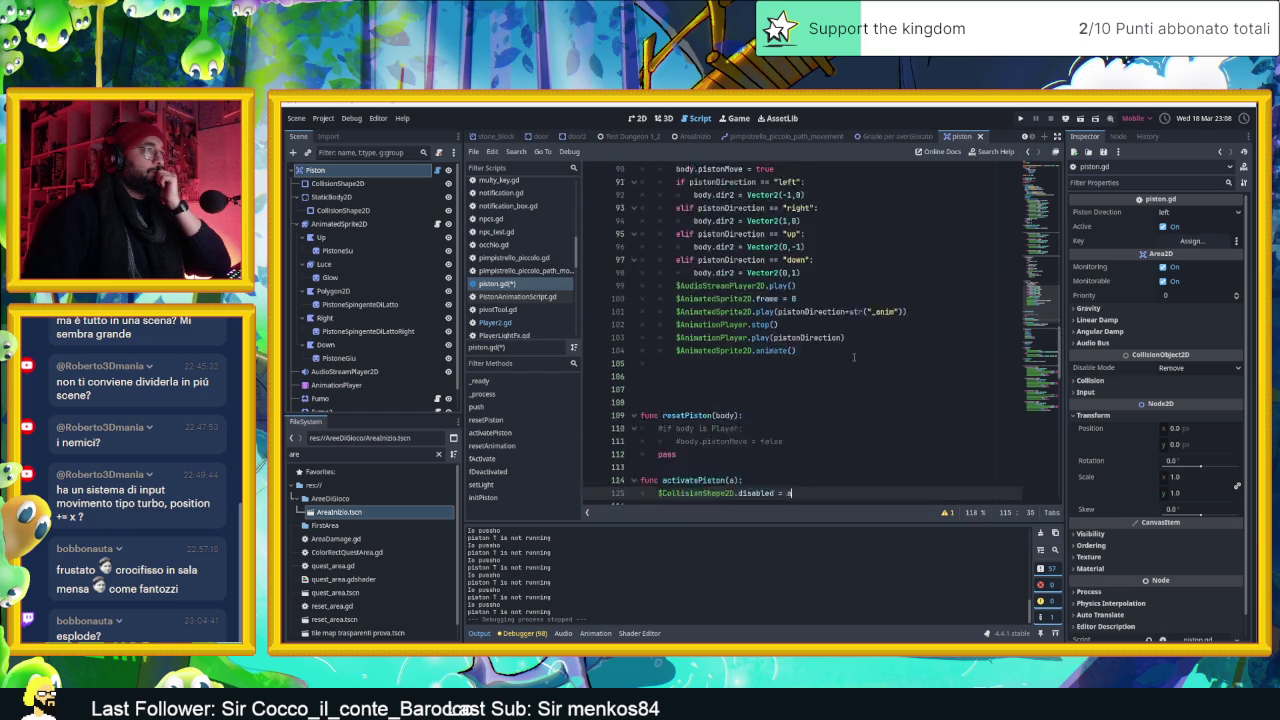
Follow 'Glo' in line 21's Glo.connect("pistonMove", ...) to open the Glo.gd global script
{"action": "scroll", "coordinate": [852, 357], "scroll_direction": "up", "scroll_amount": 2}
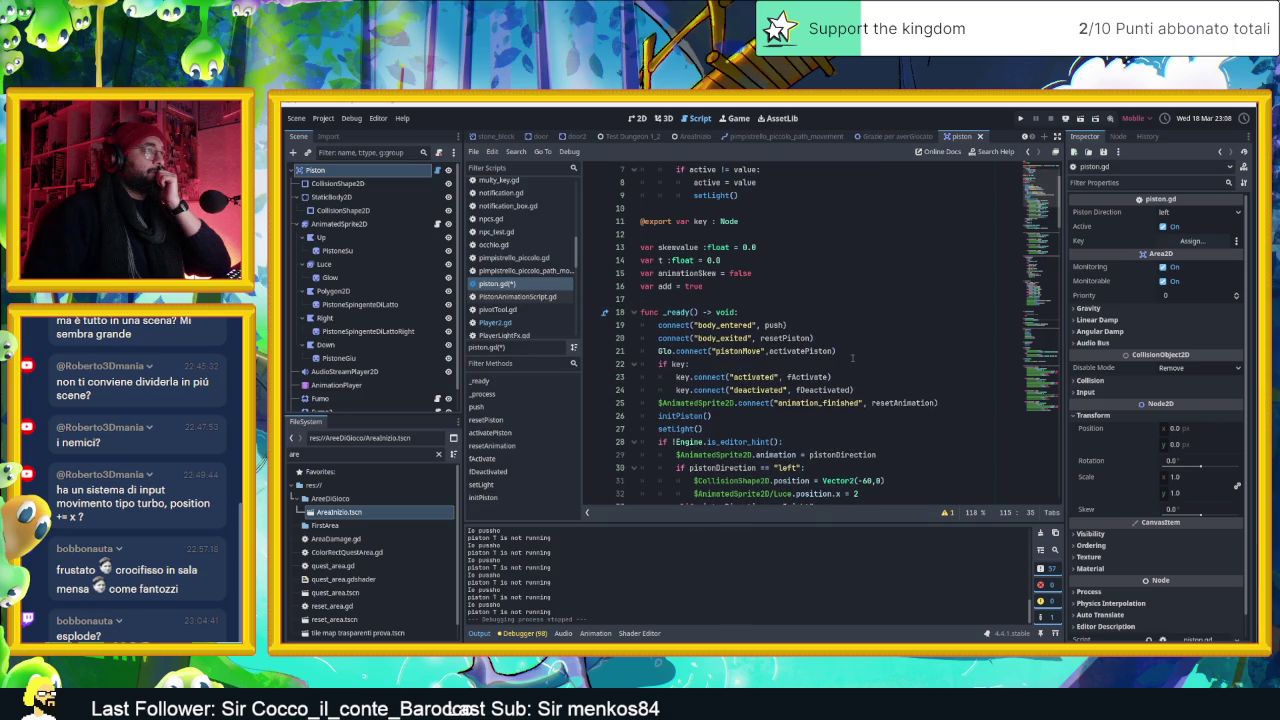
{"action": "scroll", "coordinate": [852, 357], "scroll_direction": "up", "scroll_amount": 2}
{"action": "scroll", "coordinate": [852, 357], "scroll_direction": "down", "scroll_amount": 2}
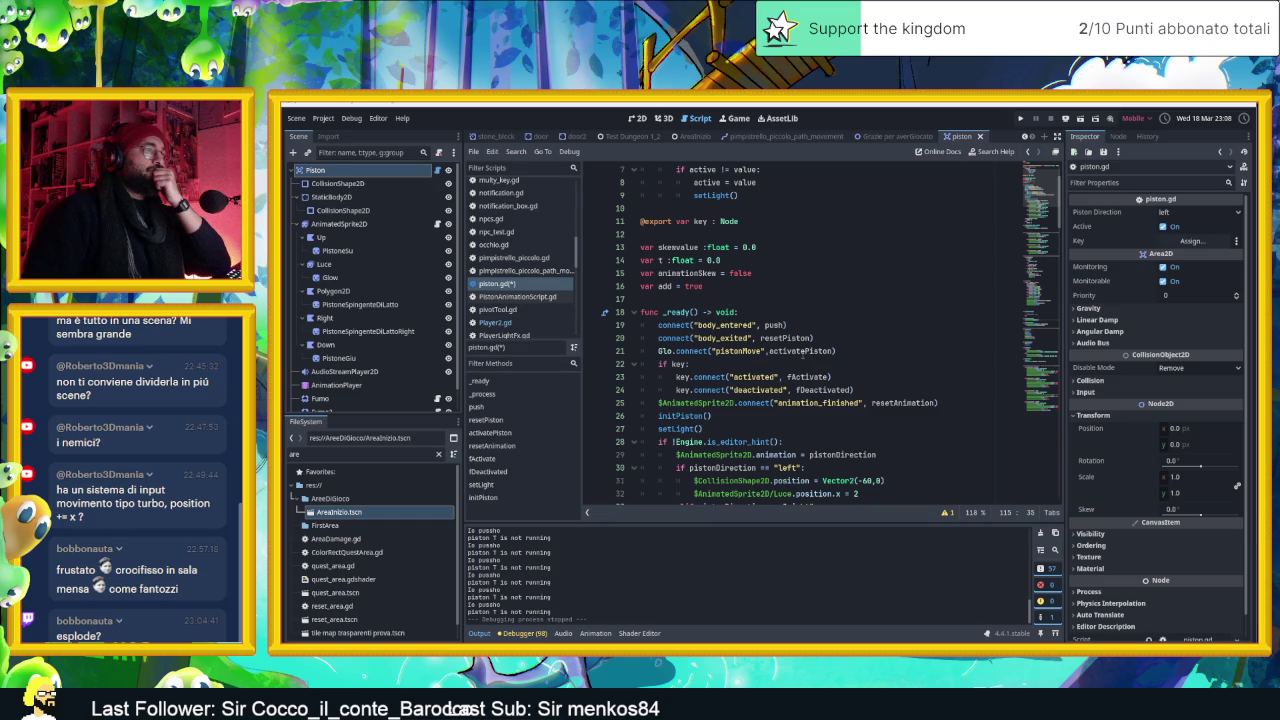
{"action": "double_click", "coordinate": [711, 351]}
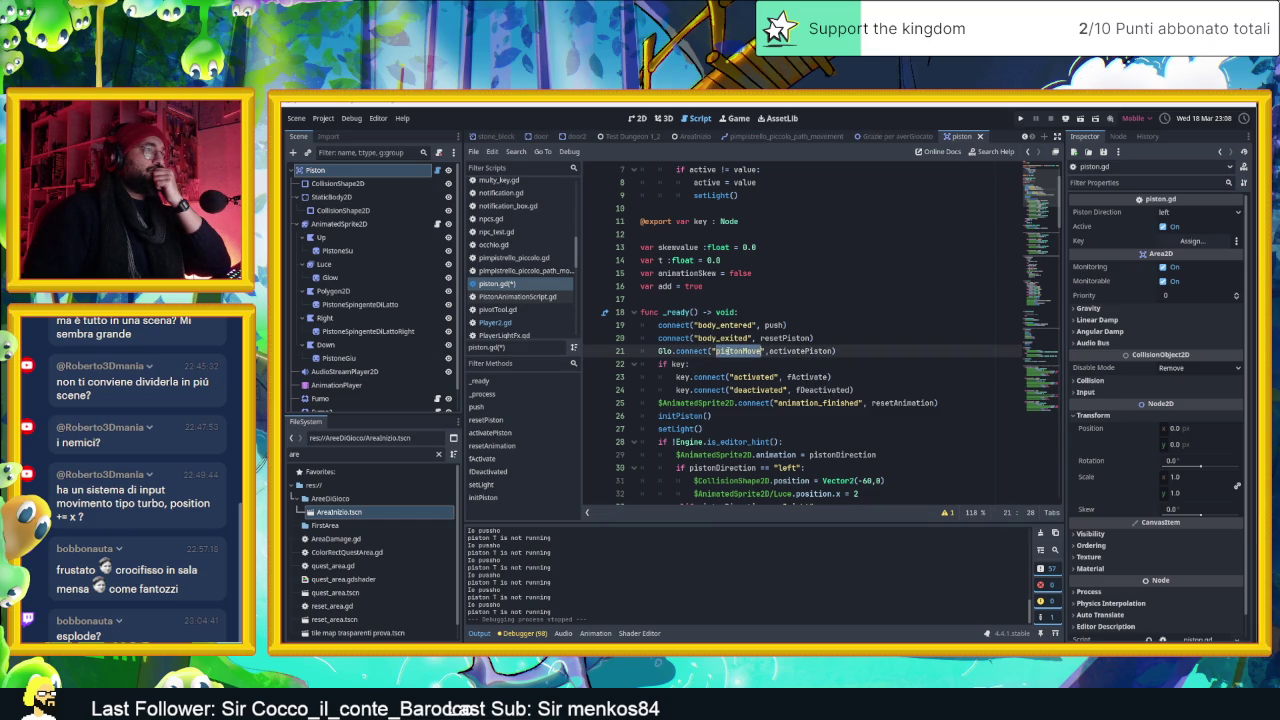
{"action": "left_click", "coordinate": [757, 351]}
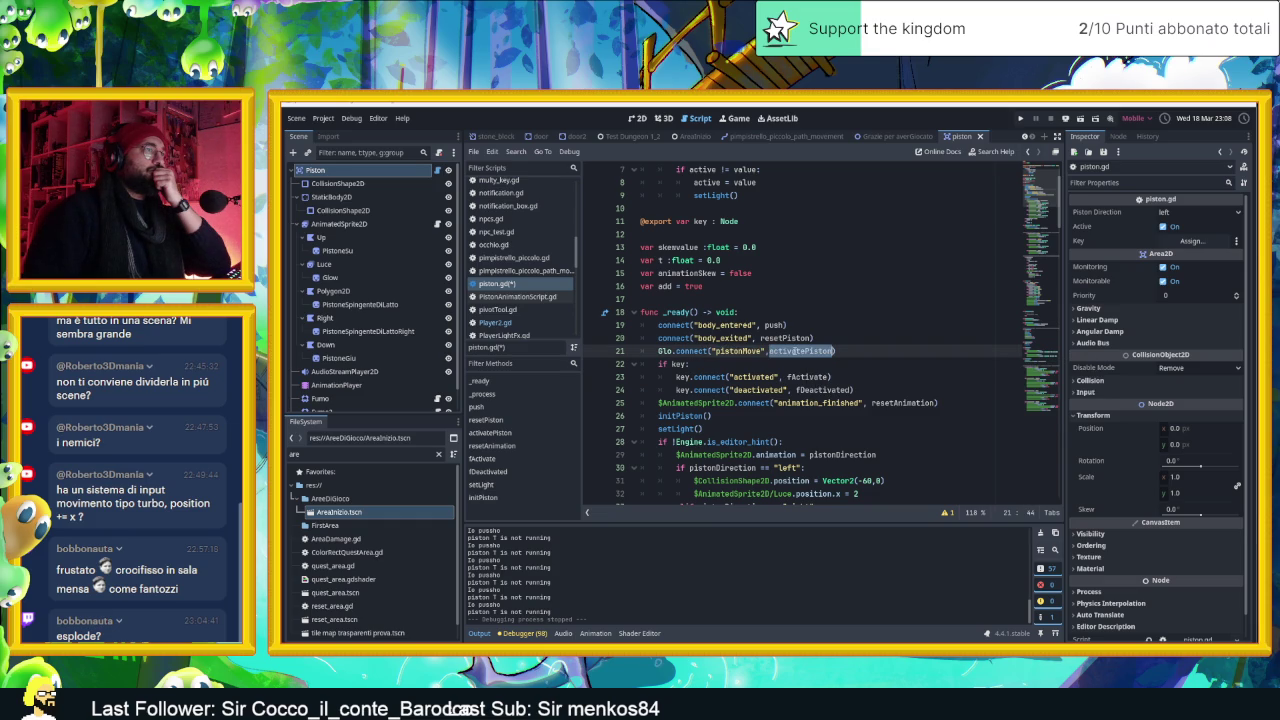
{"action": "left_click", "coordinate": [743, 351]}
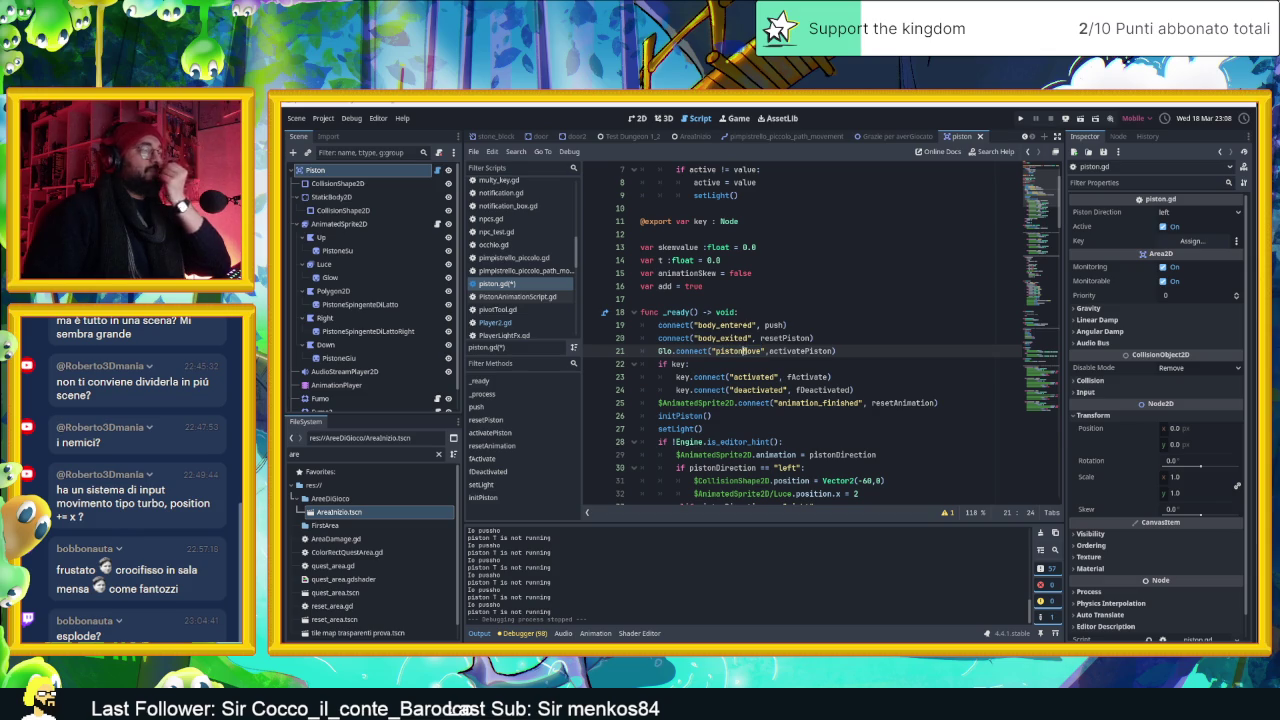
{"action": "left_click", "coordinate": [664, 351], "text": "ctrl"}
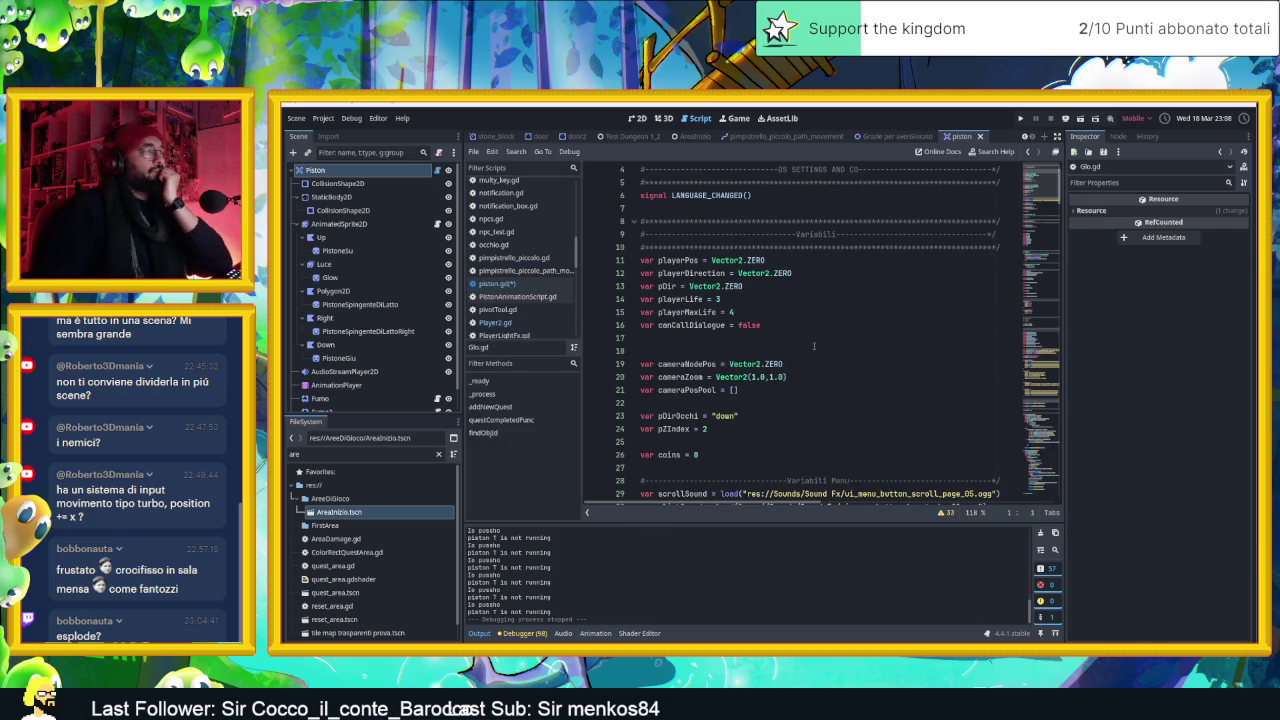
Return to the AreaInizio scene and open Player2.gd at its initPistonMove function
{"action": "scroll", "coordinate": [811, 346], "scroll_direction": "up", "scroll_amount": 1}
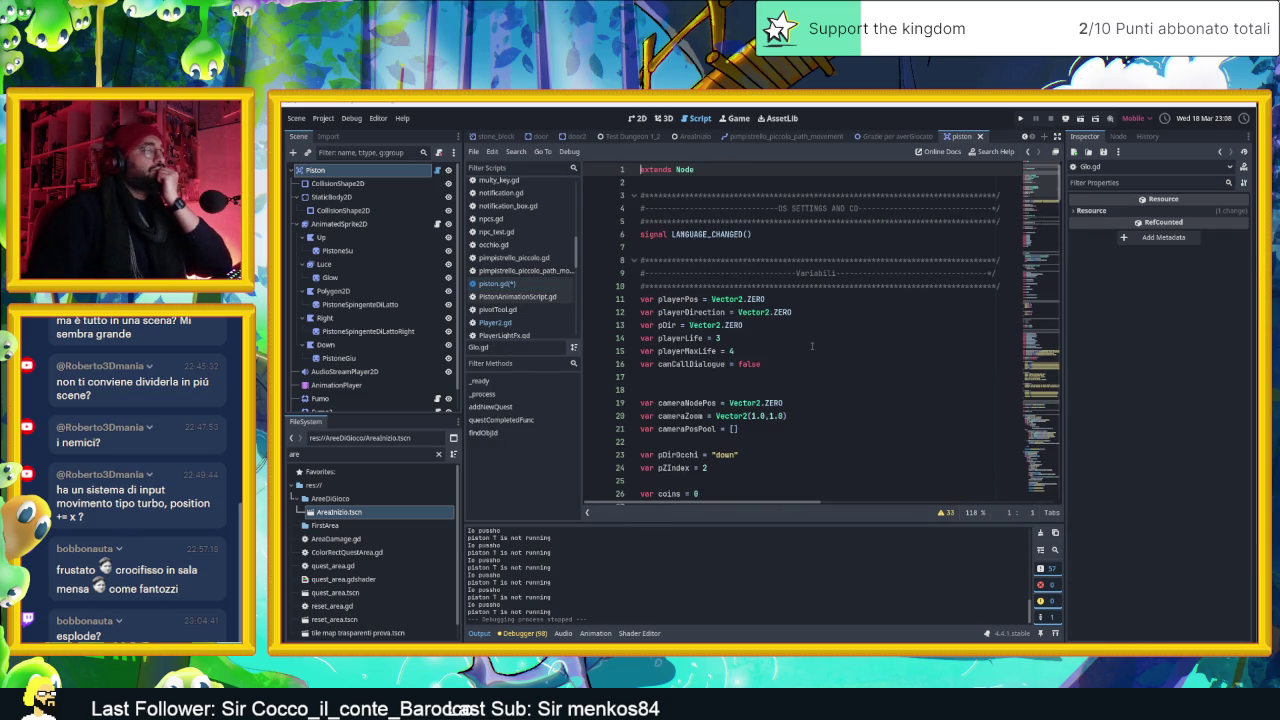
{"action": "scroll", "coordinate": [811, 346], "scroll_direction": "down", "scroll_amount": 3}
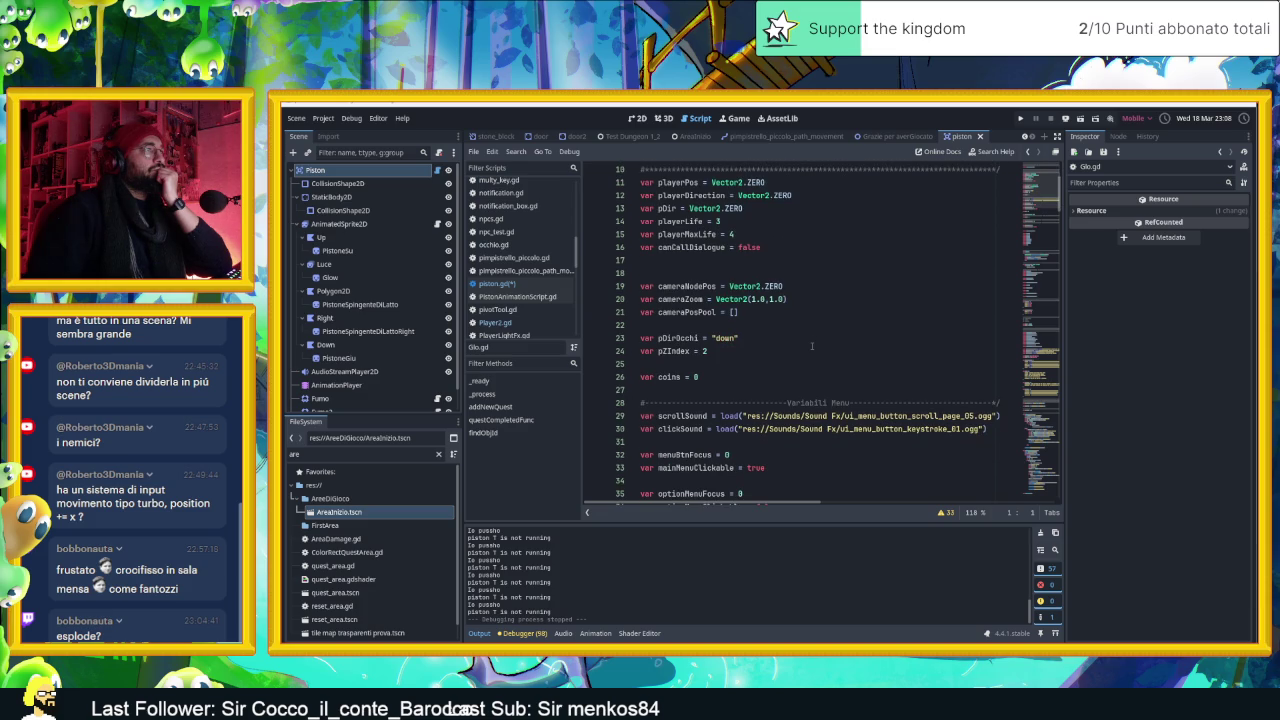
{"action": "scroll", "coordinate": [812, 346], "scroll_direction": "down", "scroll_amount": 14}
{"action": "scroll", "coordinate": [812, 346], "scroll_direction": "down", "scroll_amount": 1}
{"action": "scroll", "coordinate": [810, 350], "scroll_direction": "down", "scroll_amount": 4}
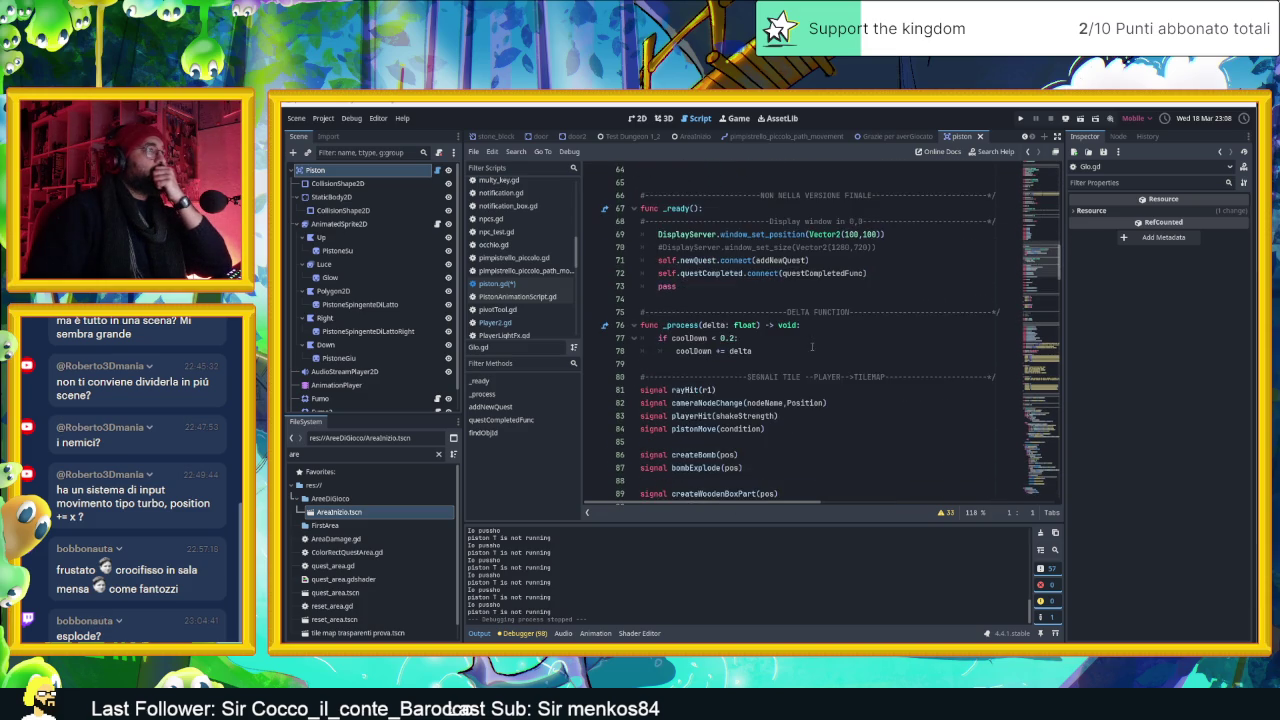
{"action": "scroll", "coordinate": [810, 346], "scroll_direction": "down", "scroll_amount": 1}
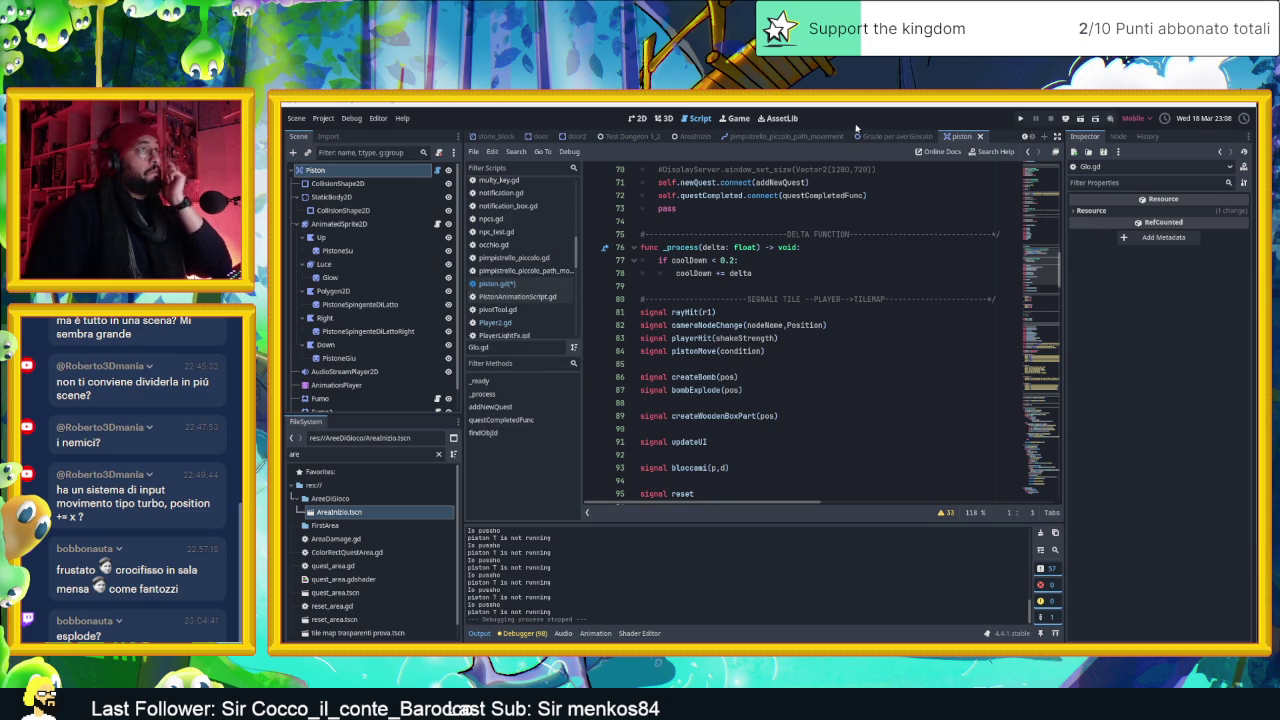
{"action": "left_click", "coordinate": [693, 137]}
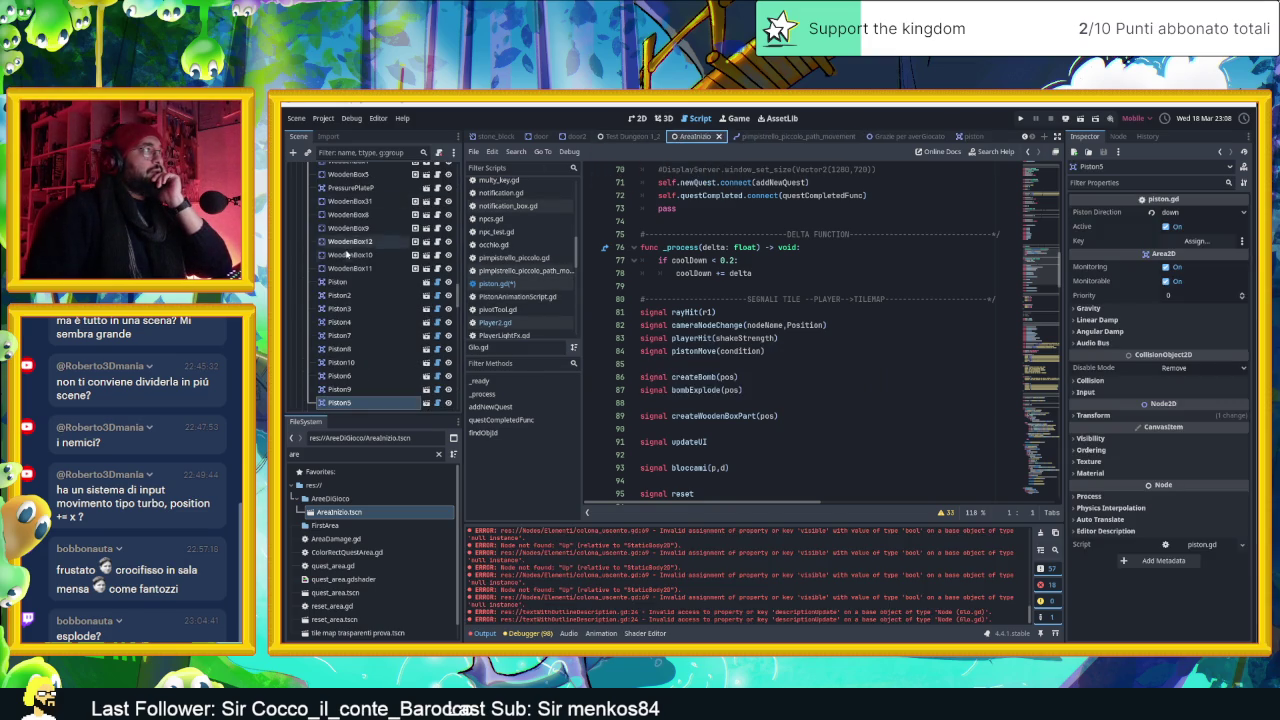
{"action": "scroll", "coordinate": [367, 379], "scroll_direction": "down", "scroll_amount": 10}
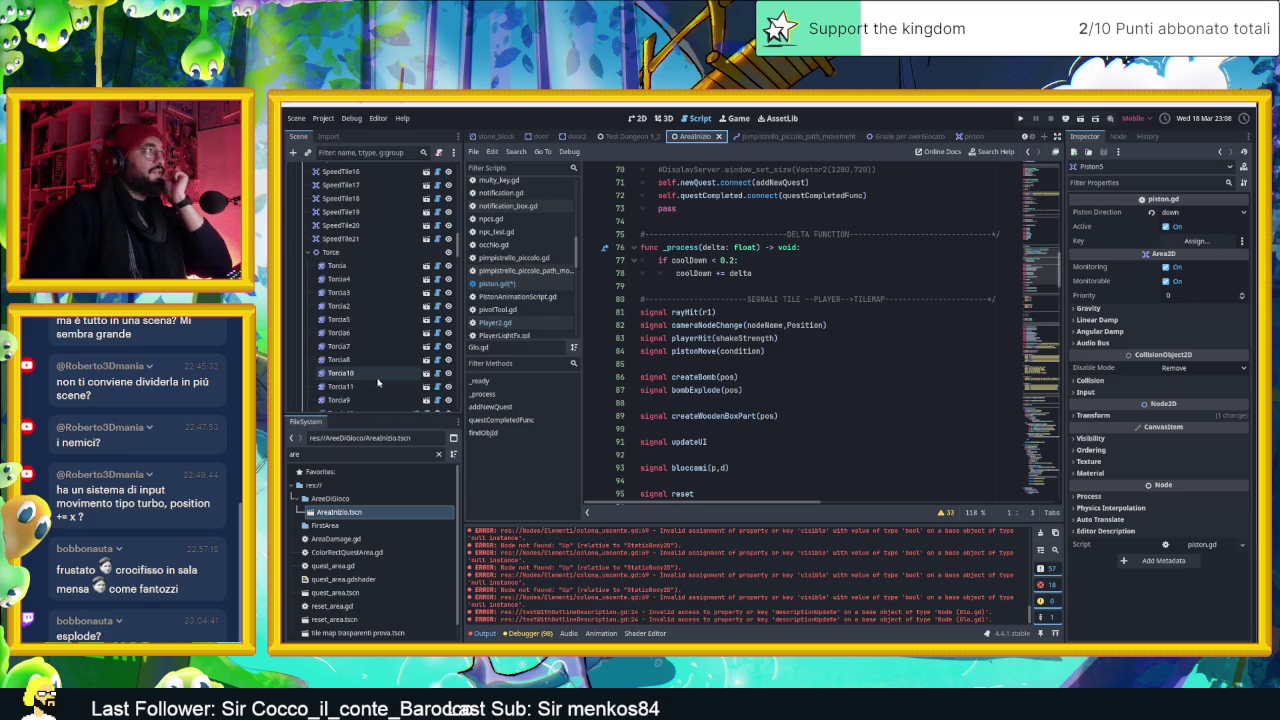
{"action": "scroll", "coordinate": [400, 295], "scroll_direction": "up", "scroll_amount": 10}
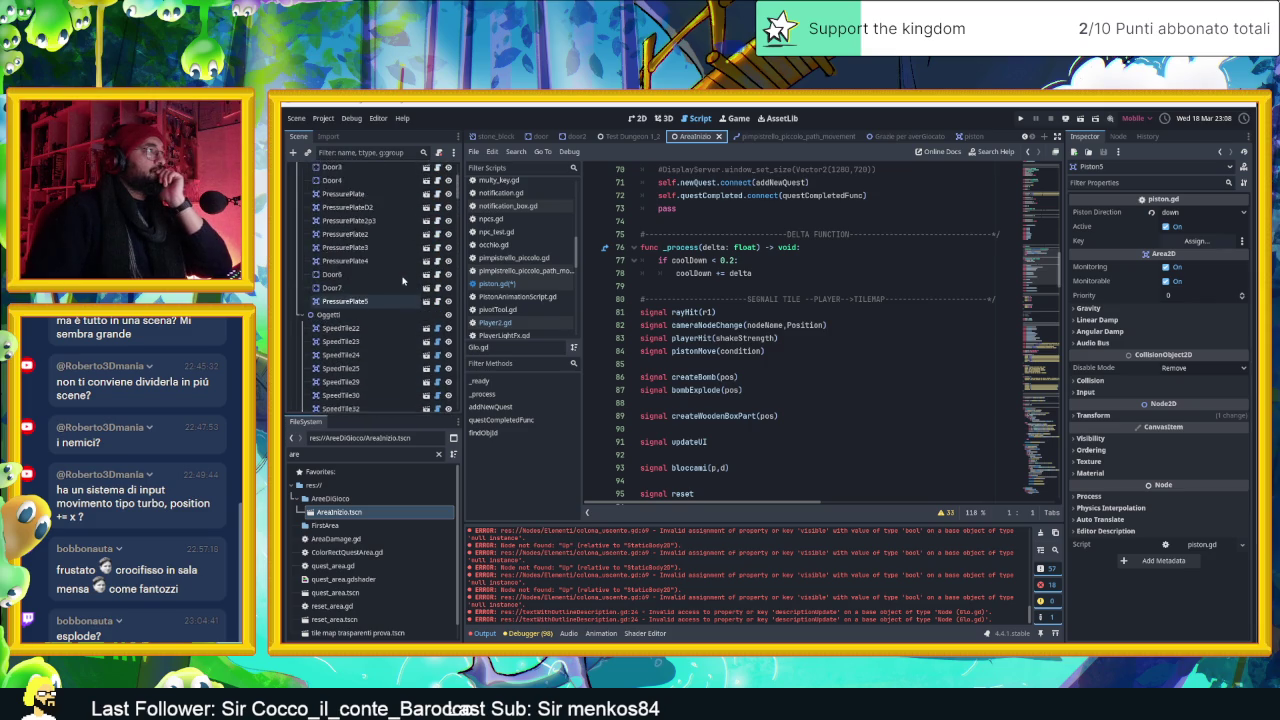
{"action": "left_click", "coordinate": [437, 197]}
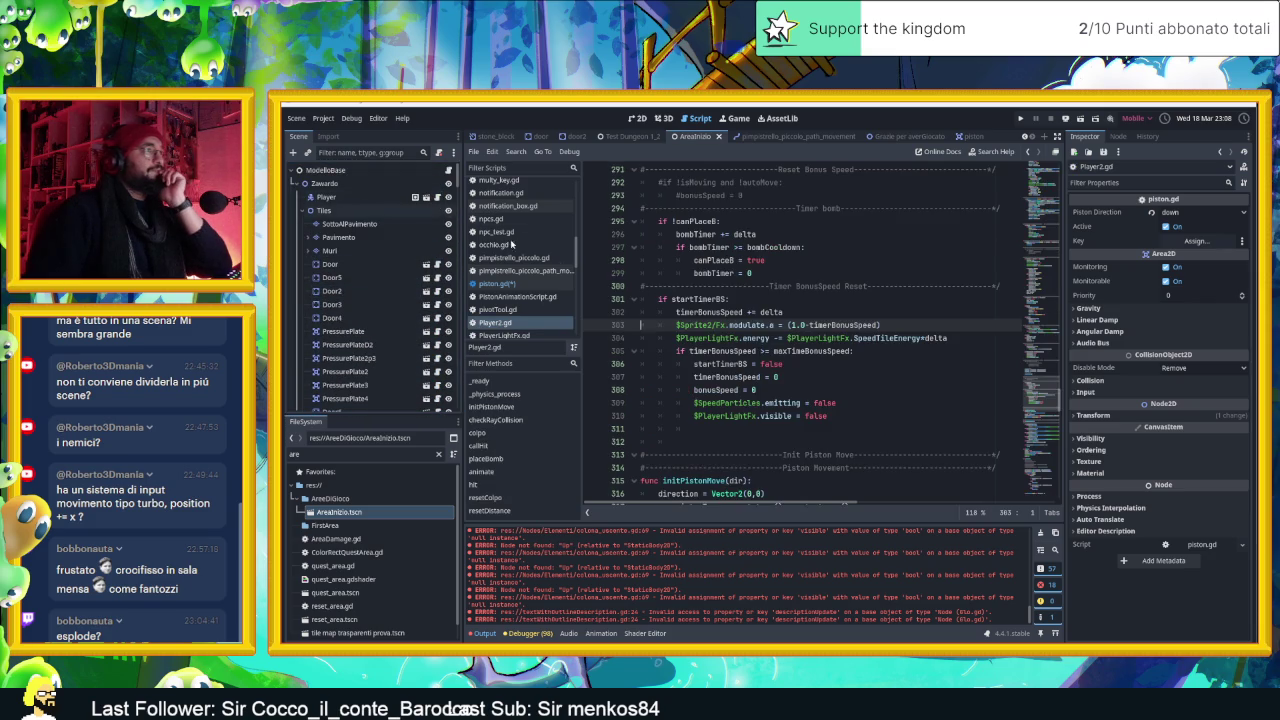
Clear the Output log and widen the Player2.gd code area
{"action": "scroll", "coordinate": [780, 338], "scroll_direction": "down", "scroll_amount": 1}
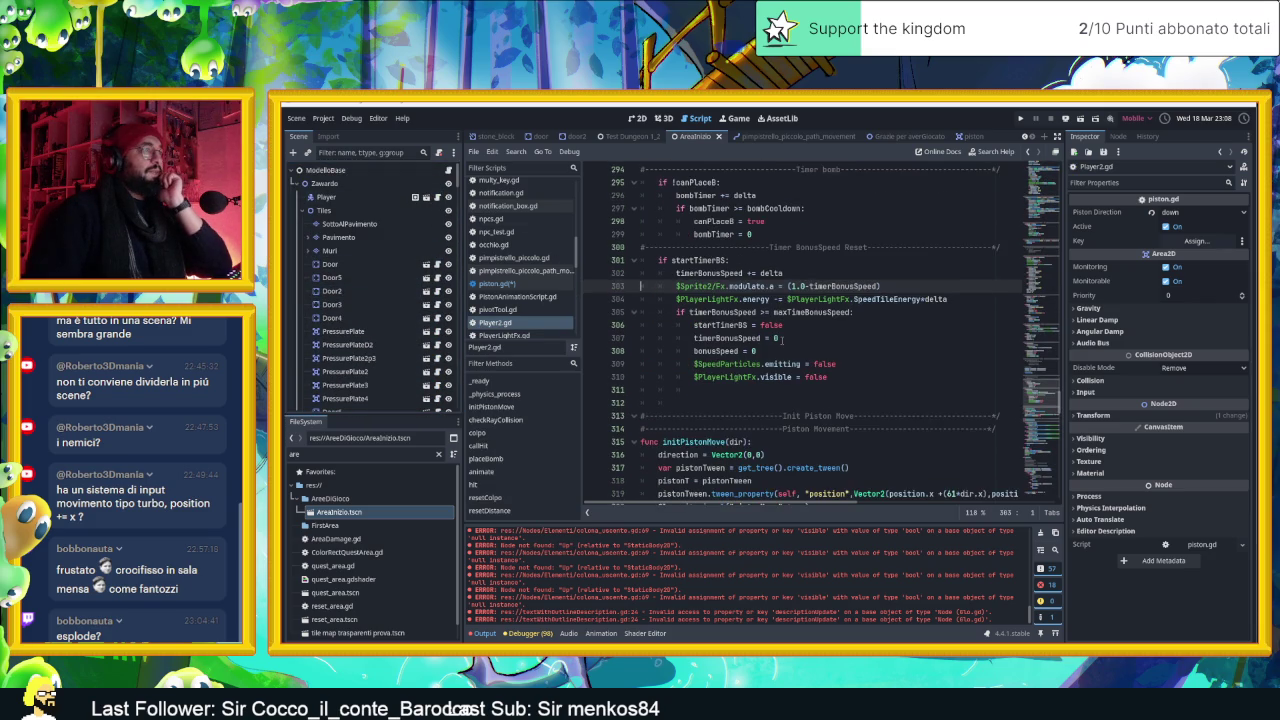
{"action": "scroll", "coordinate": [780, 339], "scroll_direction": "down", "scroll_amount": 2}
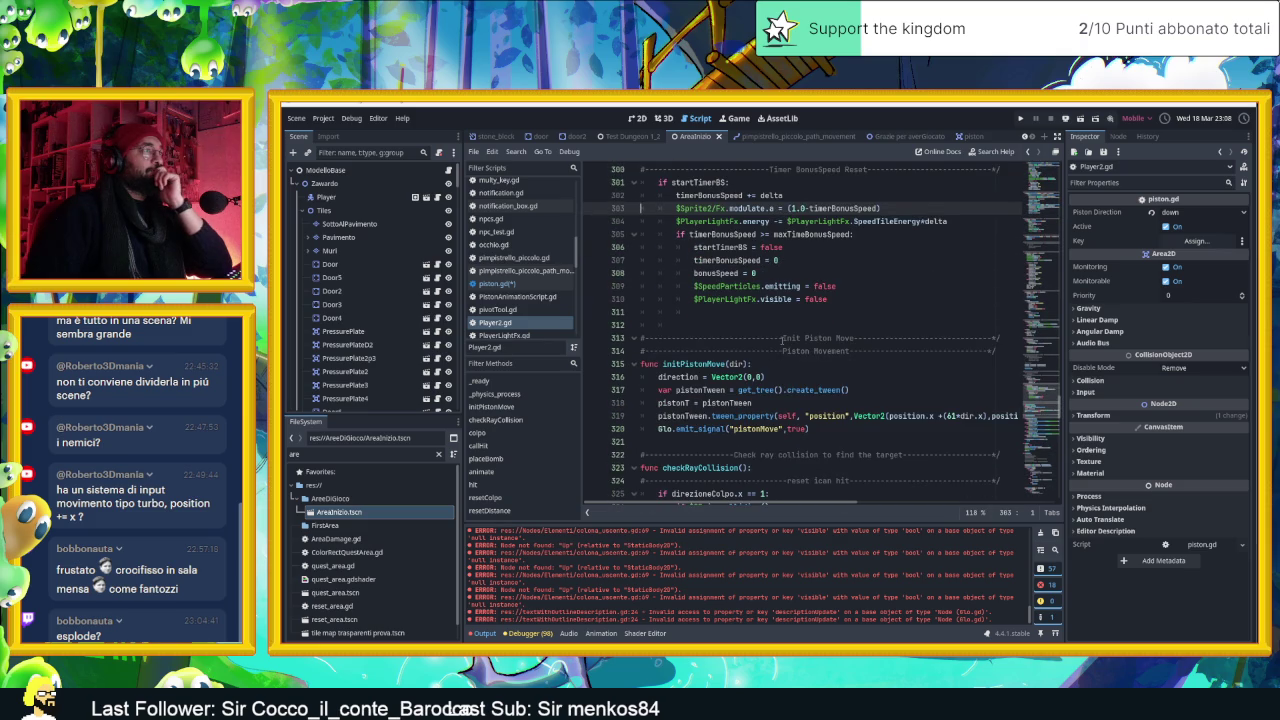
{"action": "scroll", "coordinate": [783, 340], "scroll_direction": "down", "scroll_amount": 4}
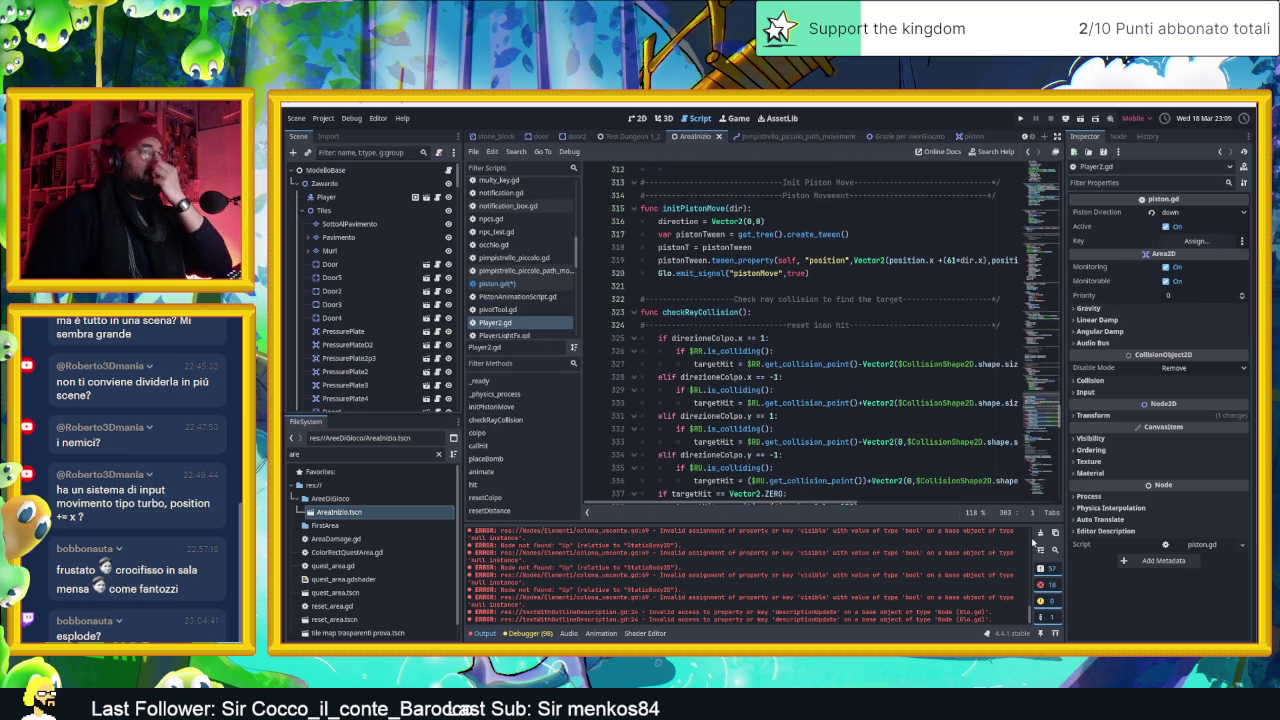
{"action": "left_click", "coordinate": [1039, 534]}
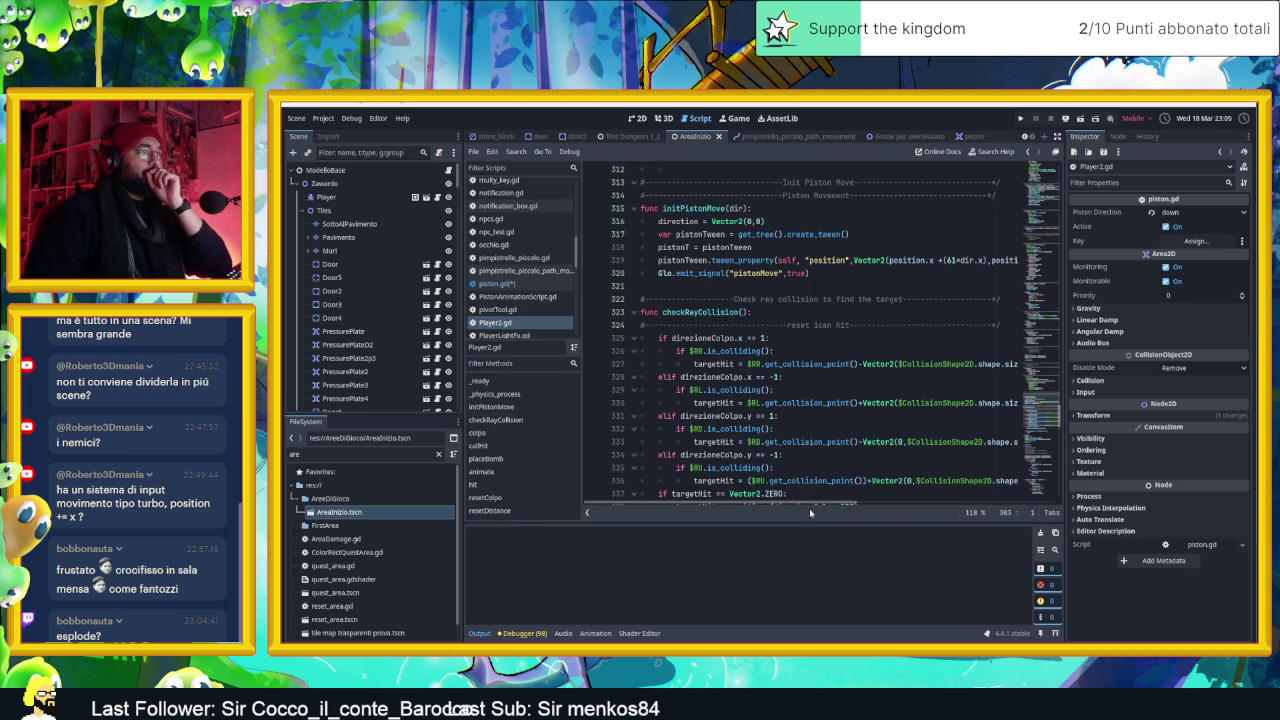
{"action": "scroll", "coordinate": [780, 397], "scroll_direction": "down", "scroll_amount": 3}
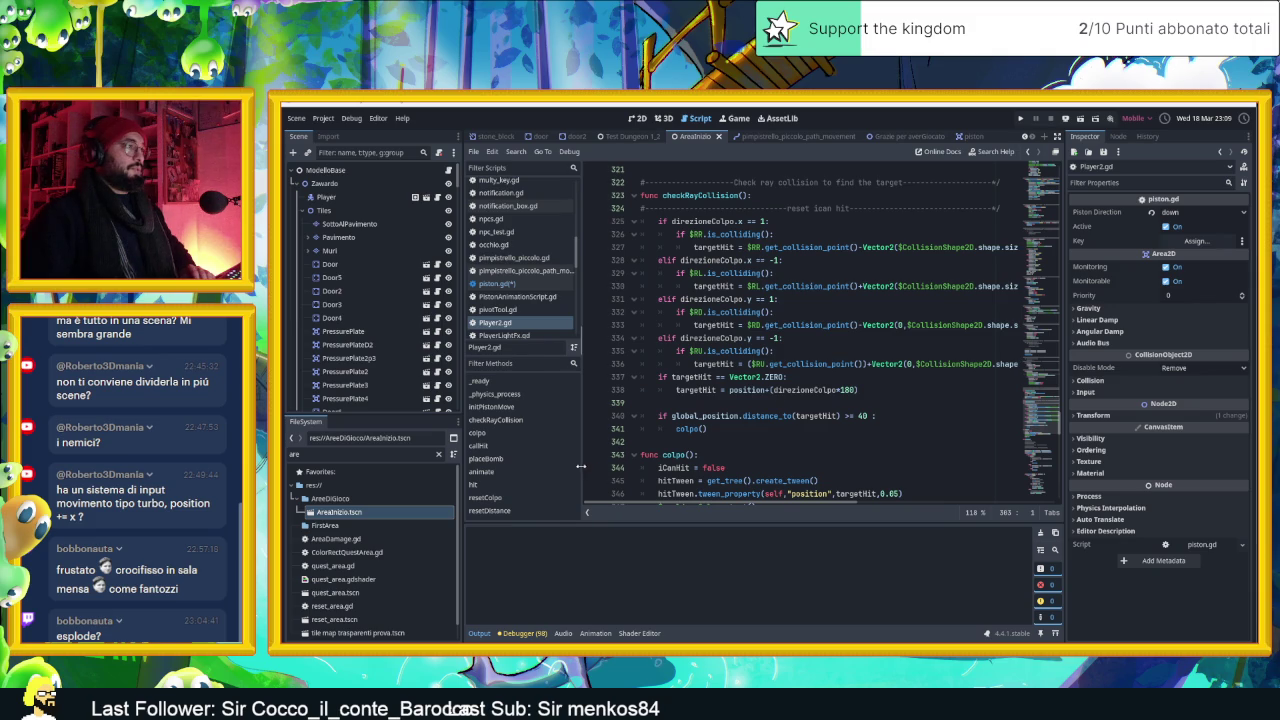
{"action": "left_click_drag", "start_coordinate": [581, 340], "coordinate": [566, 340]}
Scroll through Player2.gd to review the piston and hit functions
{"action": "scroll", "coordinate": [727, 436], "scroll_direction": "down", "scroll_amount": 13}
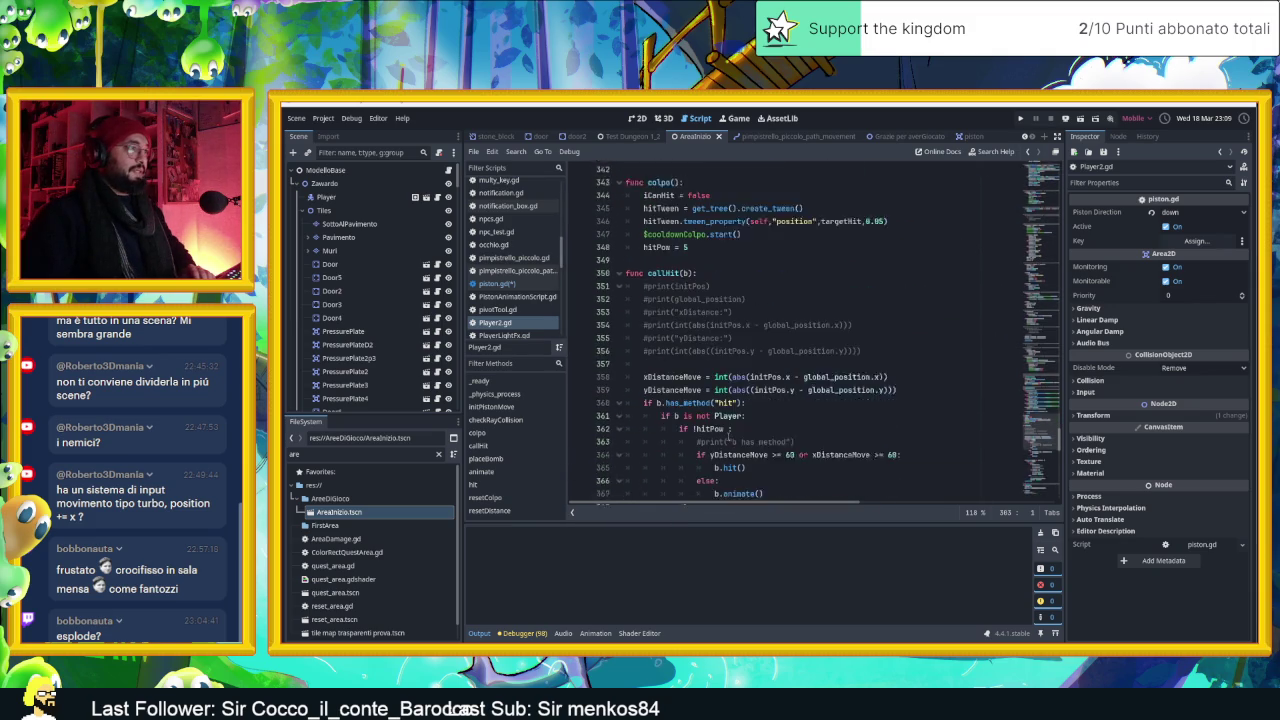
{"action": "scroll", "coordinate": [727, 436], "scroll_direction": "down", "scroll_amount": 10}
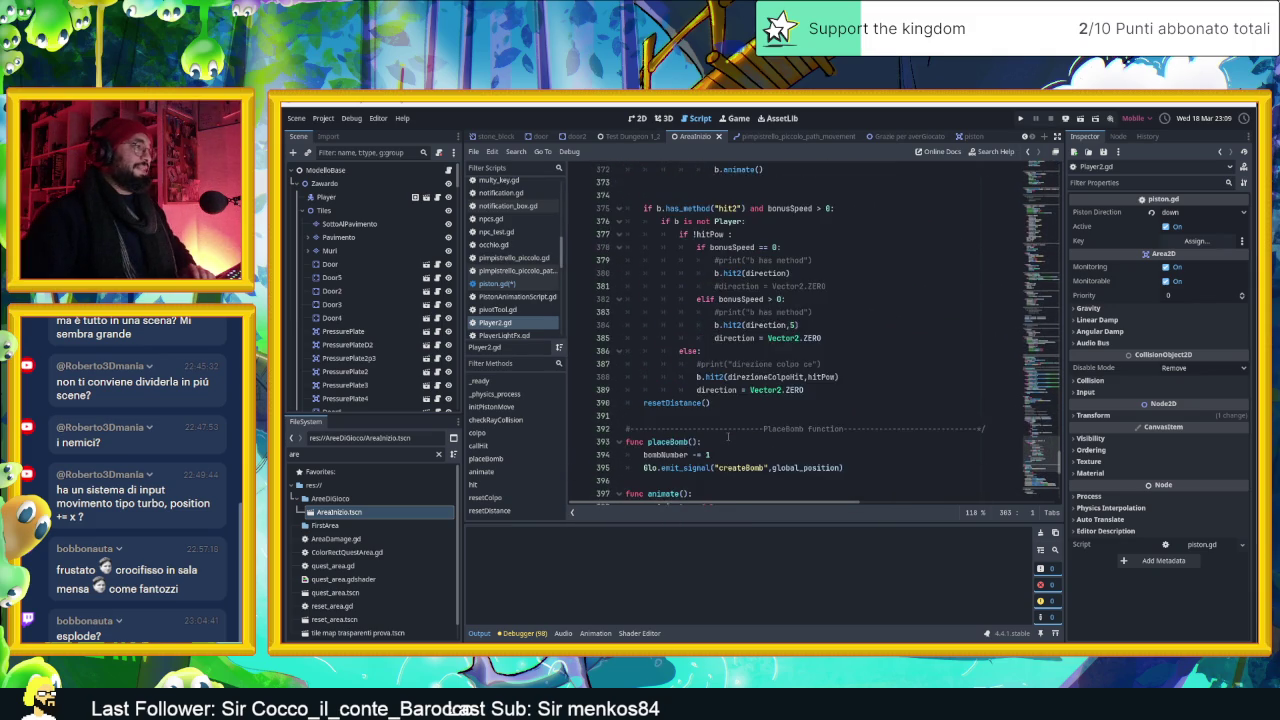
{"action": "scroll", "coordinate": [728, 437], "scroll_direction": "down", "scroll_amount": 5}
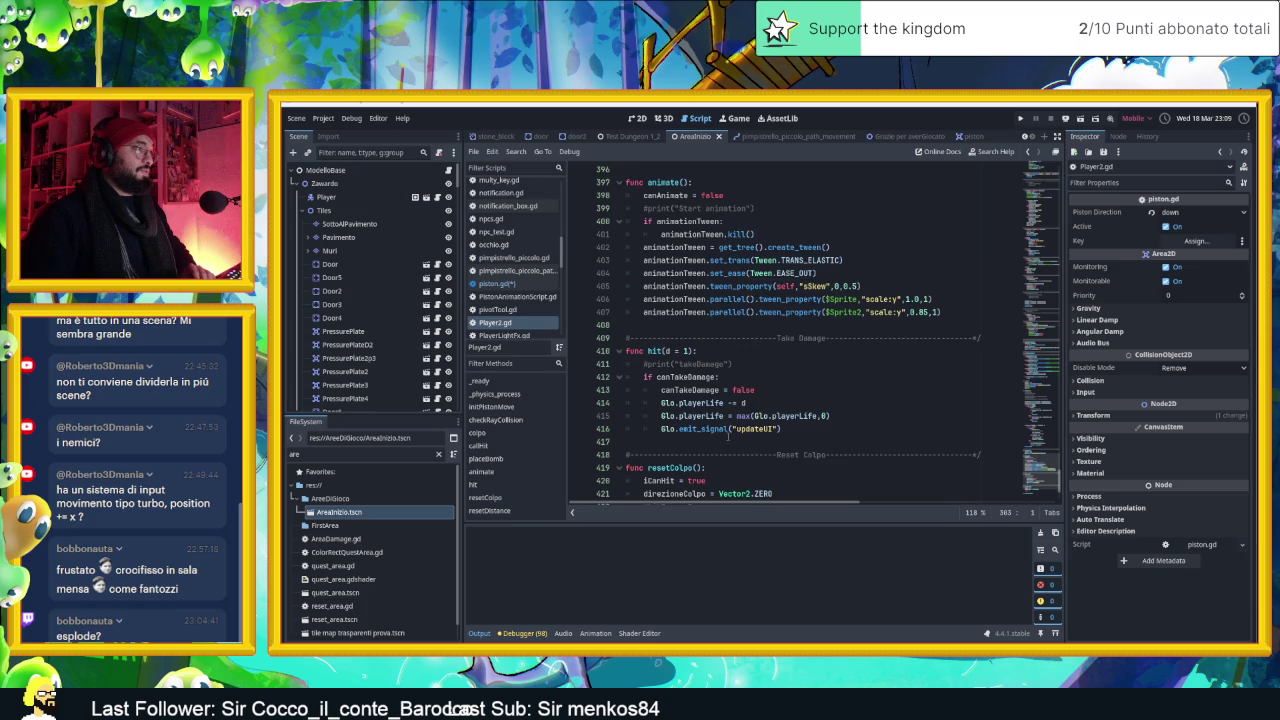
{"action": "scroll", "coordinate": [728, 436], "scroll_direction": "up", "scroll_amount": 20}
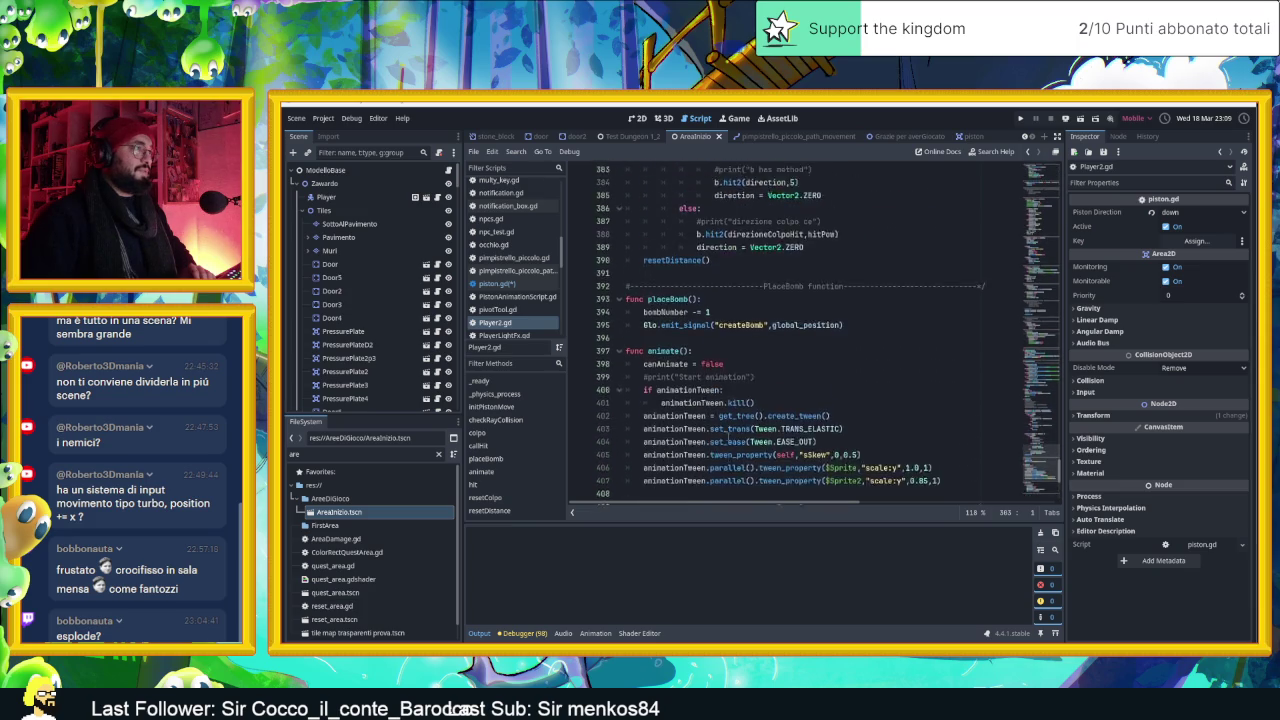
{"action": "scroll", "coordinate": [728, 437], "scroll_direction": "up", "scroll_amount": 3}
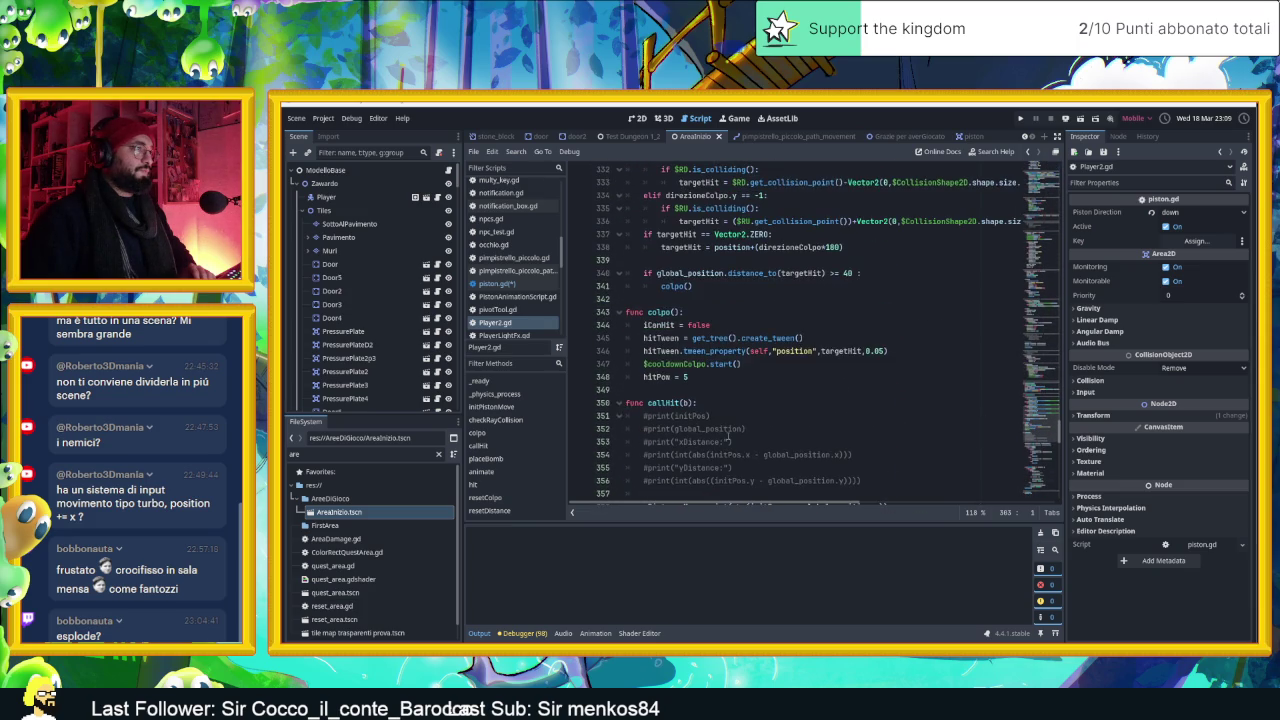
{"action": "scroll", "coordinate": [728, 437], "scroll_direction": "up", "scroll_amount": 2}
{"action": "scroll", "coordinate": [728, 440], "scroll_direction": "up", "scroll_amount": 3}
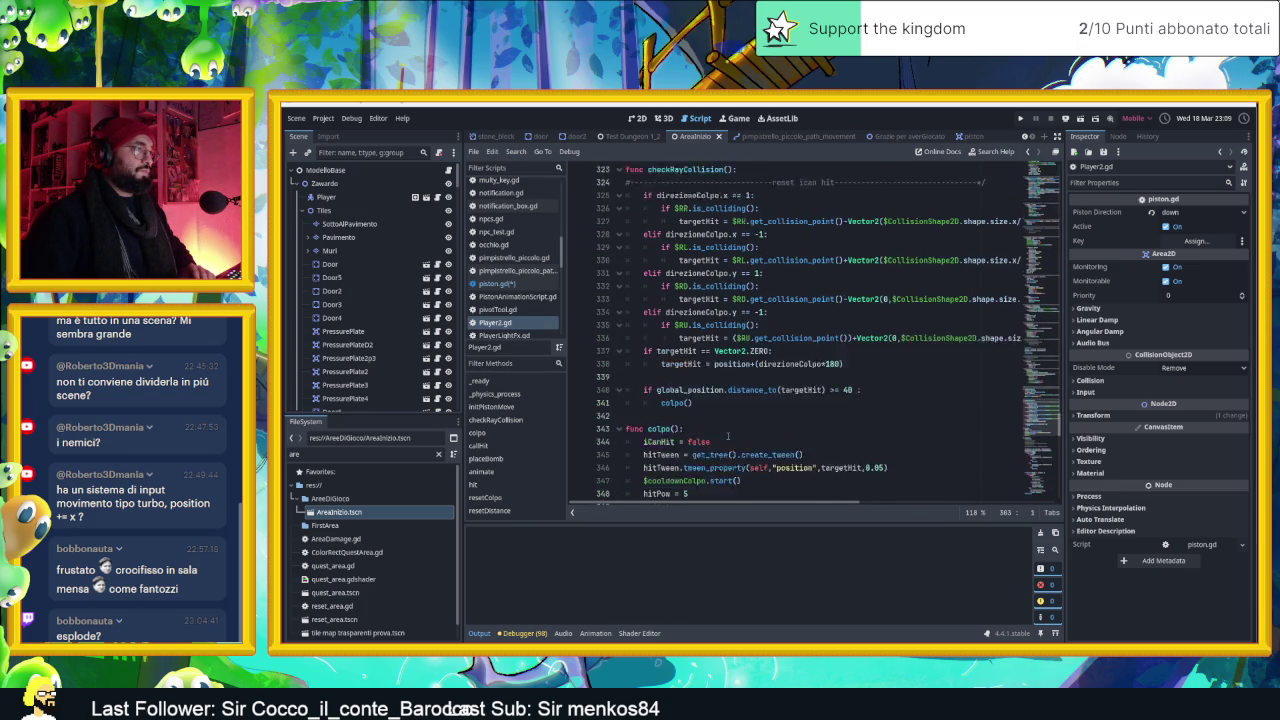
{"action": "scroll", "coordinate": [728, 437], "scroll_direction": "up", "scroll_amount": 3}
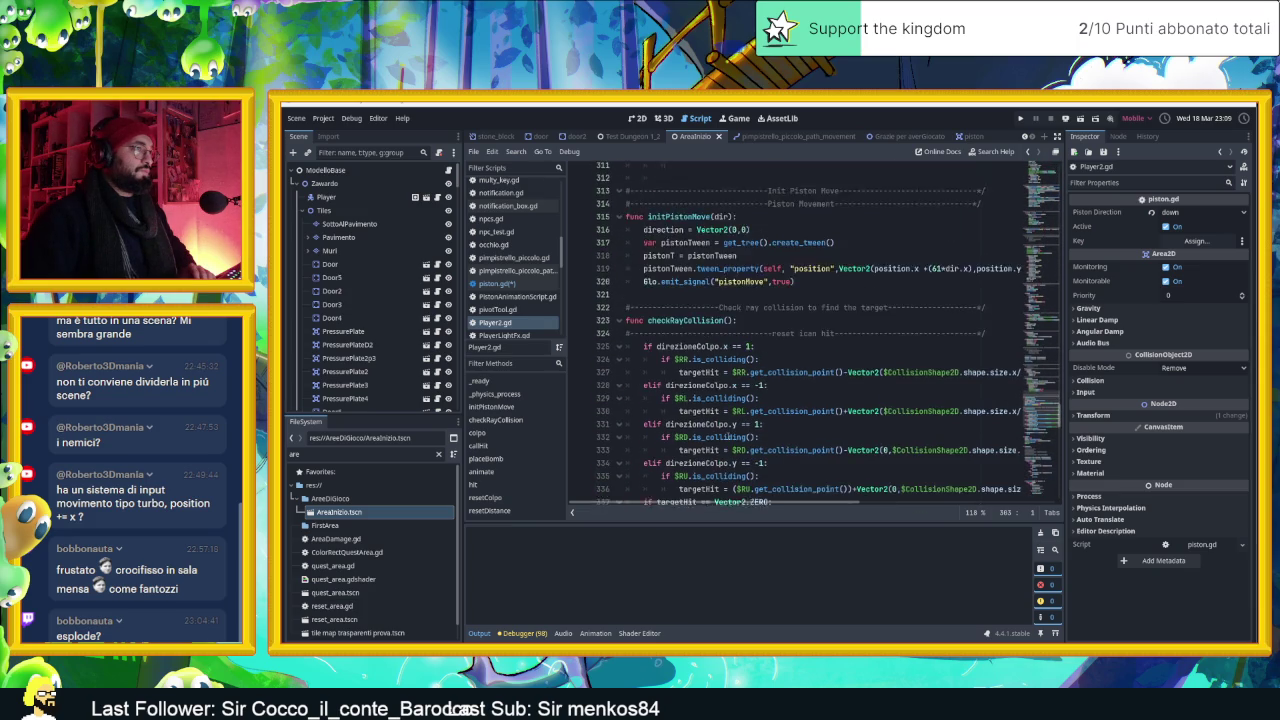
{"action": "scroll", "coordinate": [729, 438], "scroll_direction": "up", "scroll_amount": 1}
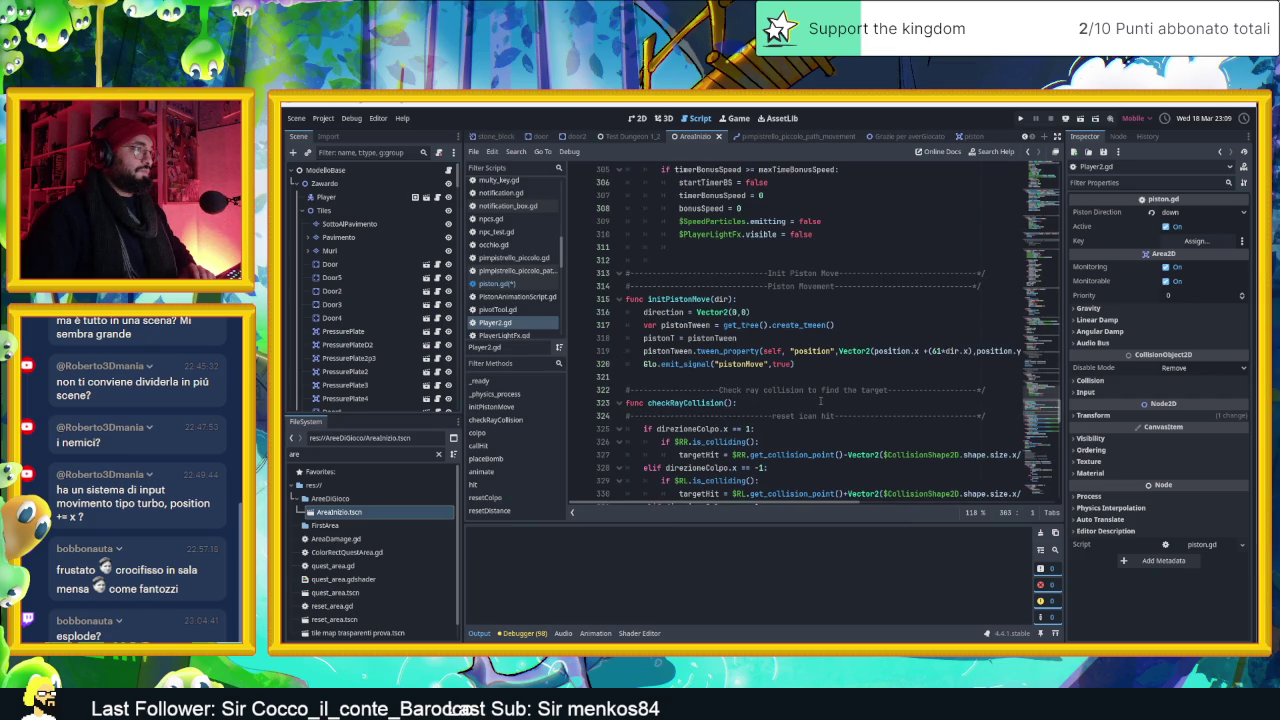
{"action": "scroll", "coordinate": [821, 401], "scroll_direction": "up", "scroll_amount": 1}
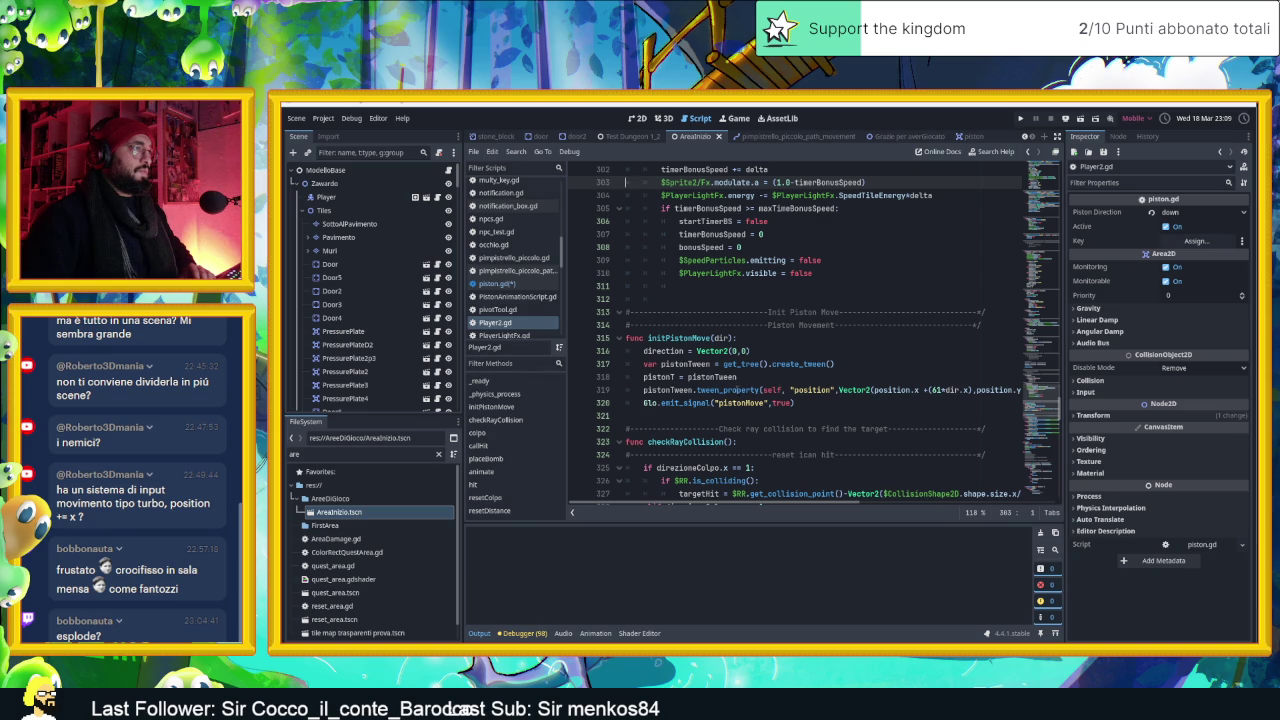
{"action": "left_click", "coordinate": [665, 377]}
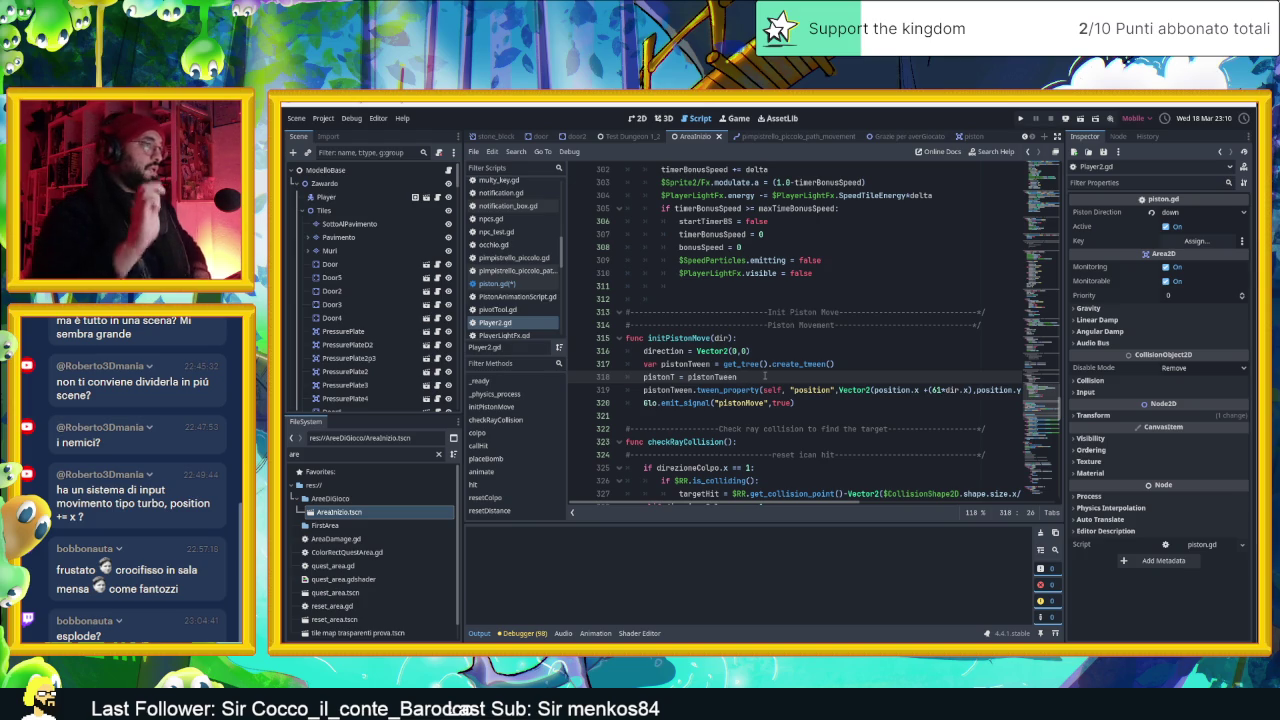
{"action": "mouse_move", "coordinate": [767, 506]}
{"action": "left_mouse_down"}
{"action": "mouse_move", "coordinate": [831, 510]}
{"action": "mouse_move", "coordinate": [754, 503]}
{"action": "left_mouse_up"}
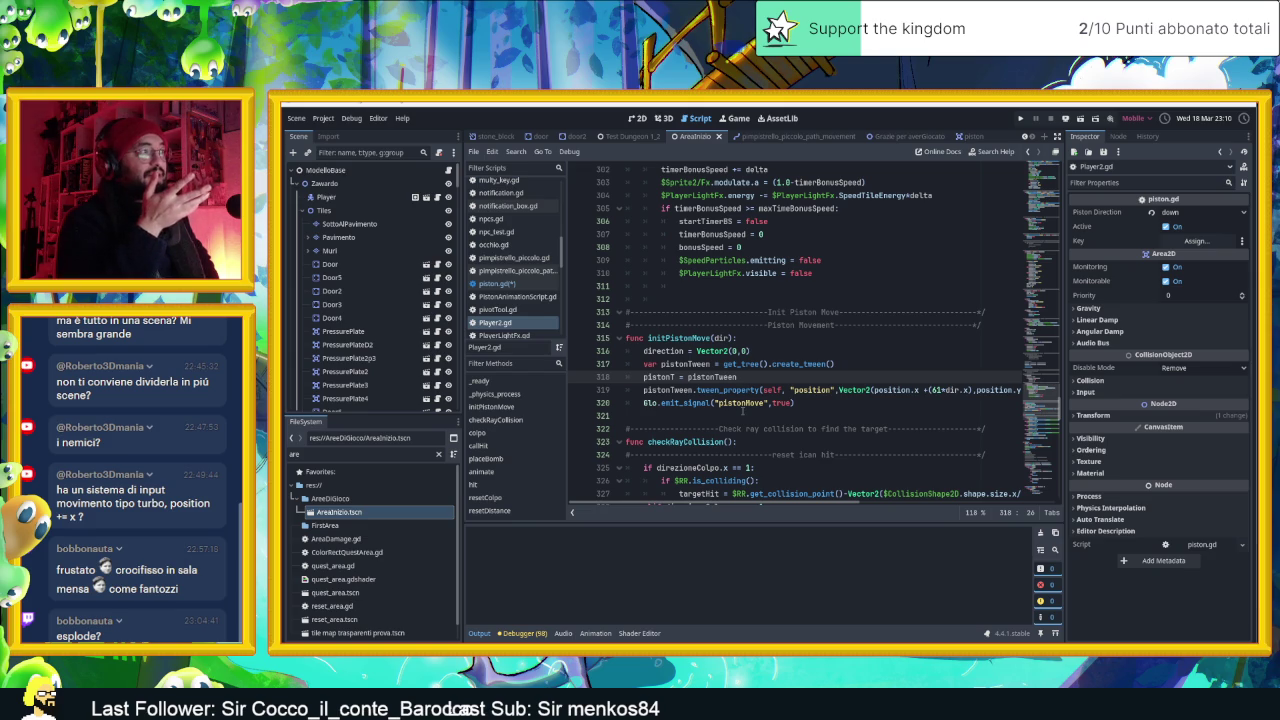
{"action": "scroll", "coordinate": [743, 410], "scroll_direction": "up", "scroll_amount": 2}
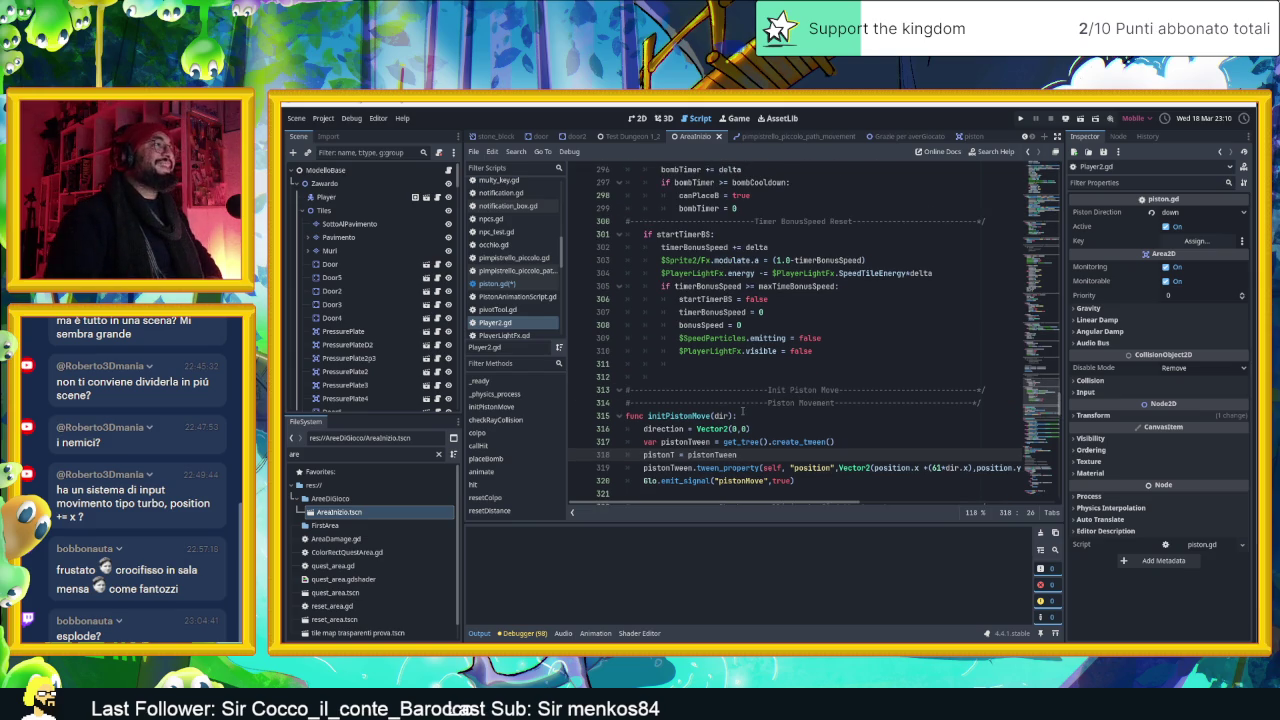
{"action": "scroll", "coordinate": [778, 411], "scroll_direction": "up", "scroll_amount": 5}
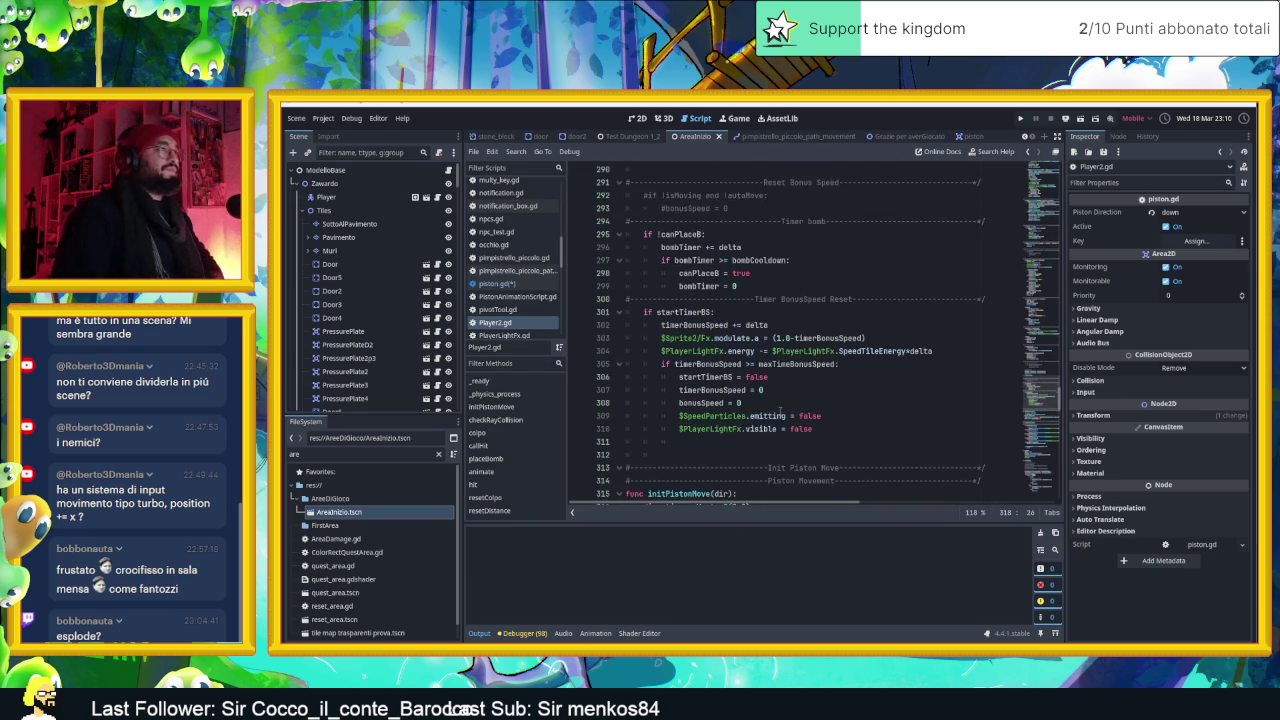
{"action": "scroll", "coordinate": [780, 410], "scroll_direction": "up", "scroll_amount": 1}
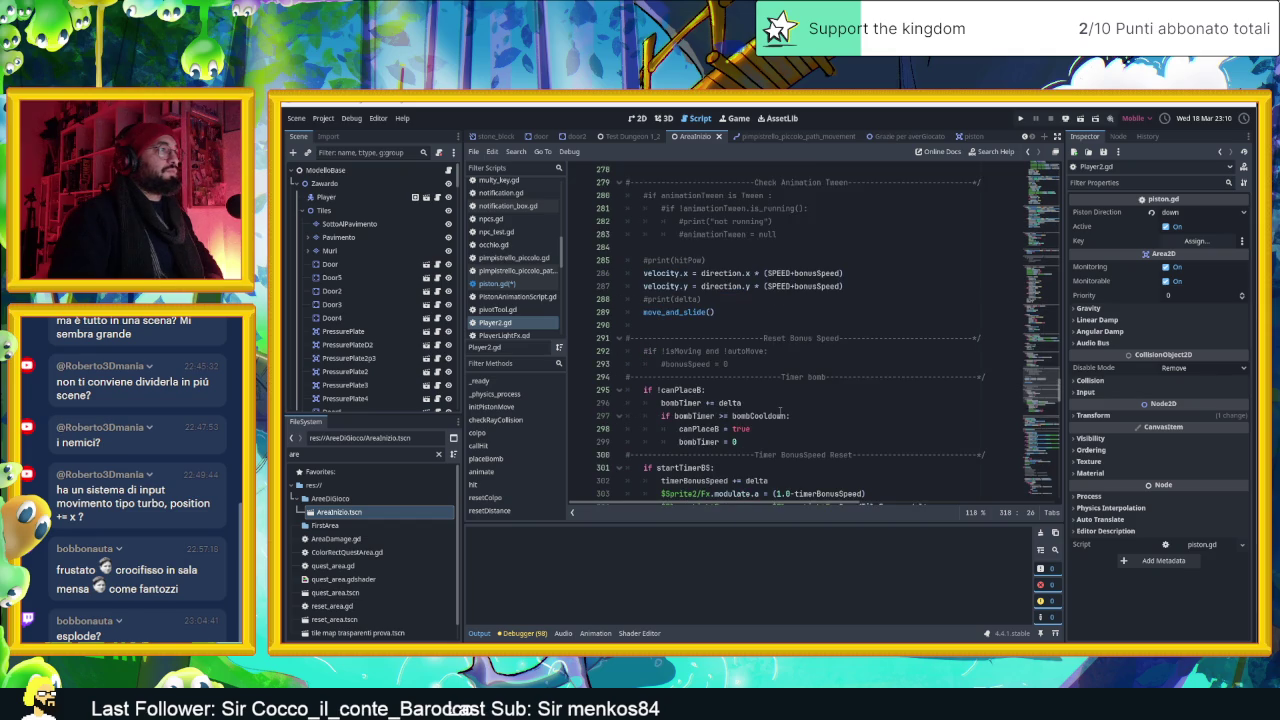
{"action": "scroll", "coordinate": [780, 410], "scroll_direction": "down", "scroll_amount": 8}
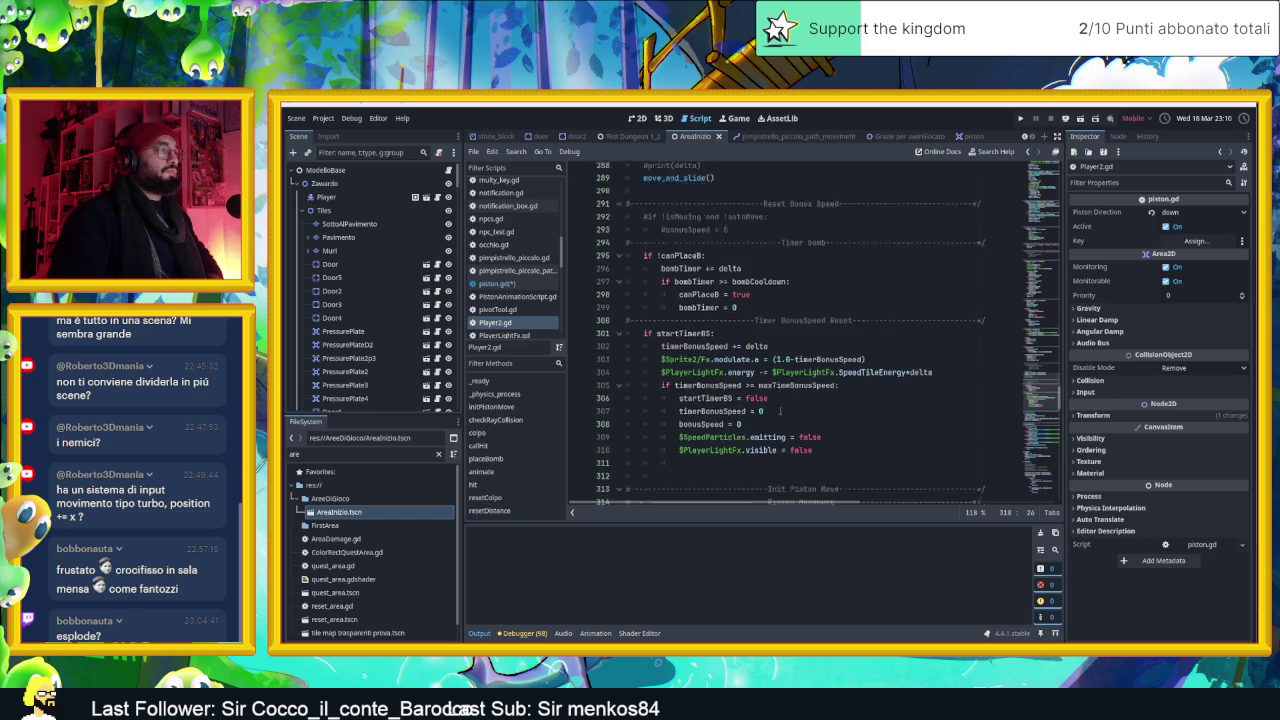
{"action": "scroll", "coordinate": [760, 381], "scroll_direction": "up", "scroll_amount": 11}
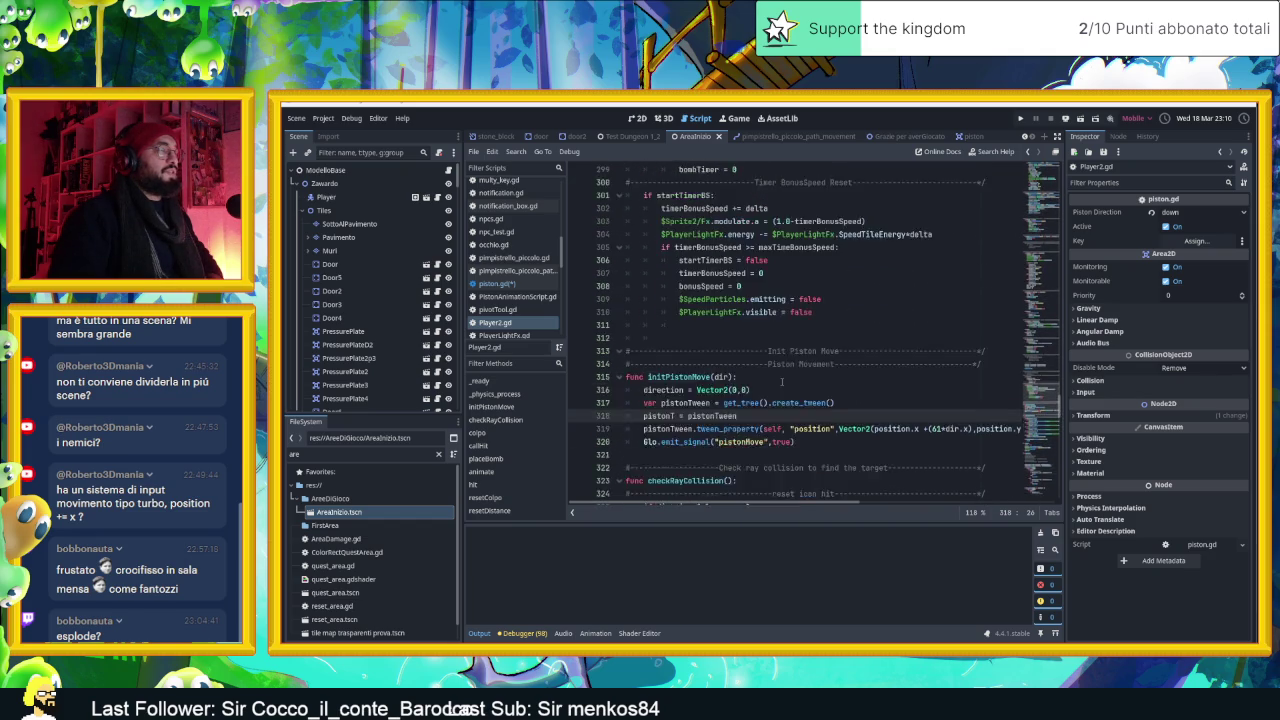
{"action": "scroll", "coordinate": [782, 382], "scroll_direction": "up", "scroll_amount": 5}
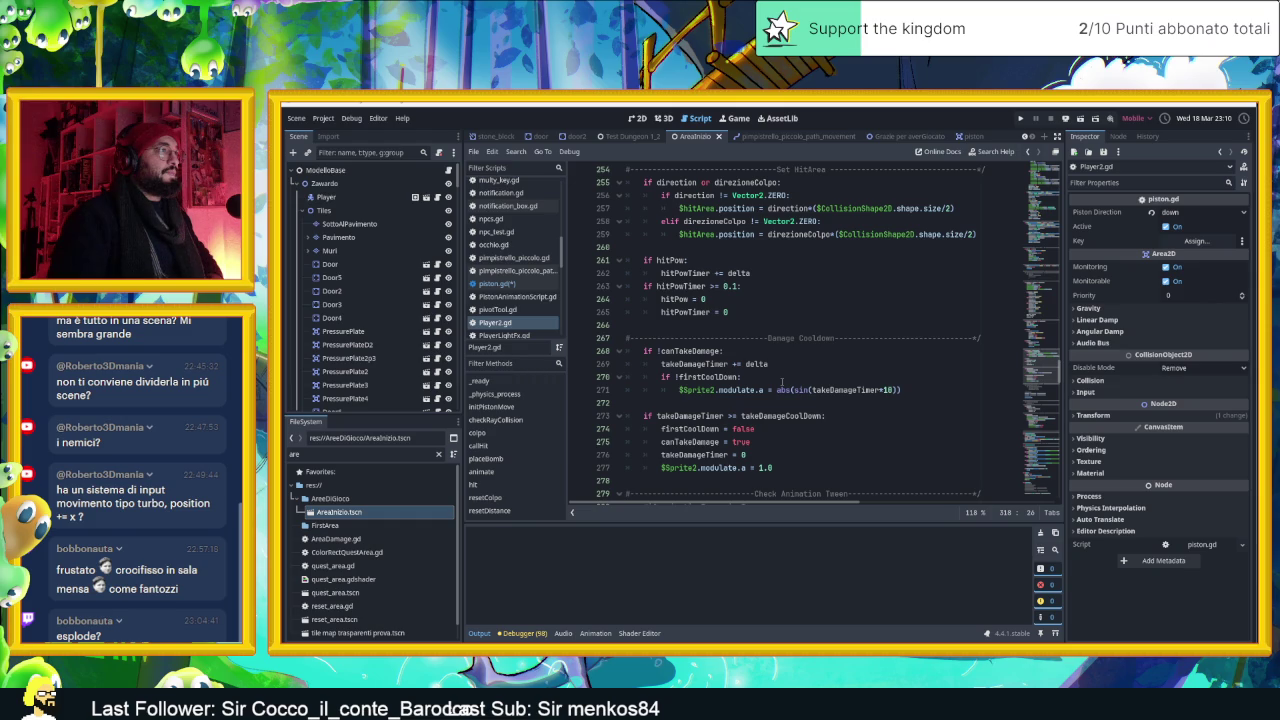
{"action": "scroll", "coordinate": [782, 382], "scroll_direction": "up", "scroll_amount": 6}
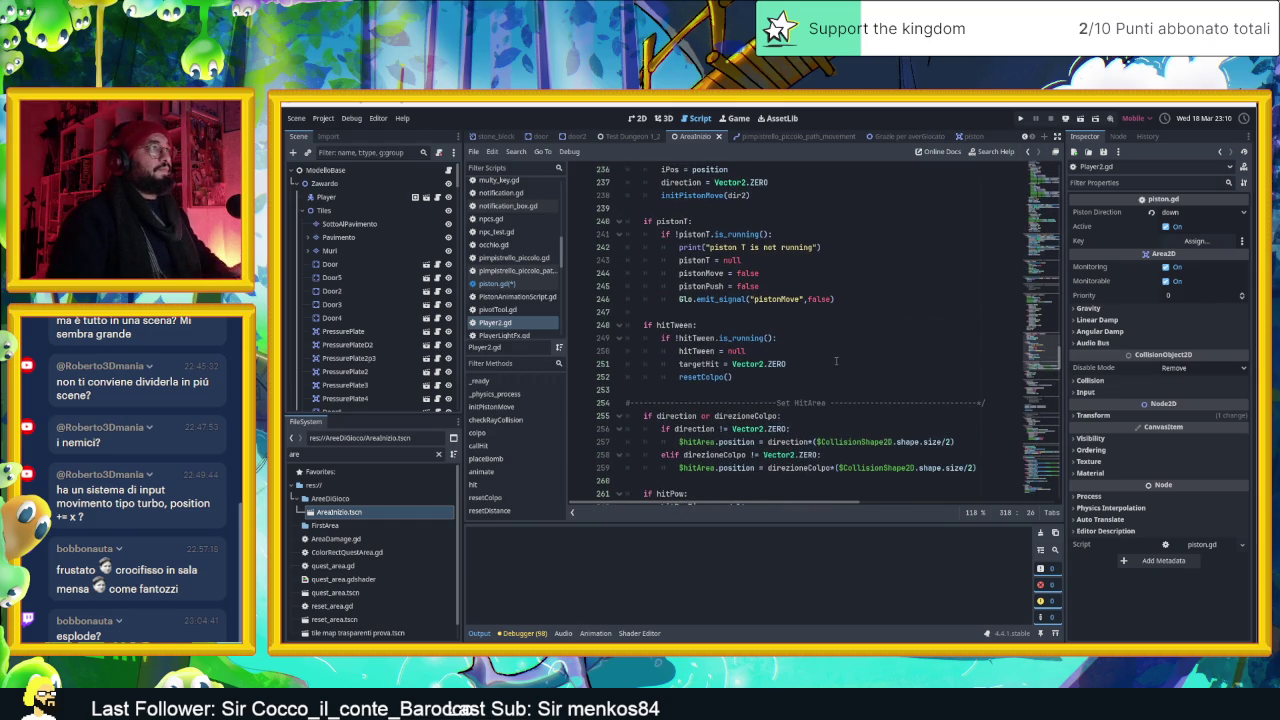
{"action": "left_click", "coordinate": [844, 338]}
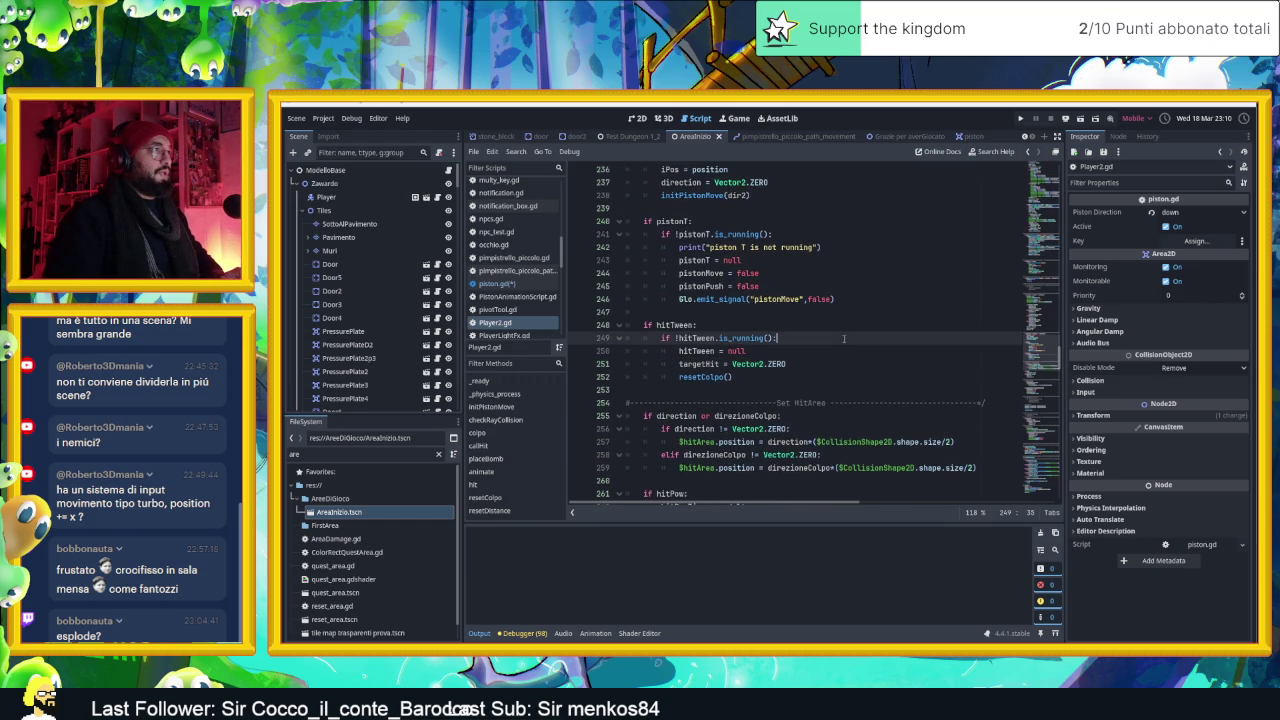
{"action": "scroll", "coordinate": [845, 325], "scroll_direction": "up", "scroll_amount": 1}
{"action": "left_click", "coordinate": [864, 315]}
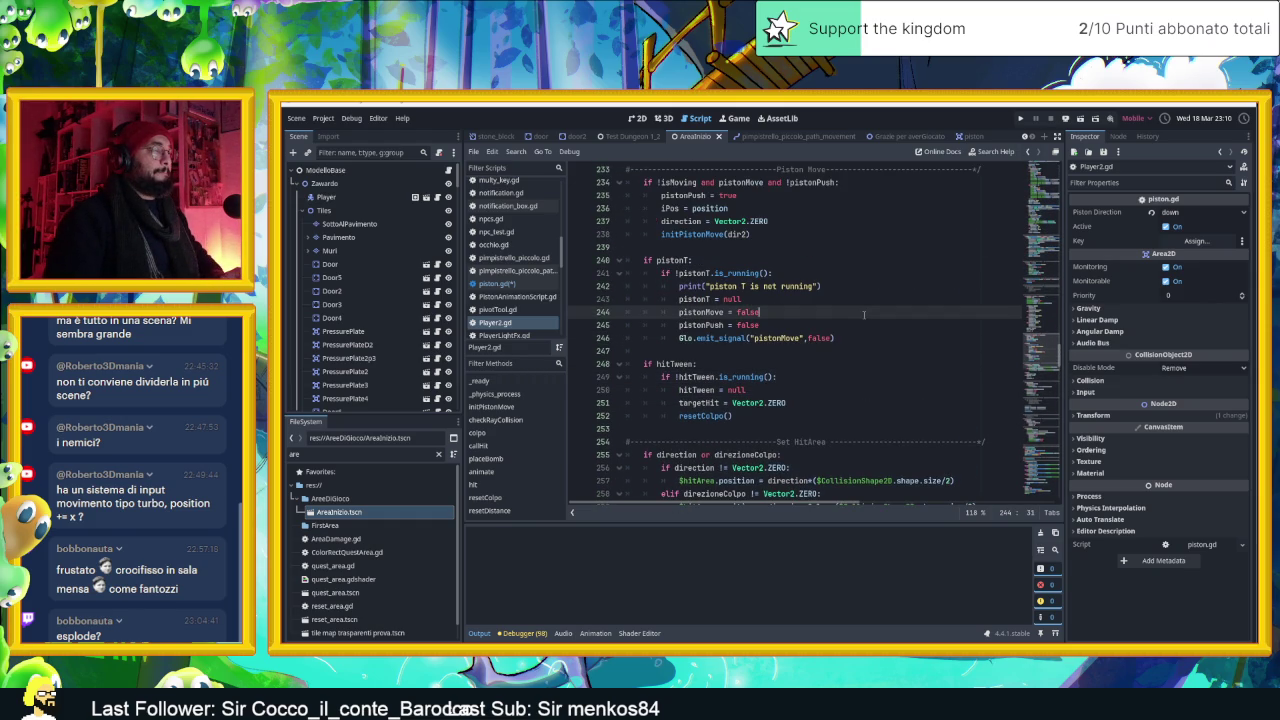
{"action": "left_click", "coordinate": [855, 277]}
{"action": "left_click", "coordinate": [852, 263]}
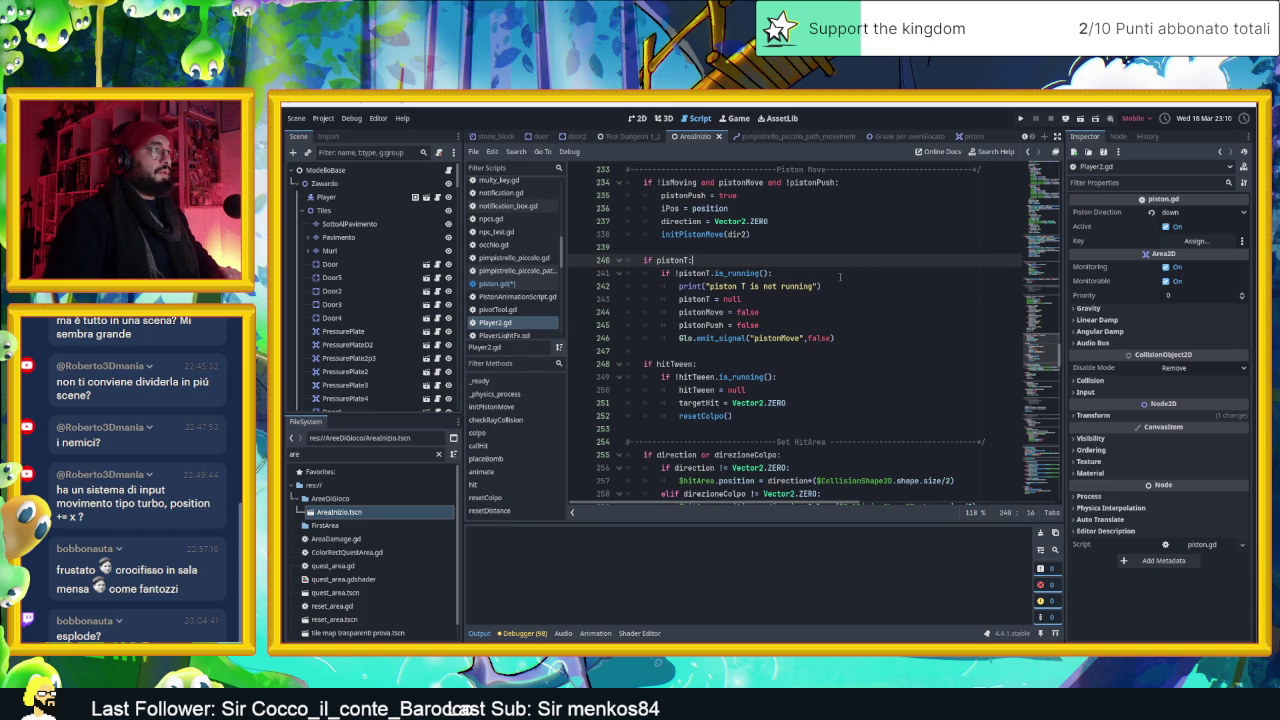
{"action": "left_click", "coordinate": [837, 276]}
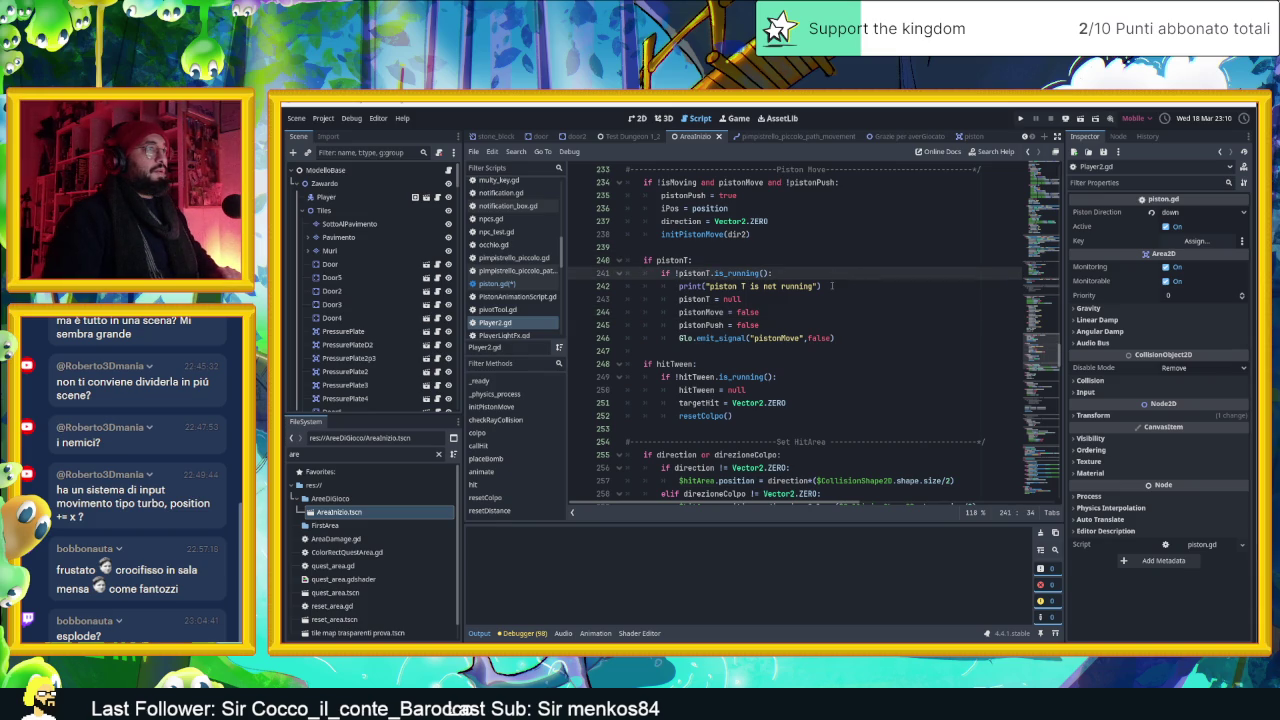
{"action": "left_click", "coordinate": [831, 286]}
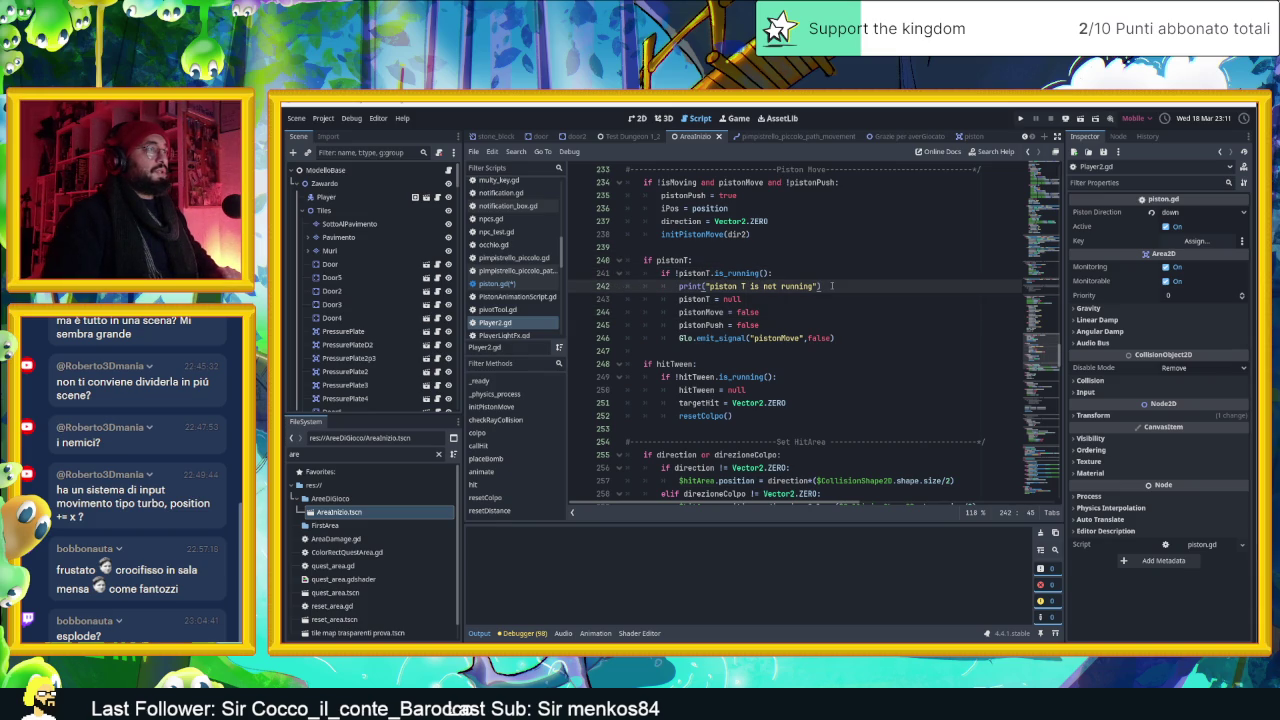
{"action": "key", "text": "Down"}
{"action": "key", "text": "Down"}
{"action": "key", "text": "Down"}
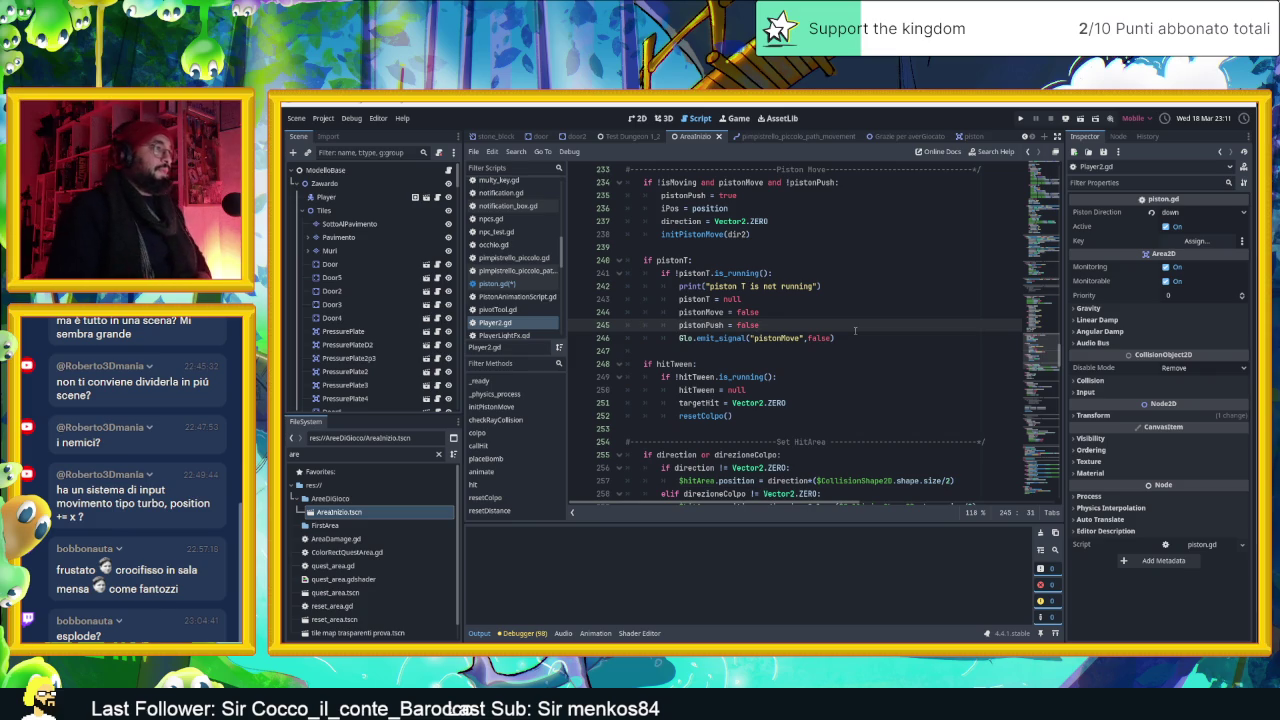
Scroll Player2.gd to the Piston Move block around line 233 that calls initPistonMove(dir2)
{"action": "scroll", "coordinate": [830, 325], "scroll_direction": "down", "scroll_amount": 3}
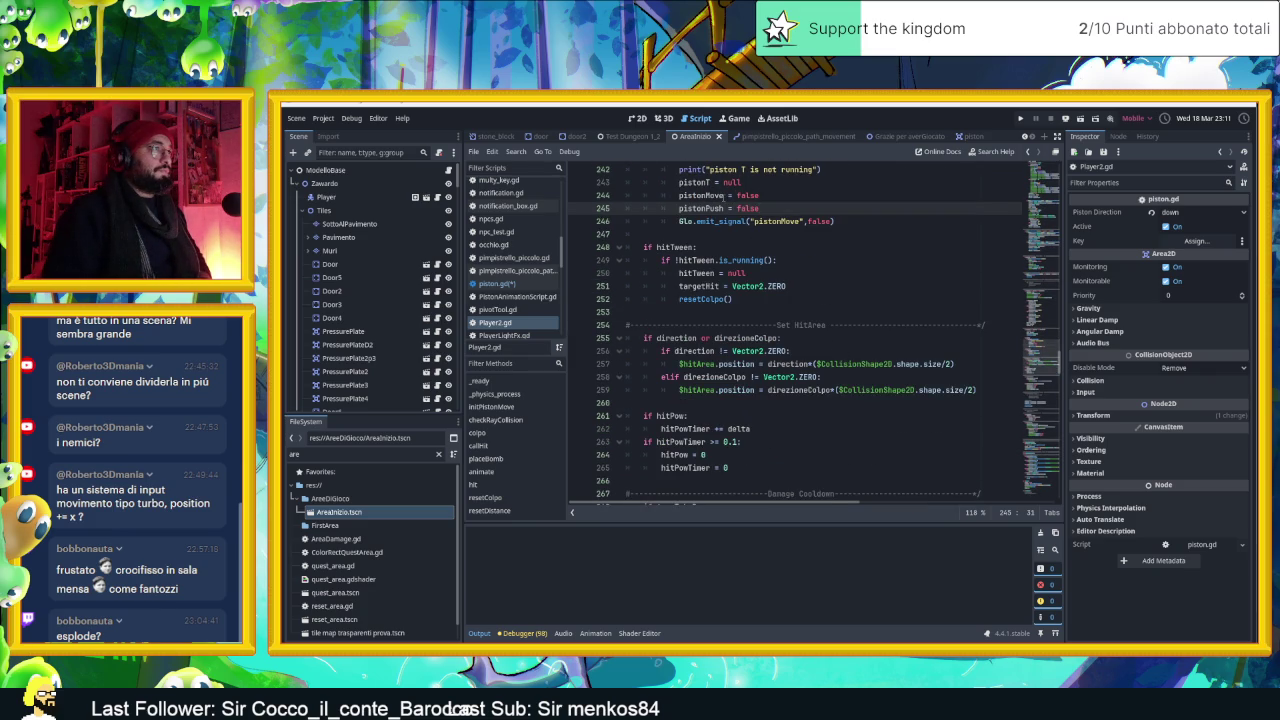
{"action": "scroll", "coordinate": [845, 363], "scroll_direction": "down", "scroll_amount": 8}
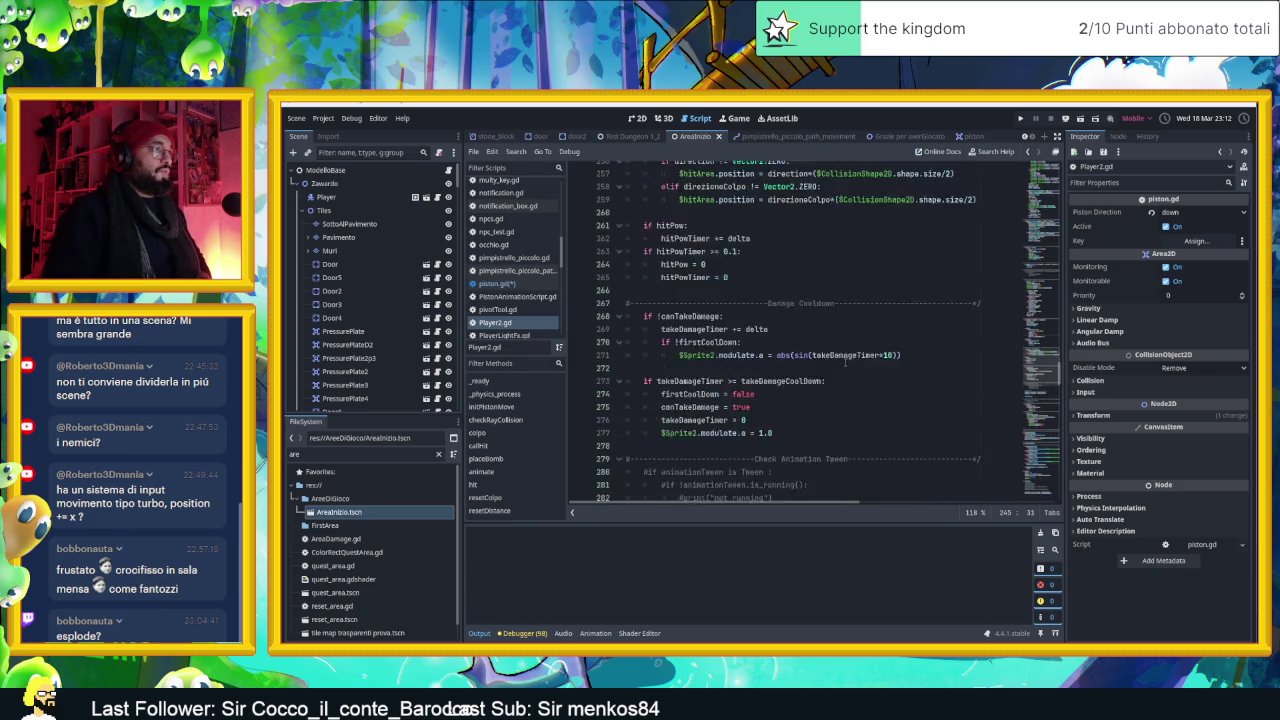
{"action": "scroll", "coordinate": [845, 363], "scroll_direction": "down", "scroll_amount": 9}
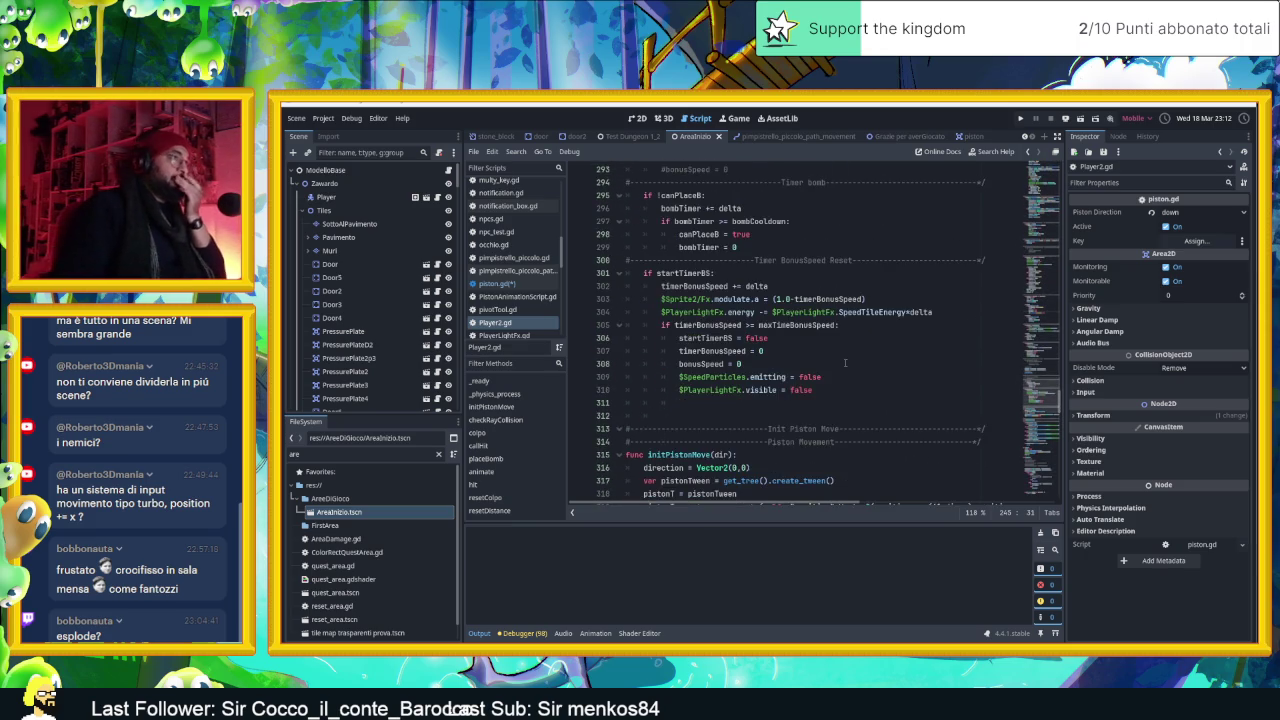
{"action": "scroll", "coordinate": [845, 363], "scroll_direction": "down", "scroll_amount": 3}
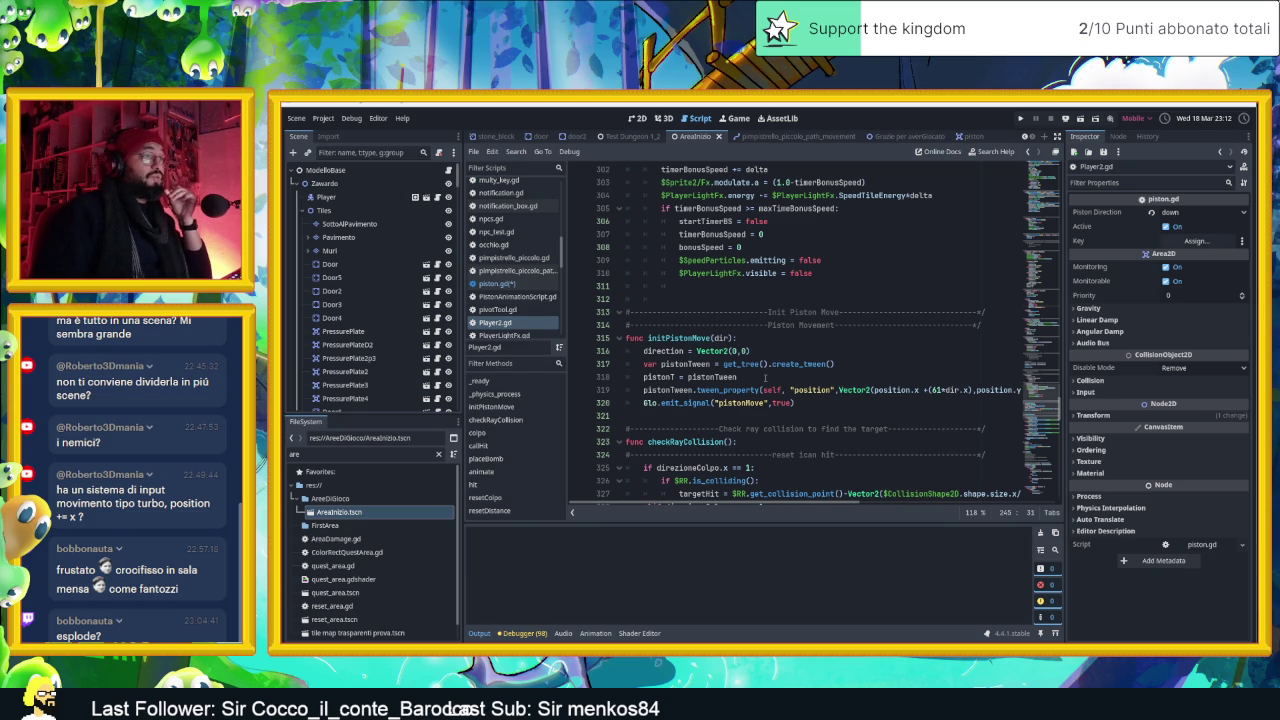
{"action": "scroll", "coordinate": [833, 389], "scroll_direction": "up", "scroll_amount": 10}
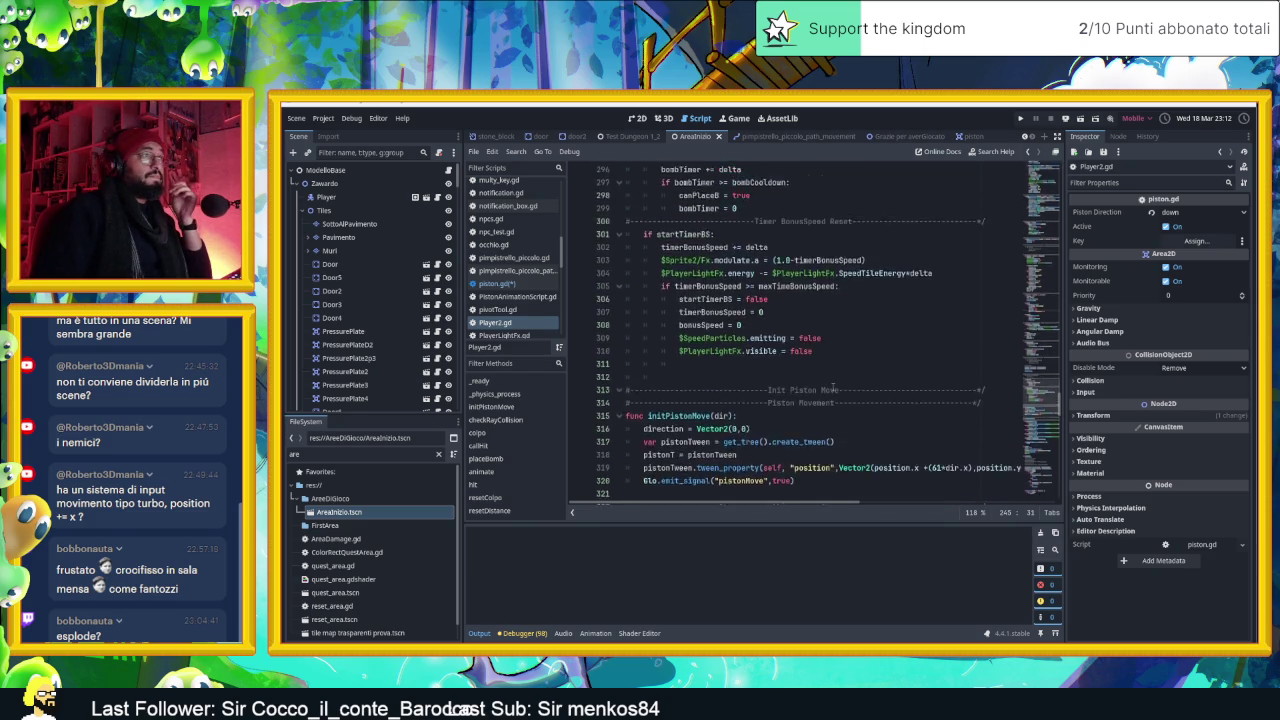
{"action": "scroll", "coordinate": [833, 389], "scroll_direction": "down", "scroll_amount": 10}
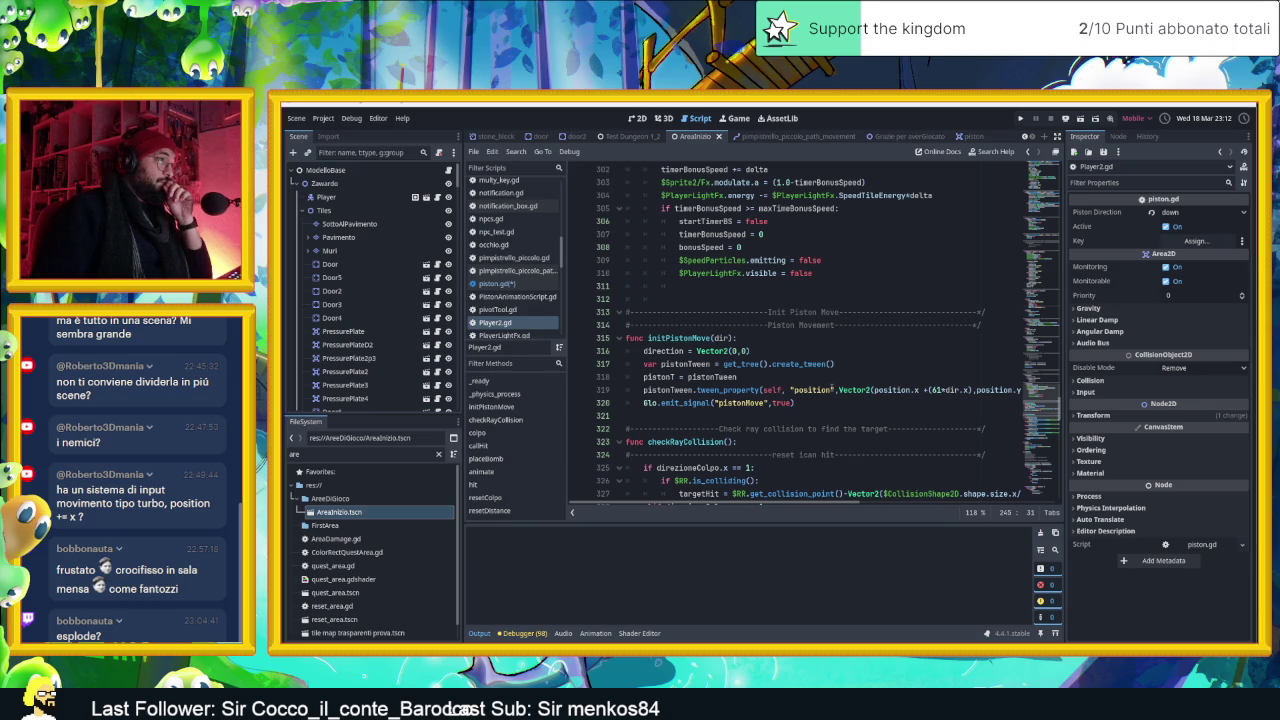
{"action": "mouse_move", "coordinate": [833, 389]}
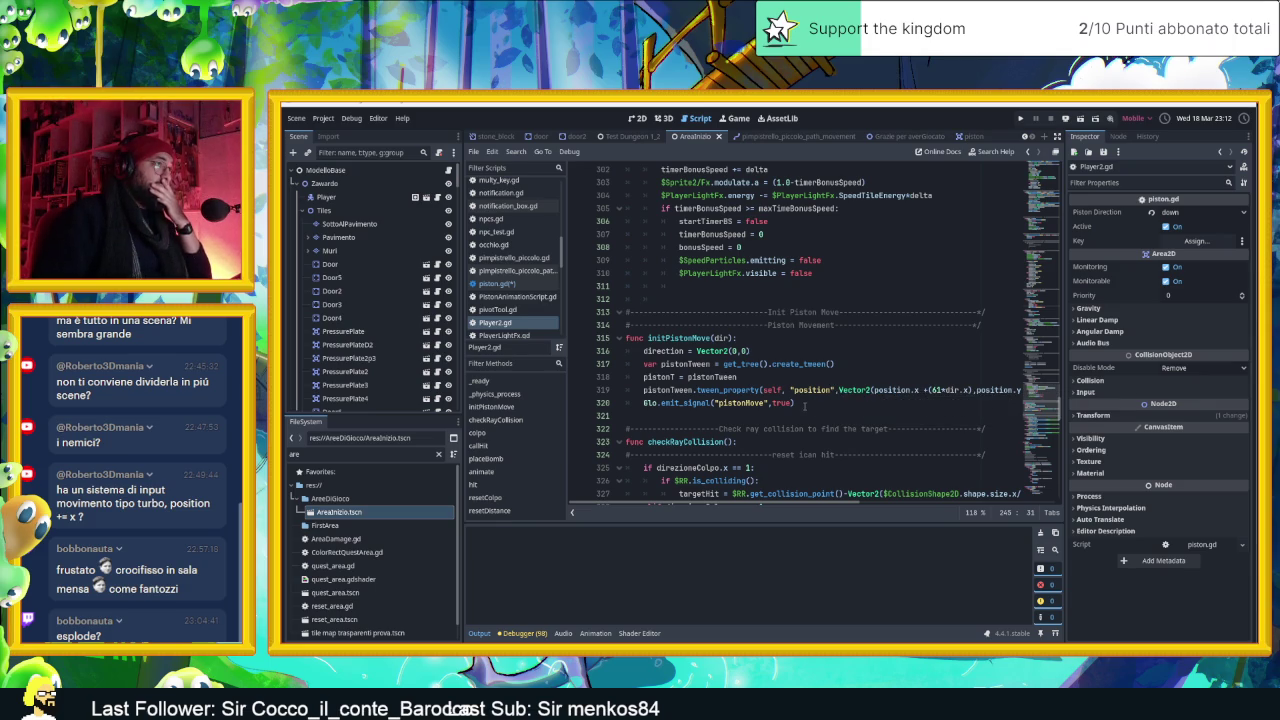
{"action": "scroll", "coordinate": [805, 406], "scroll_direction": "up", "scroll_amount": 10}
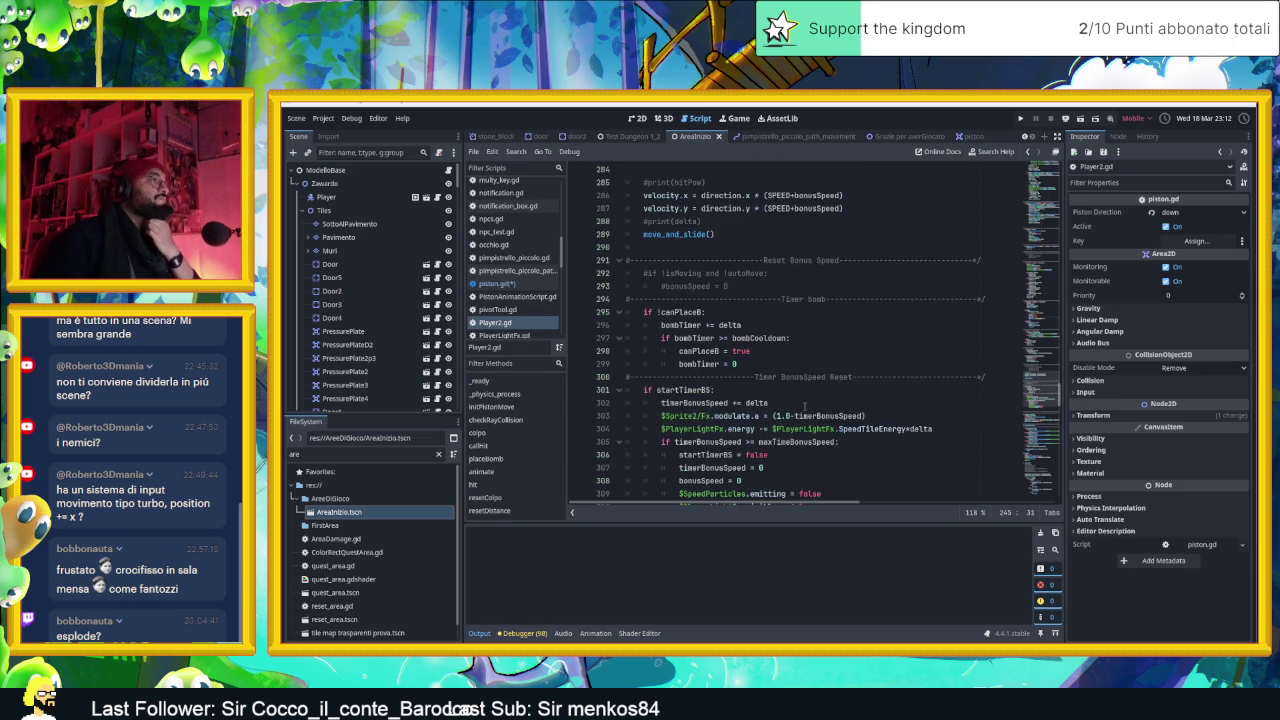
{"action": "scroll", "coordinate": [805, 406], "scroll_direction": "up", "scroll_amount": 1}
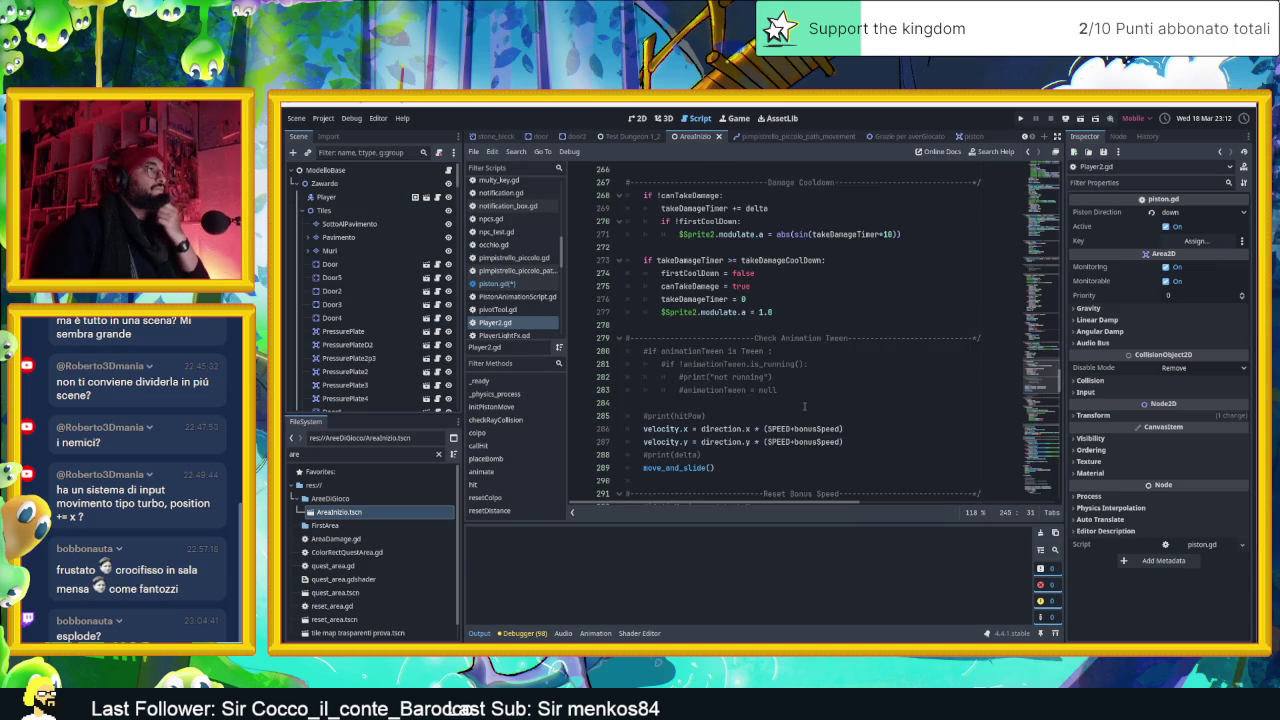
{"action": "scroll", "coordinate": [805, 406], "scroll_direction": "up", "scroll_amount": 5}
{"action": "scroll", "coordinate": [805, 406], "scroll_direction": "up", "scroll_amount": 3}
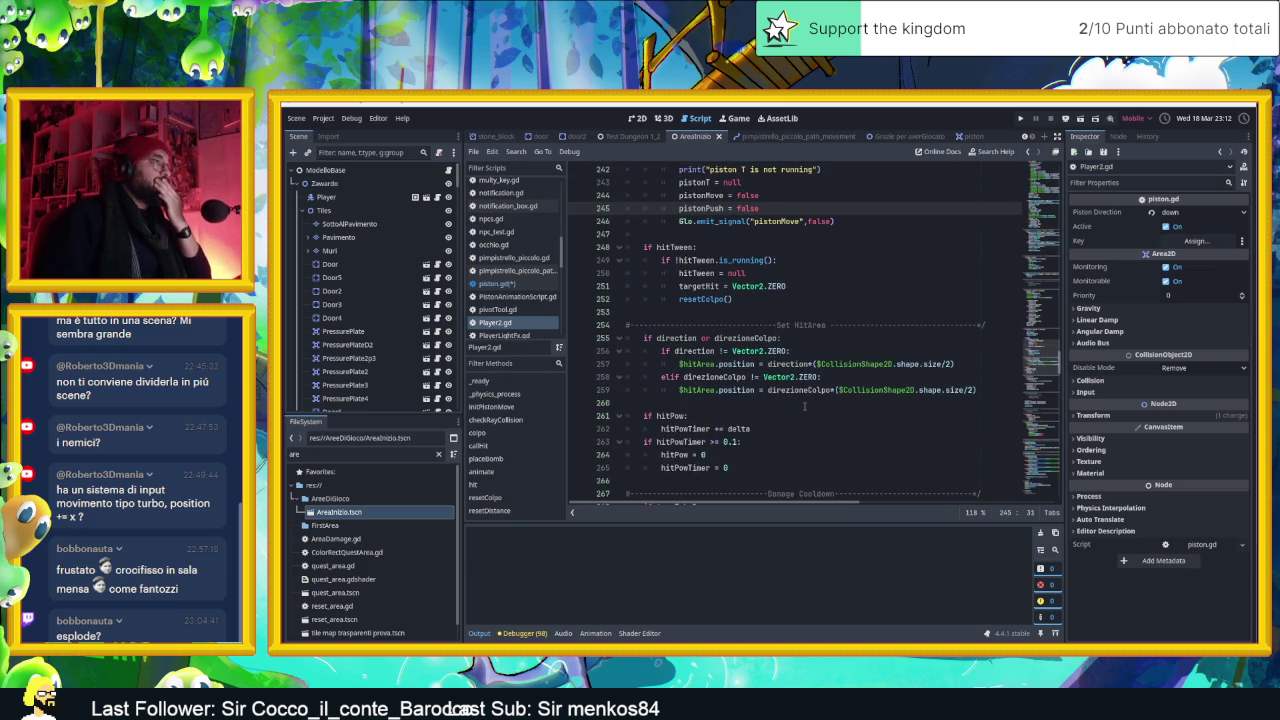
{"action": "scroll", "coordinate": [805, 406], "scroll_direction": "up", "scroll_amount": 1}
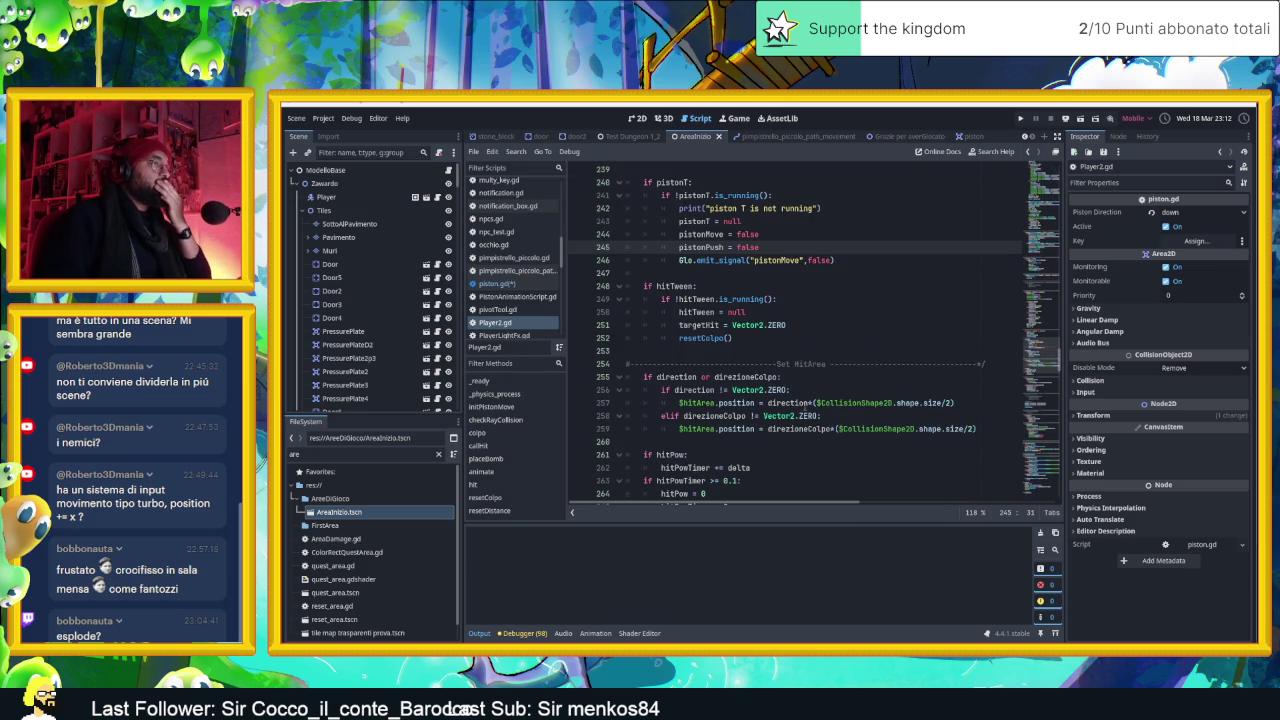
{"action": "scroll", "coordinate": [805, 406], "scroll_direction": "up", "scroll_amount": 2}
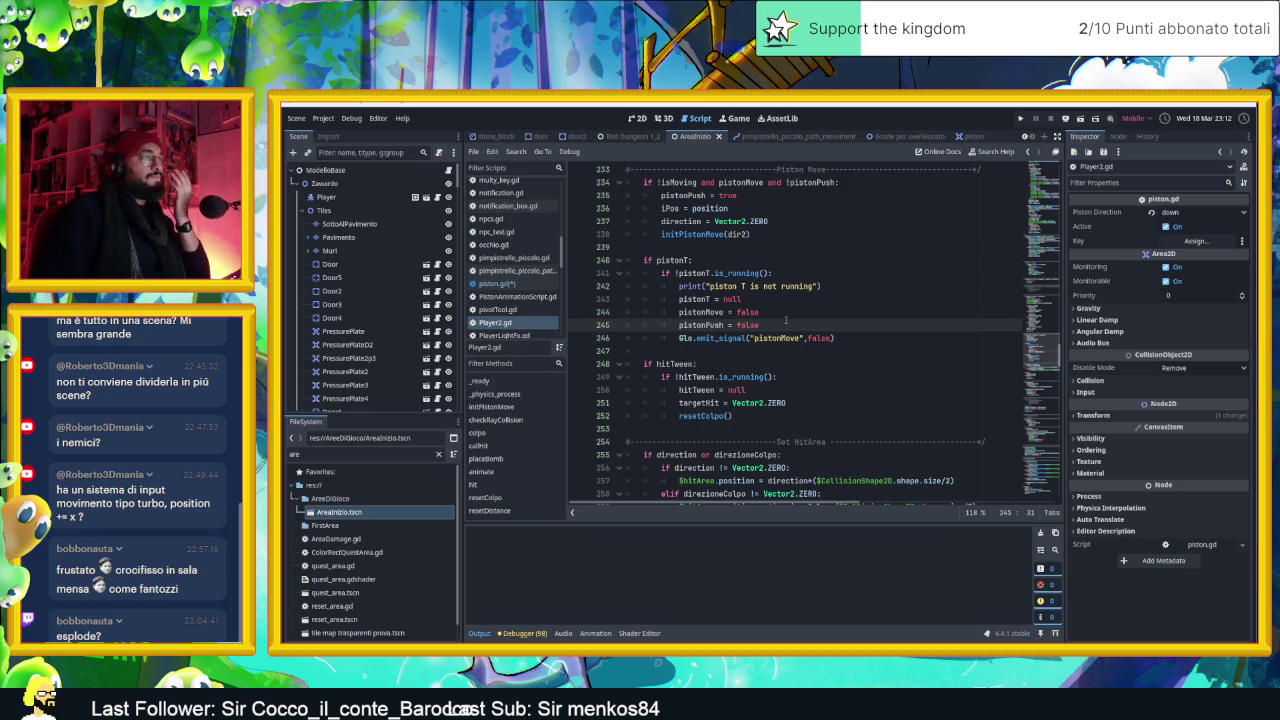
{"action": "scroll", "coordinate": [786, 320], "scroll_direction": "up", "scroll_amount": 1}
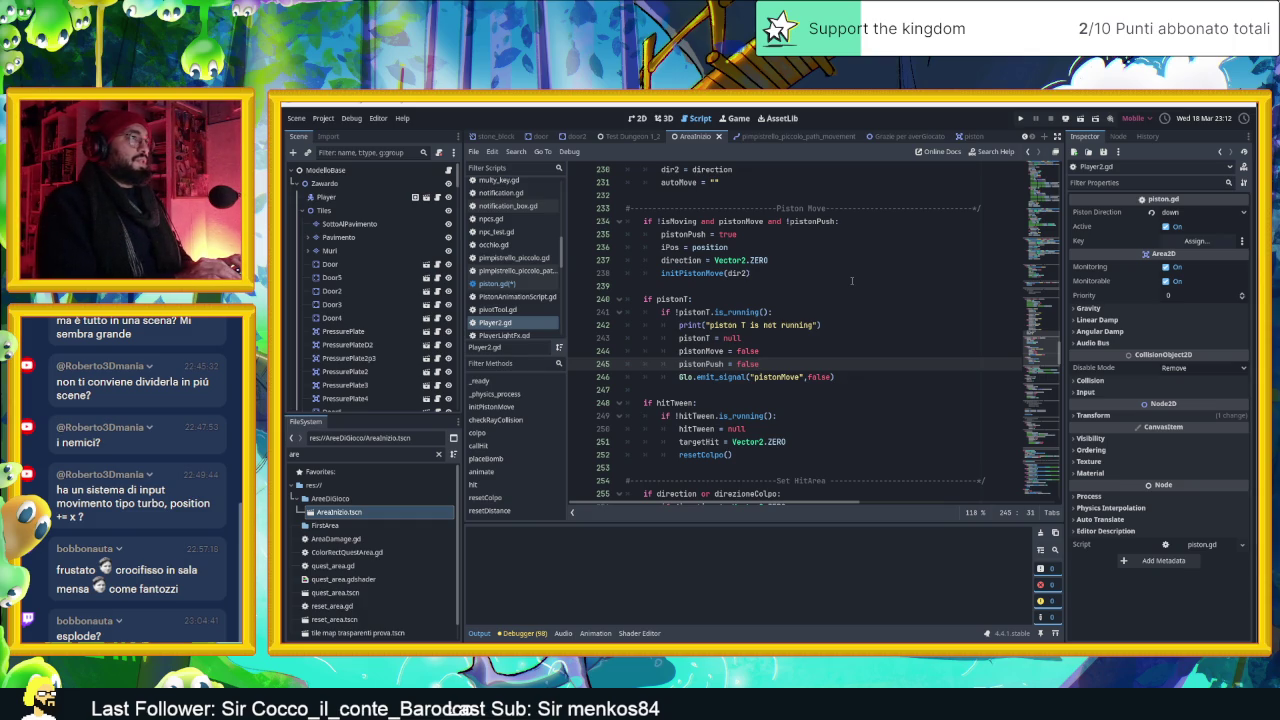
{"action": "scroll", "coordinate": [806, 358], "scroll_direction": "up", "scroll_amount": 5}
{"action": "scroll", "coordinate": [806, 358], "scroll_direction": "up", "scroll_amount": 3}
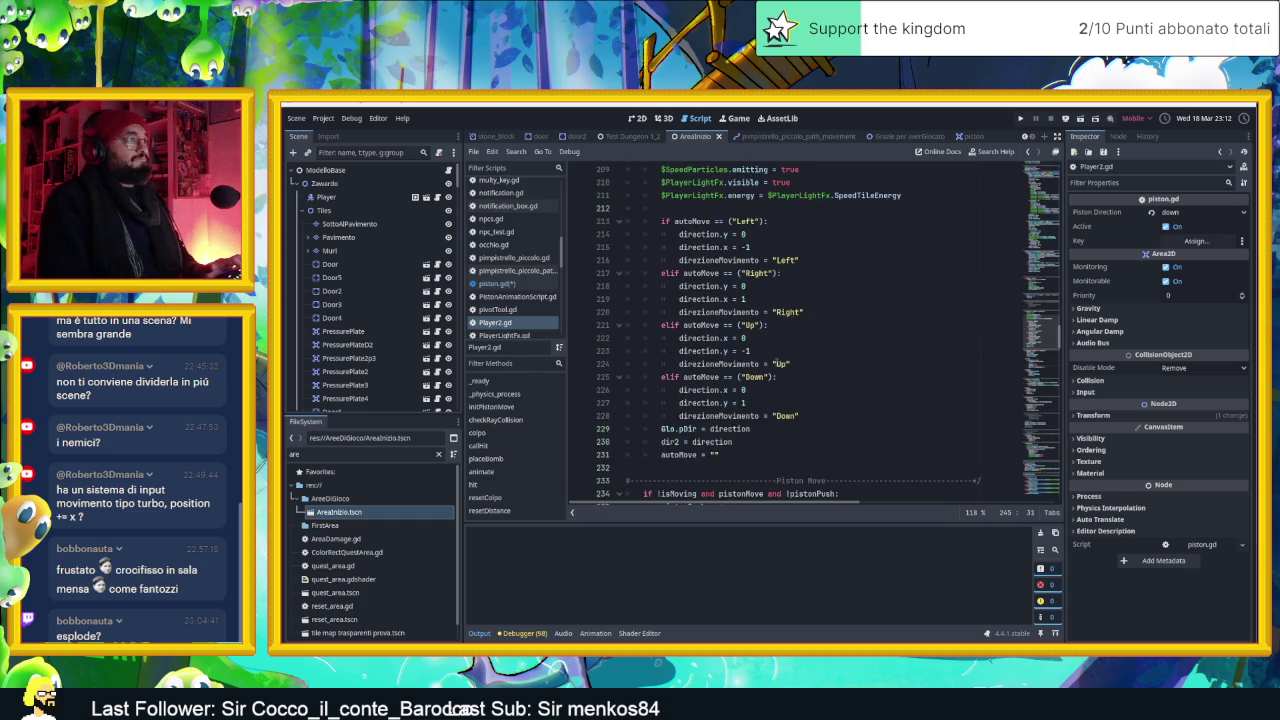
{"action": "scroll", "coordinate": [757, 352], "scroll_direction": "up", "scroll_amount": 9}
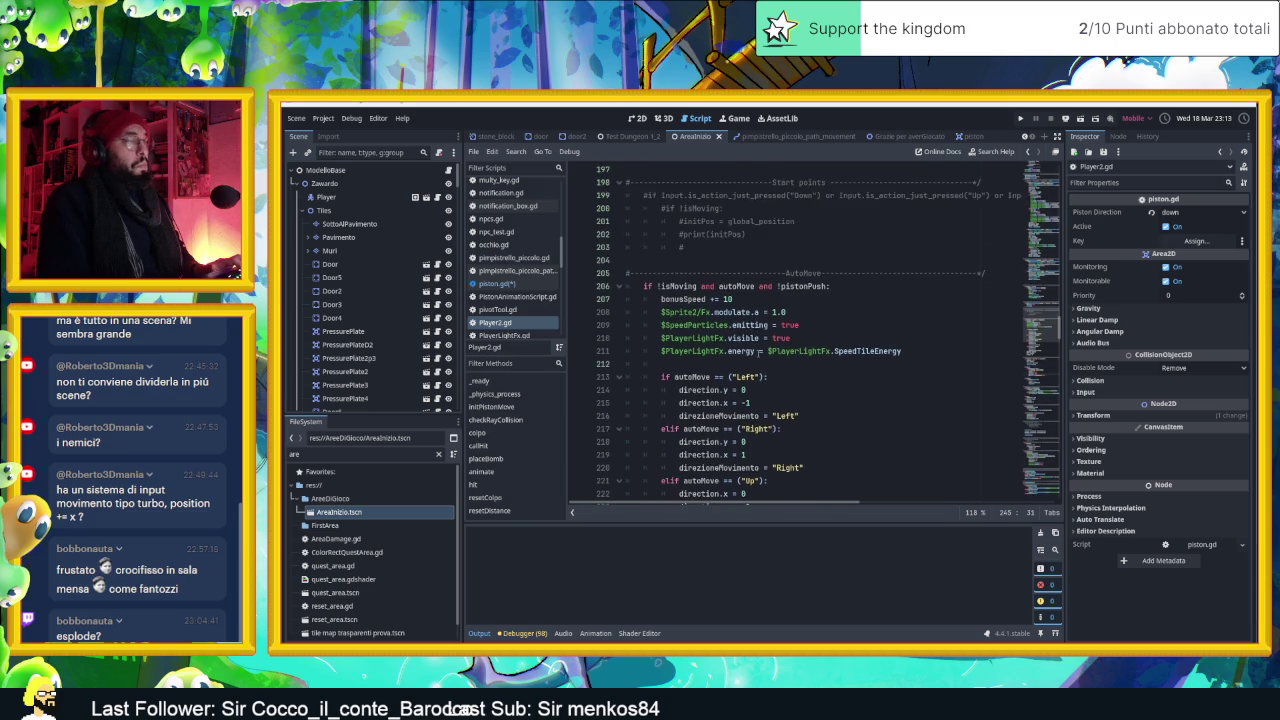
{"action": "scroll", "coordinate": [806, 330], "scroll_direction": "up", "scroll_amount": 6}
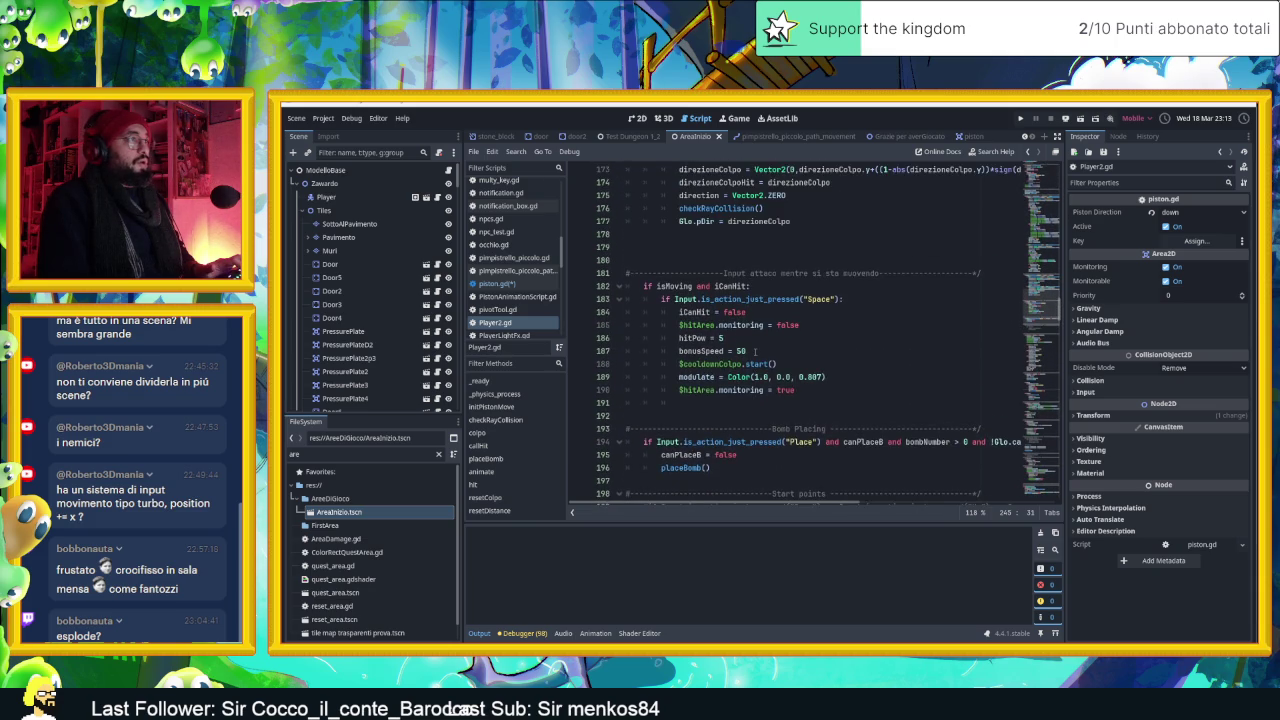
{"action": "scroll", "coordinate": [756, 352], "scroll_direction": "up", "scroll_amount": 14}
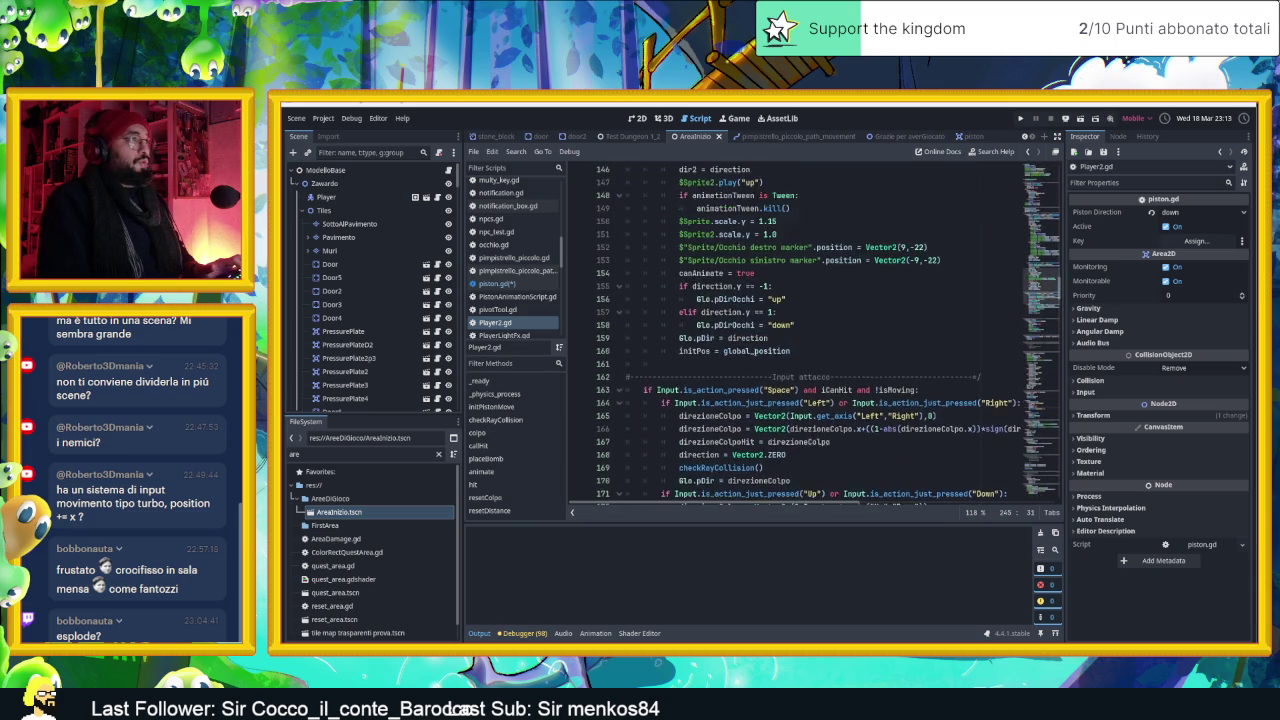
{"action": "scroll", "coordinate": [756, 351], "scroll_direction": "up", "scroll_amount": 5}
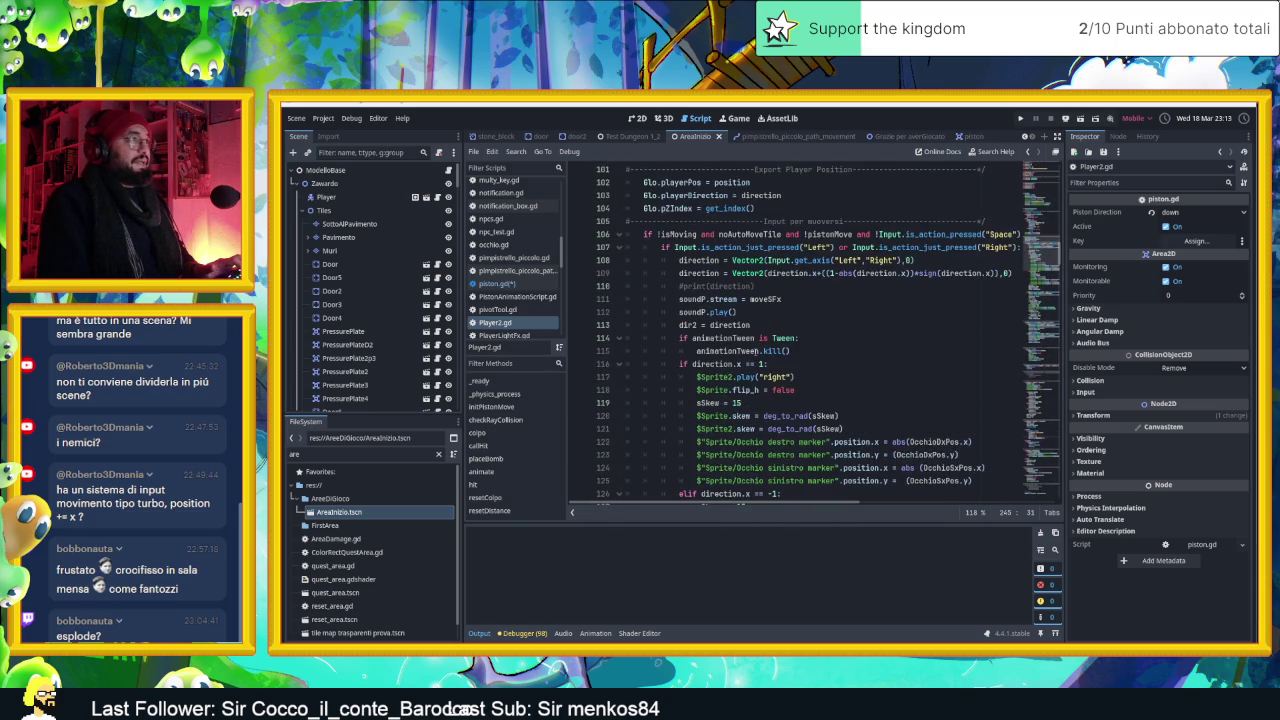
{"action": "scroll", "coordinate": [756, 351], "scroll_direction": "up", "scroll_amount": 10}
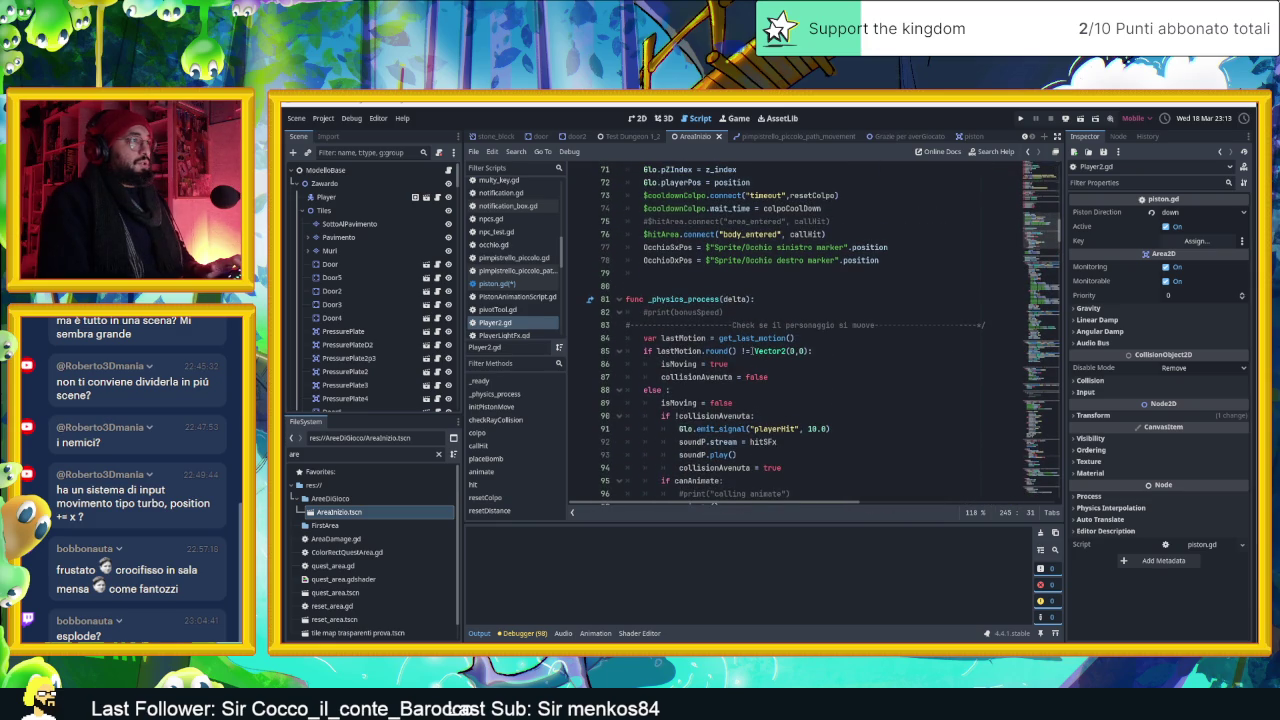
{"action": "scroll", "coordinate": [754, 351], "scroll_direction": "up", "scroll_amount": 10}
{"action": "scroll", "coordinate": [752, 351], "scroll_direction": "up", "scroll_amount": 5}
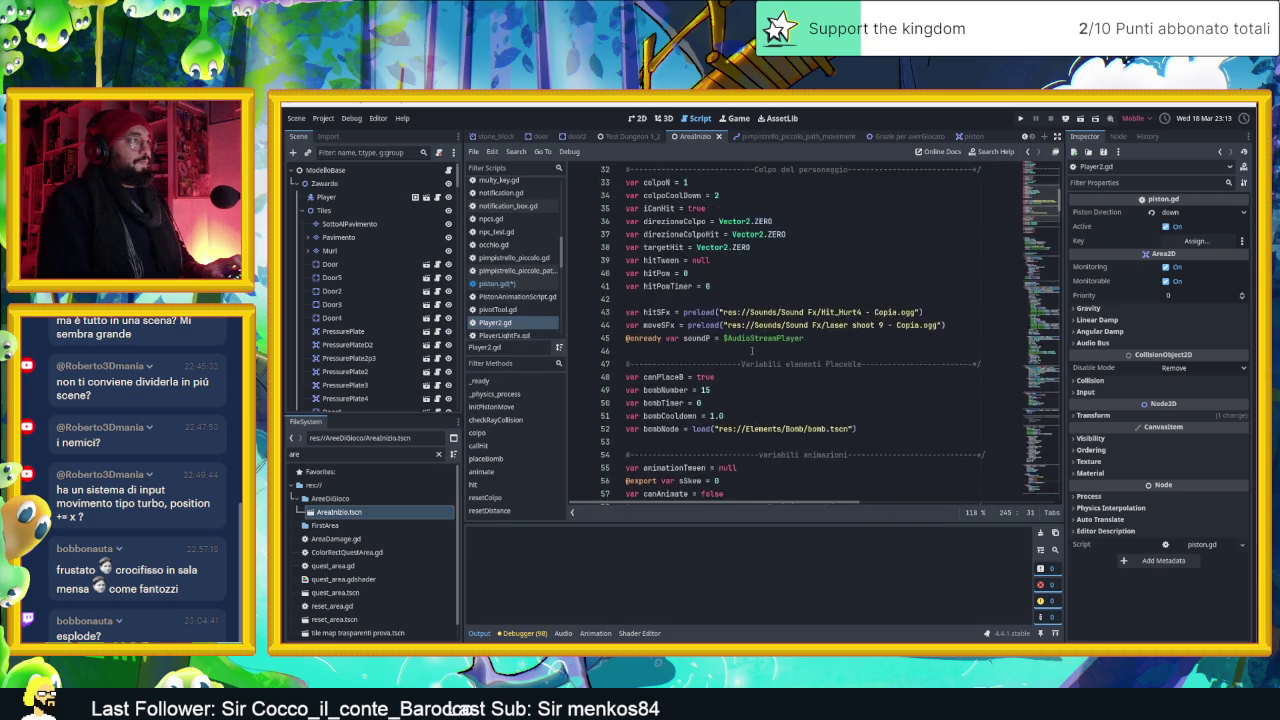
{"action": "scroll", "coordinate": [752, 351], "scroll_direction": "up", "scroll_amount": 3}
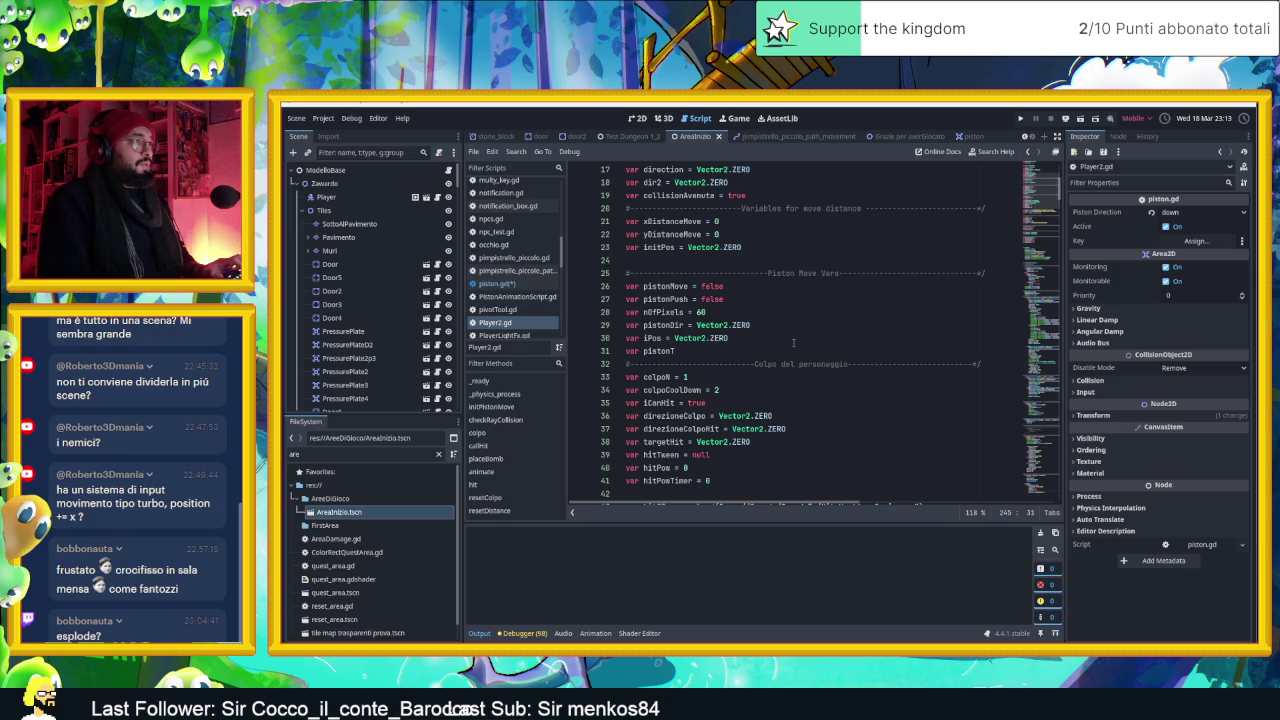
{"action": "scroll", "coordinate": [793, 343], "scroll_direction": "down", "scroll_amount": 2}
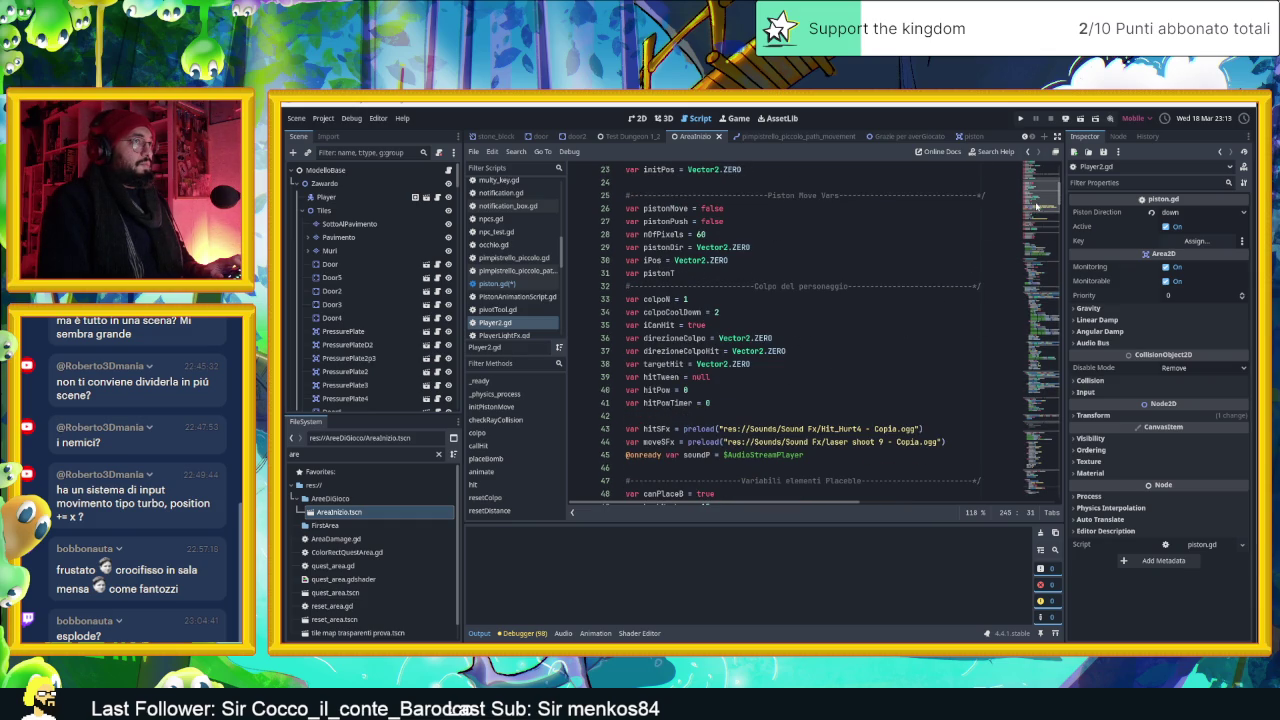
{"action": "scroll", "coordinate": [1028, 246], "scroll_direction": "down", "scroll_amount": 20}
{"action": "scroll", "coordinate": [1024, 254], "scroll_direction": "down", "scroll_amount": 13}
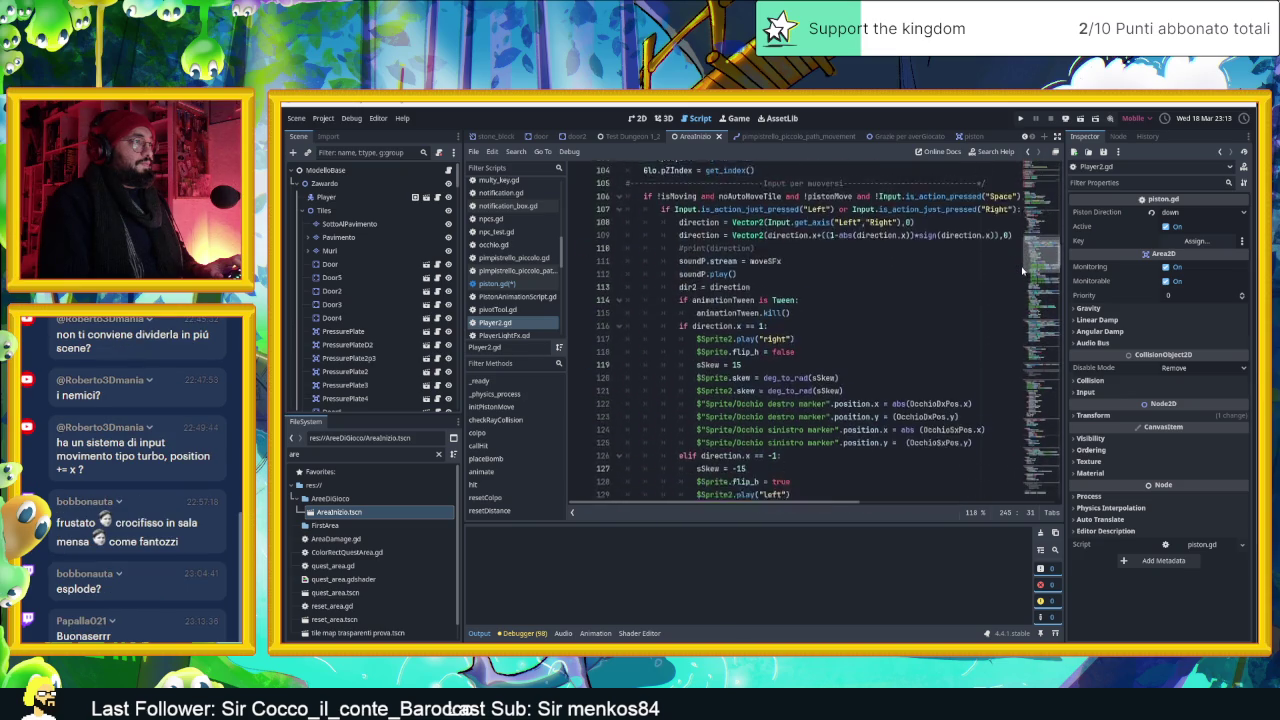
{"action": "scroll", "coordinate": [1017, 290], "scroll_direction": "down", "scroll_amount": 12}
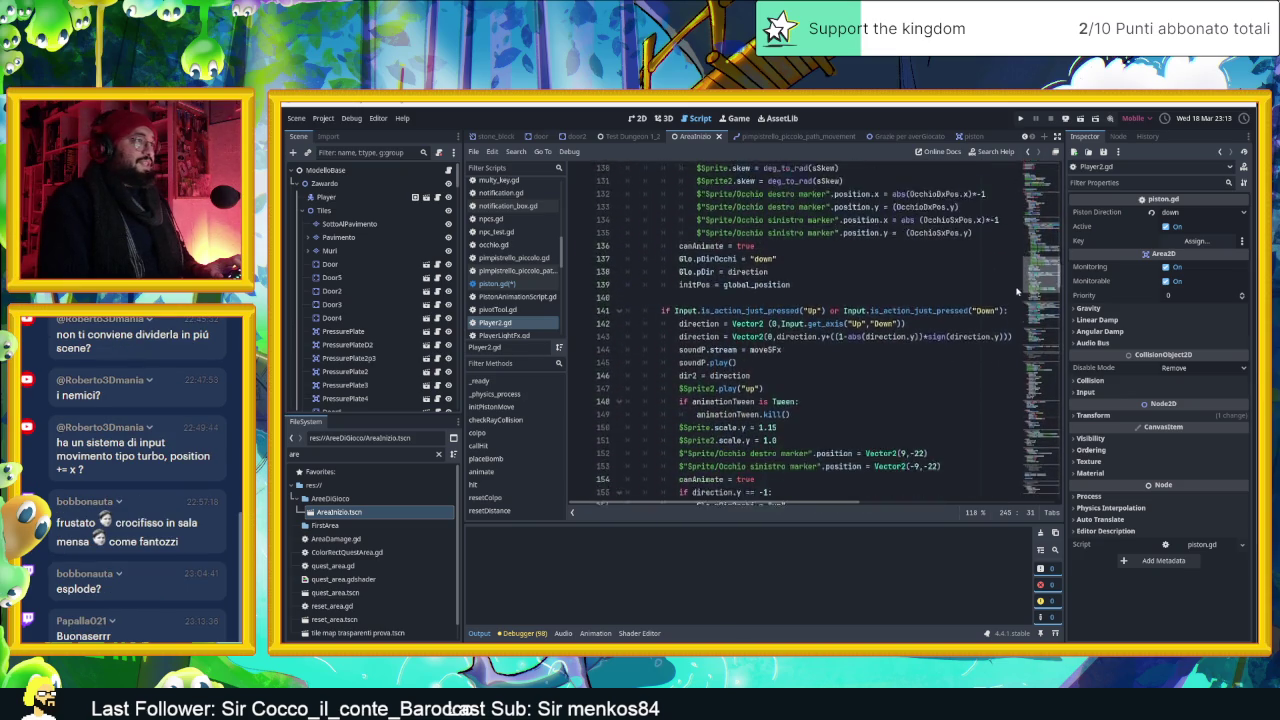
{"action": "scroll", "coordinate": [1017, 315], "scroll_direction": "down", "scroll_amount": 5}
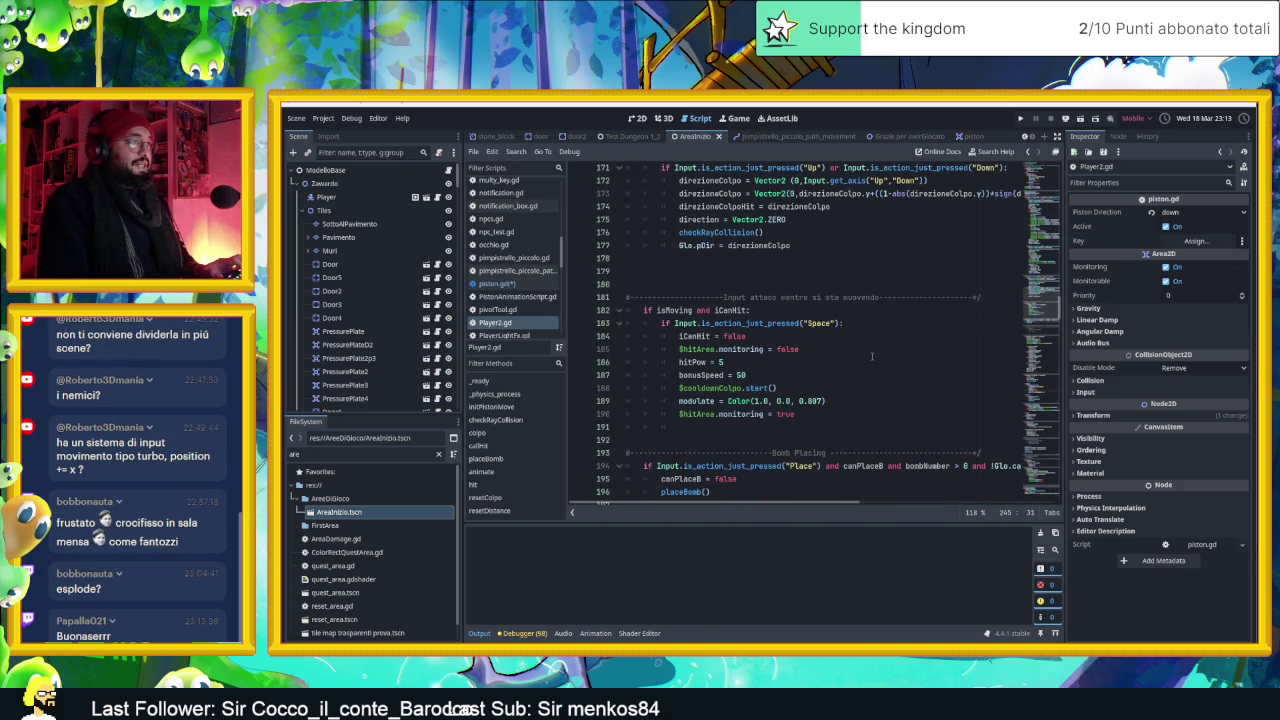
{"action": "scroll", "coordinate": [872, 356], "scroll_direction": "down", "scroll_amount": 7}
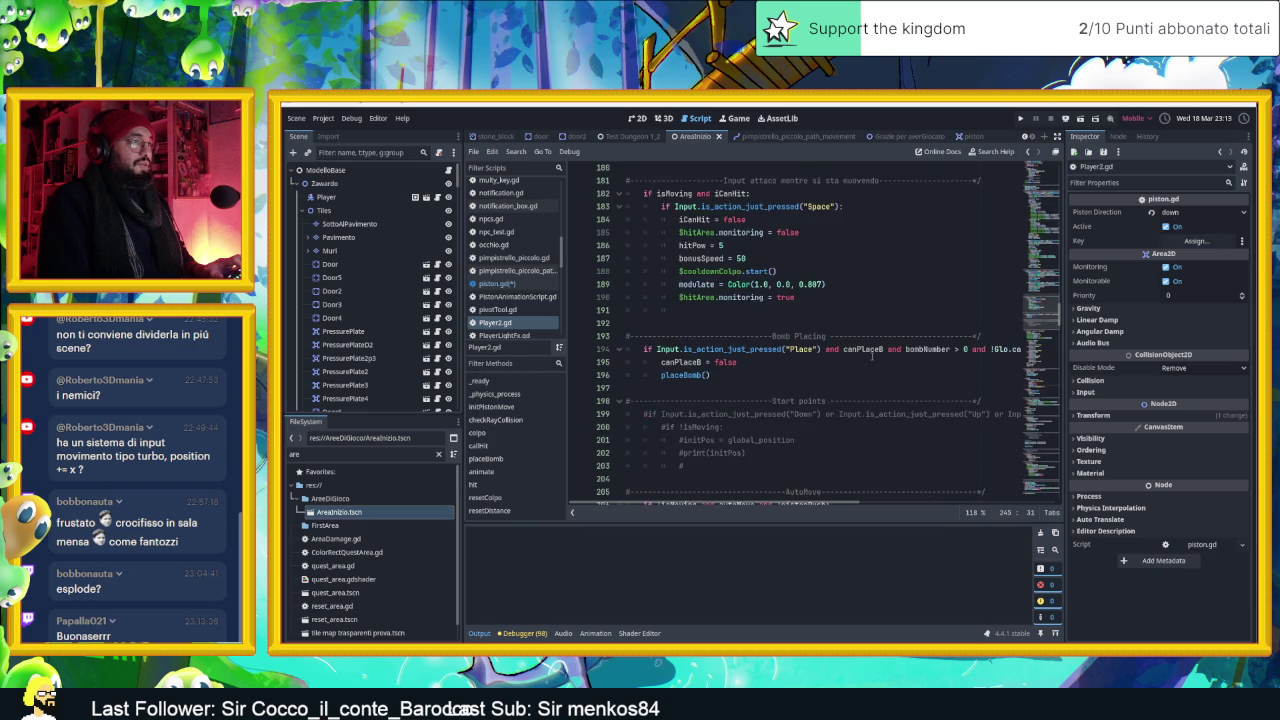
{"action": "scroll", "coordinate": [872, 356], "scroll_direction": "down", "scroll_amount": 9}
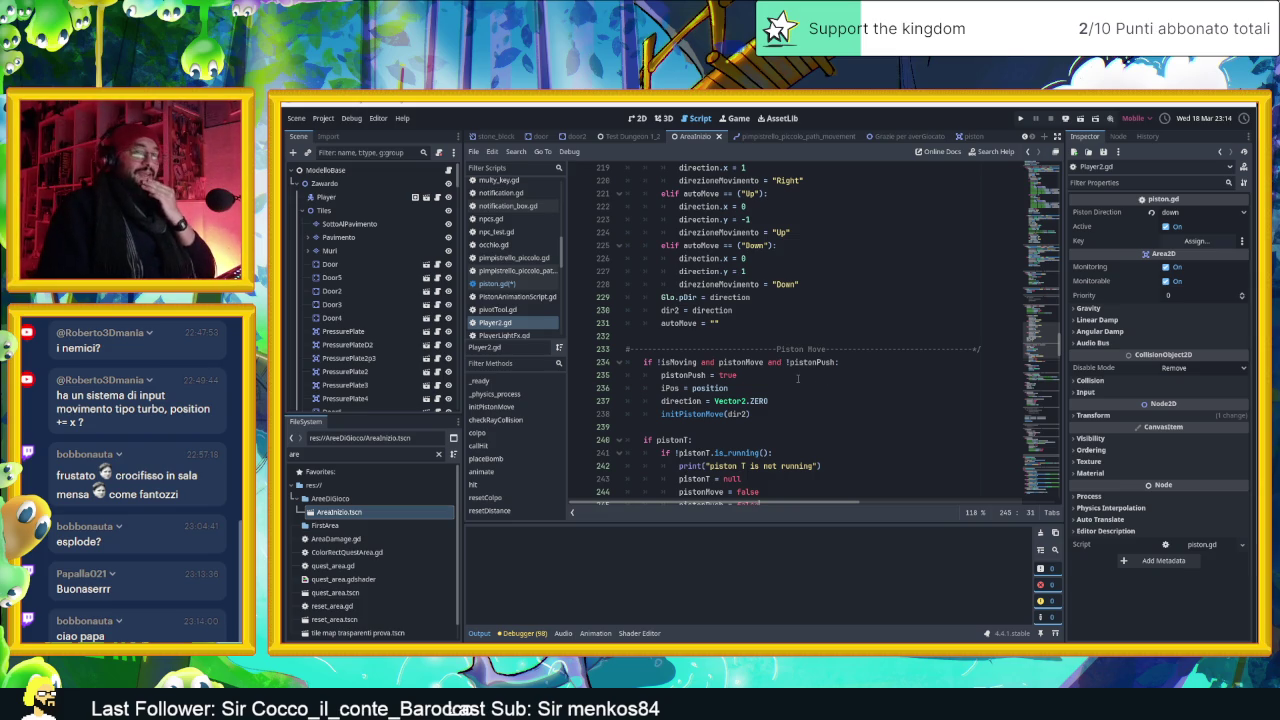
{"action": "scroll", "coordinate": [797, 378], "scroll_direction": "down", "scroll_amount": 1}
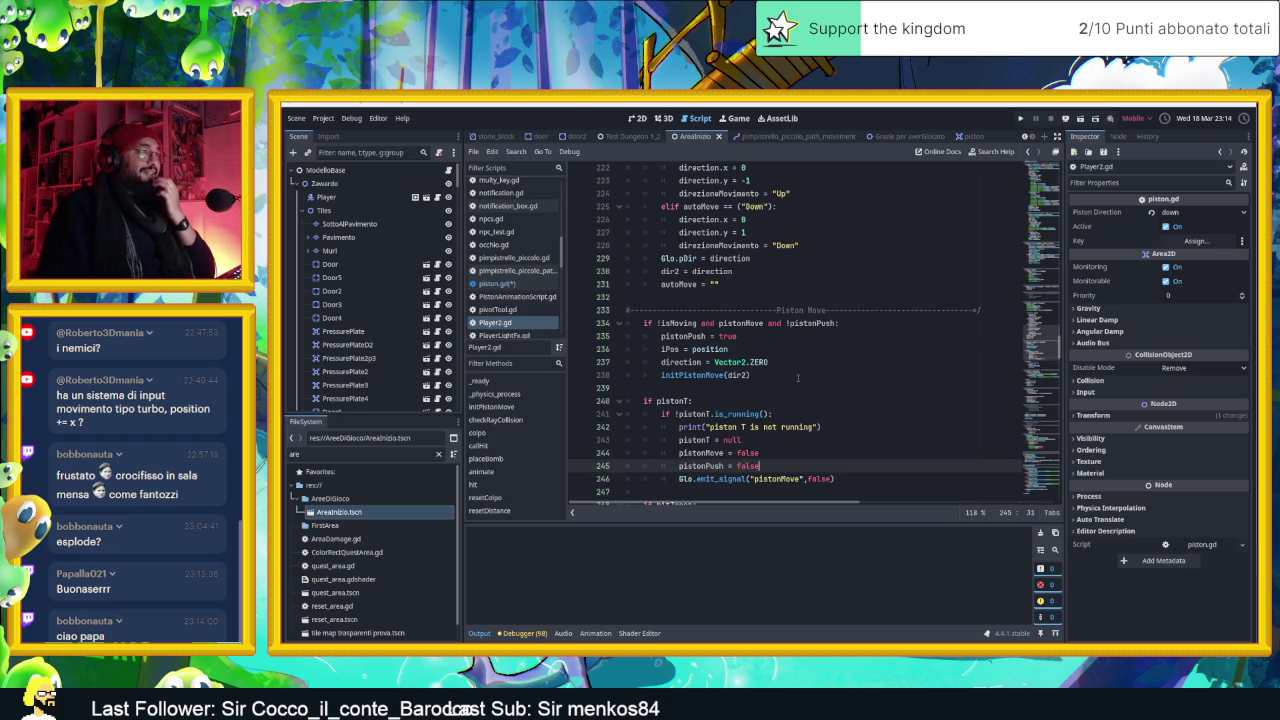
{"action": "scroll", "coordinate": [836, 413], "scroll_direction": "down", "scroll_amount": 1}
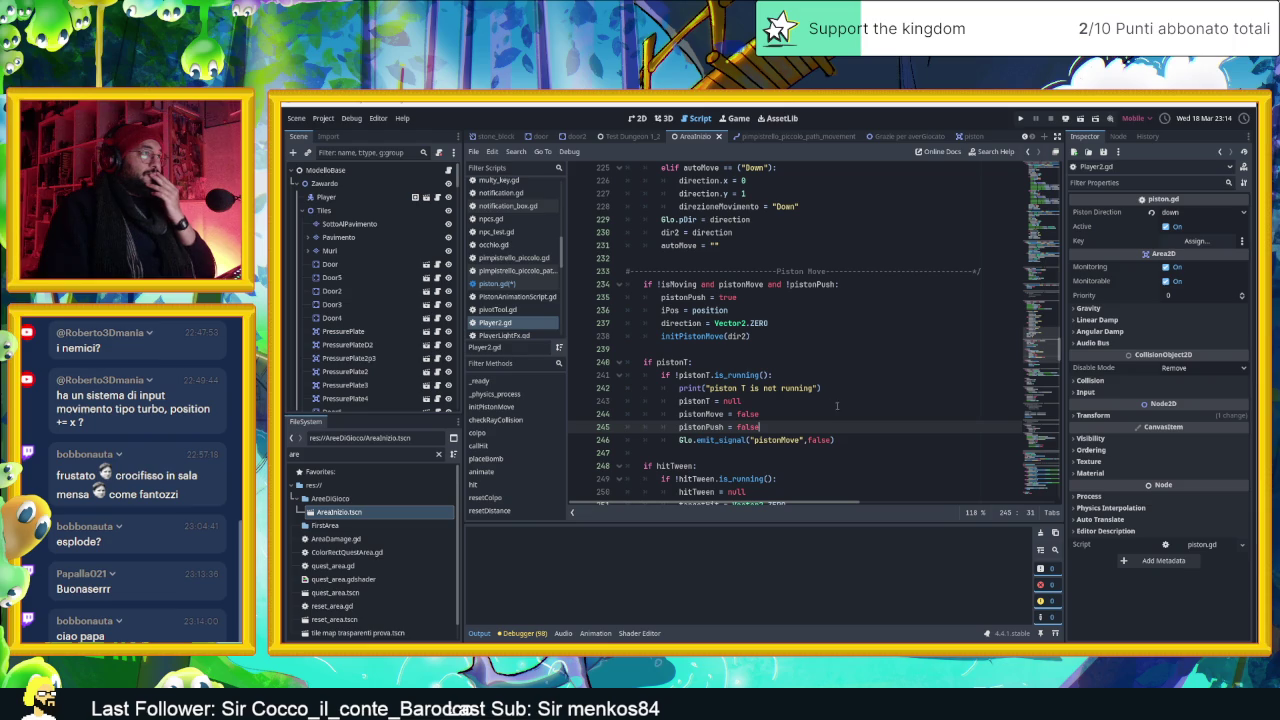
{"action": "scroll", "coordinate": [731, 337], "scroll_direction": "up", "scroll_amount": 1}
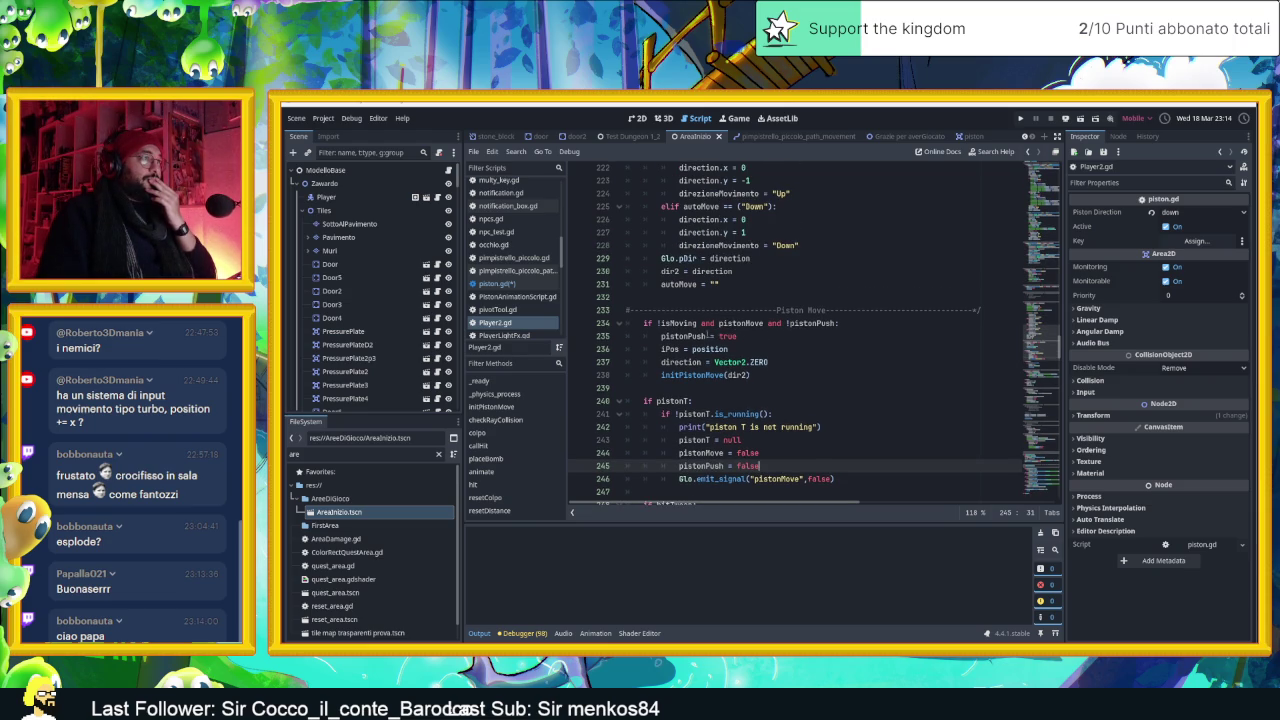
{"action": "left_click", "coordinate": [696, 336]}
{"action": "left_click", "coordinate": [749, 338]}
{"action": "double_click", "coordinate": [685, 323]}
{"action": "double_click", "coordinate": [742, 323]}
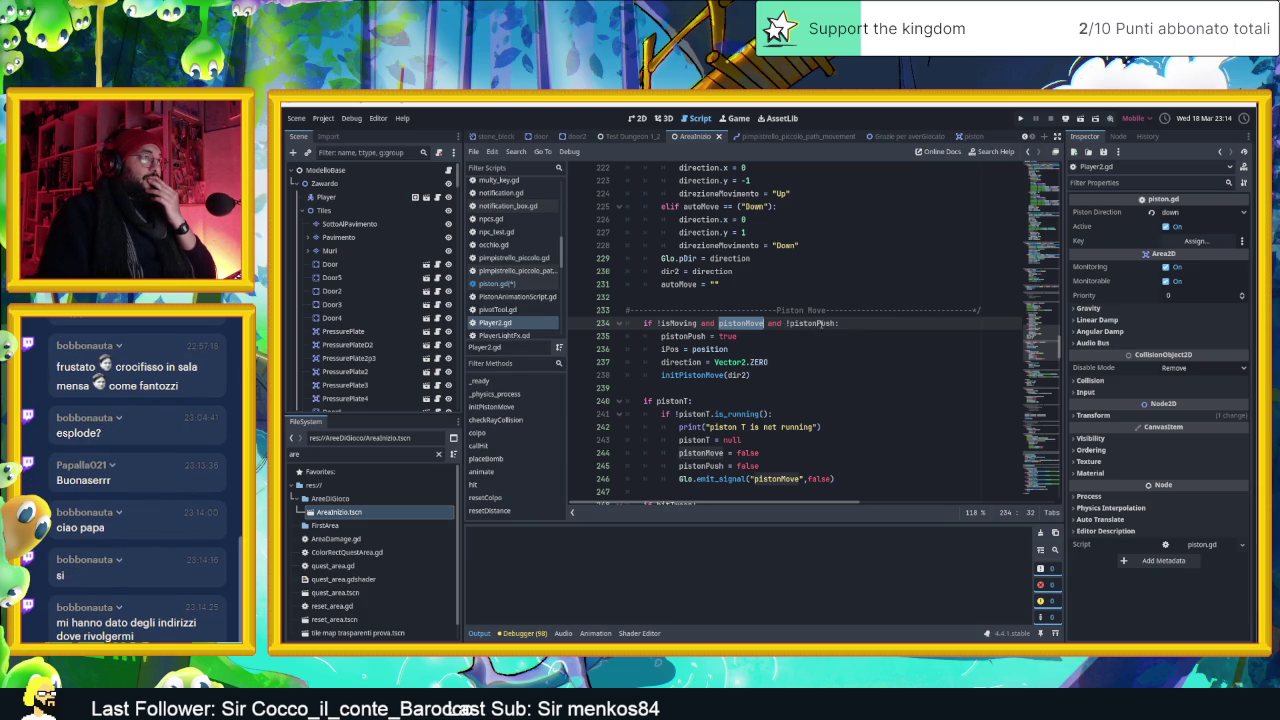
{"action": "double_click", "coordinate": [822, 323]}
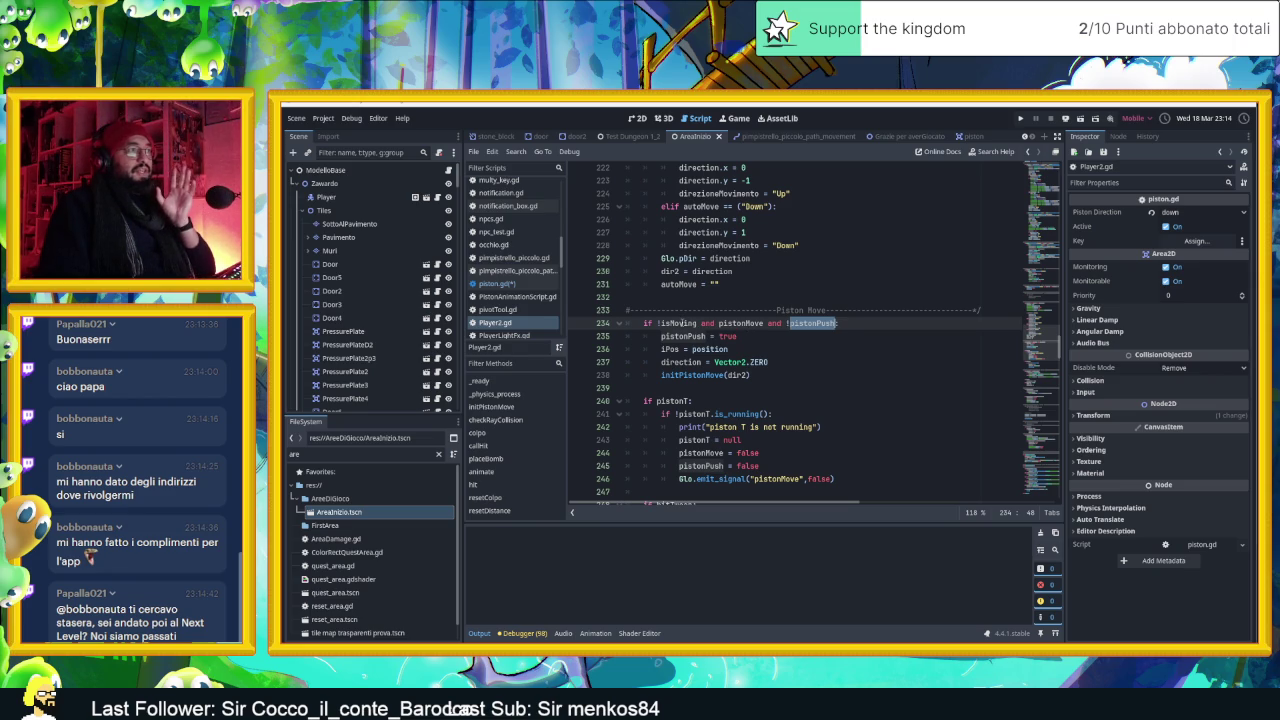
{"action": "double_click", "coordinate": [680, 323]}
{"action": "double_click", "coordinate": [740, 323]}
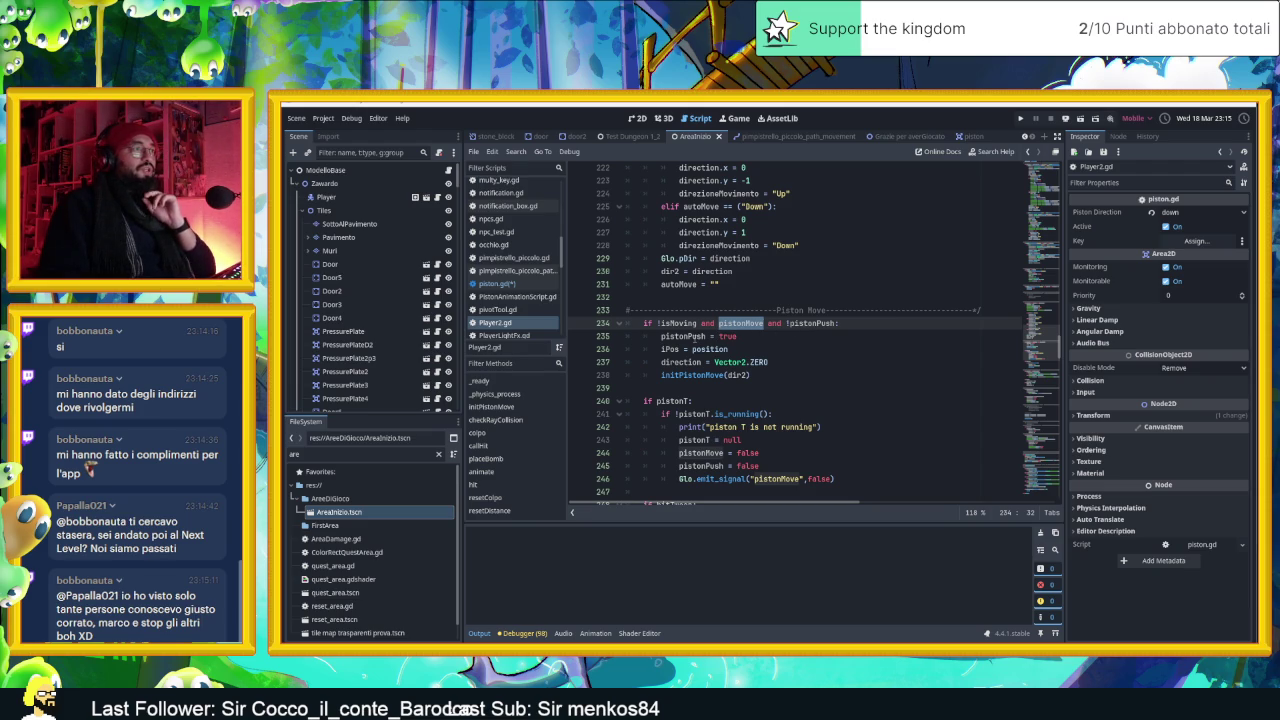
{"action": "left_click", "coordinate": [667, 349]}
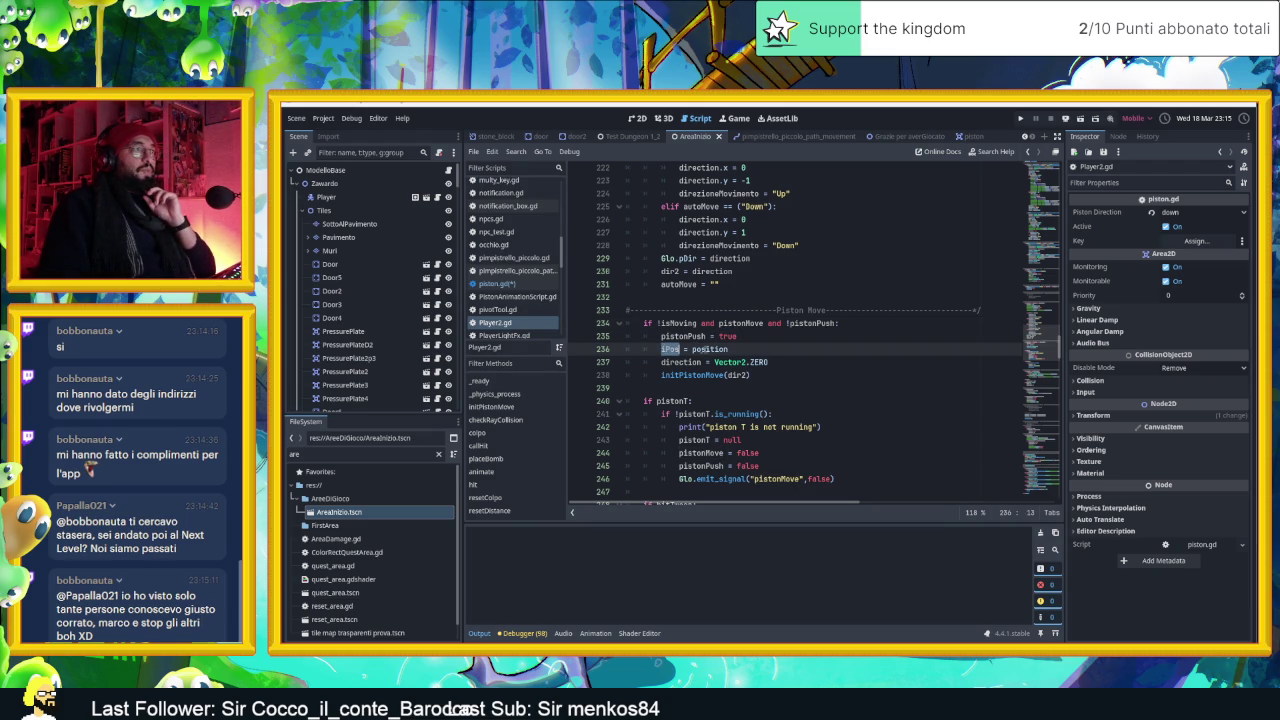
{"action": "double_click", "coordinate": [680, 362]}
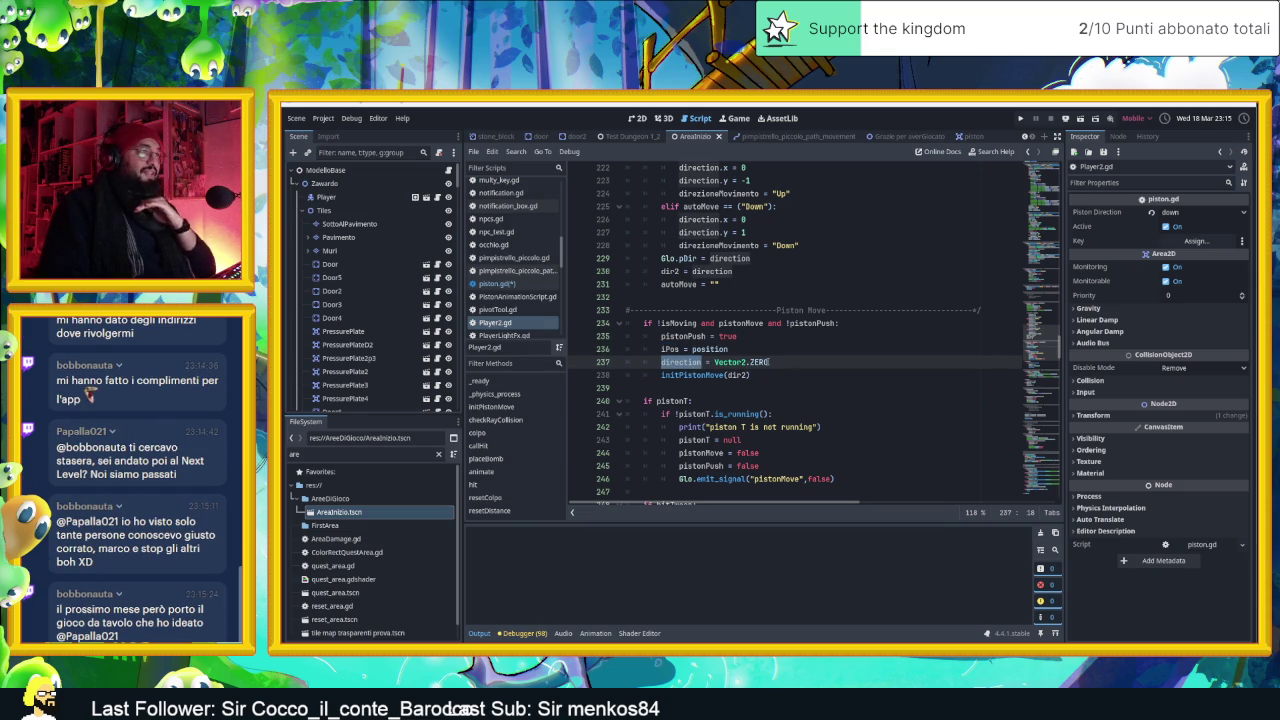
{"action": "double_click", "coordinate": [708, 375]}
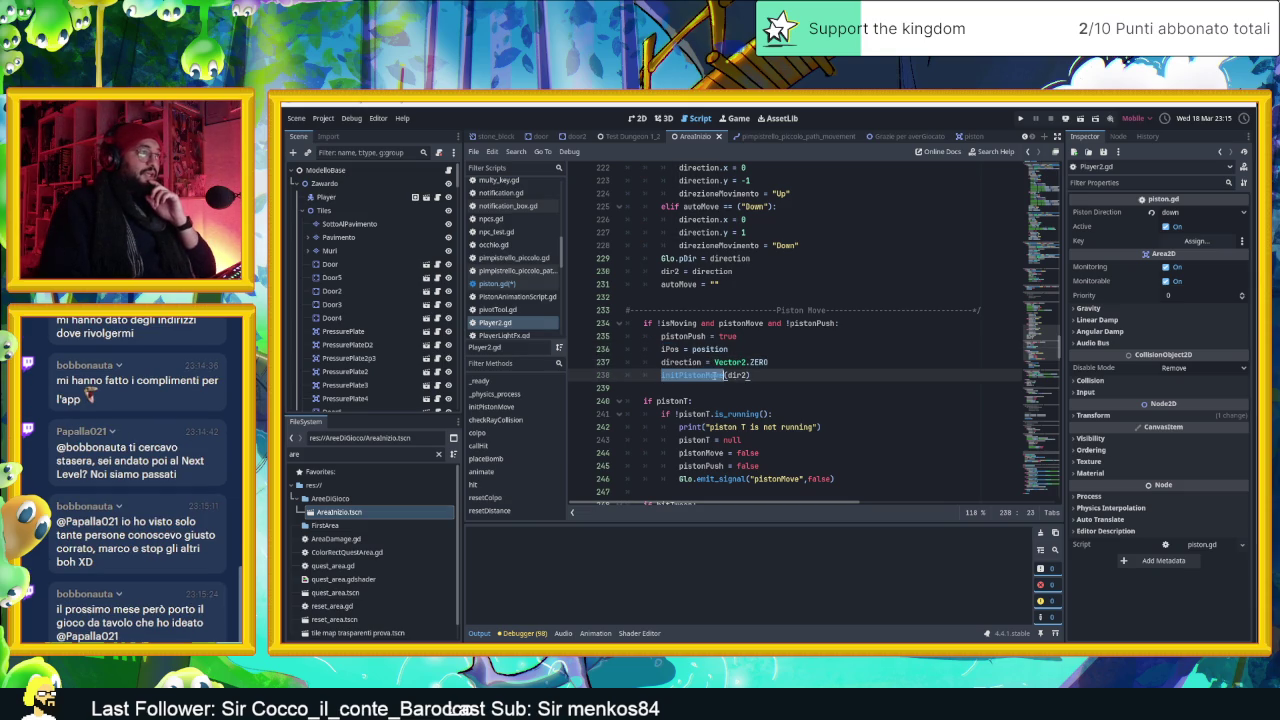
Scroll Player2.gd down to the Init Piston Move section around line 315
{"action": "scroll", "coordinate": [778, 396], "scroll_direction": "down", "scroll_amount": 12}
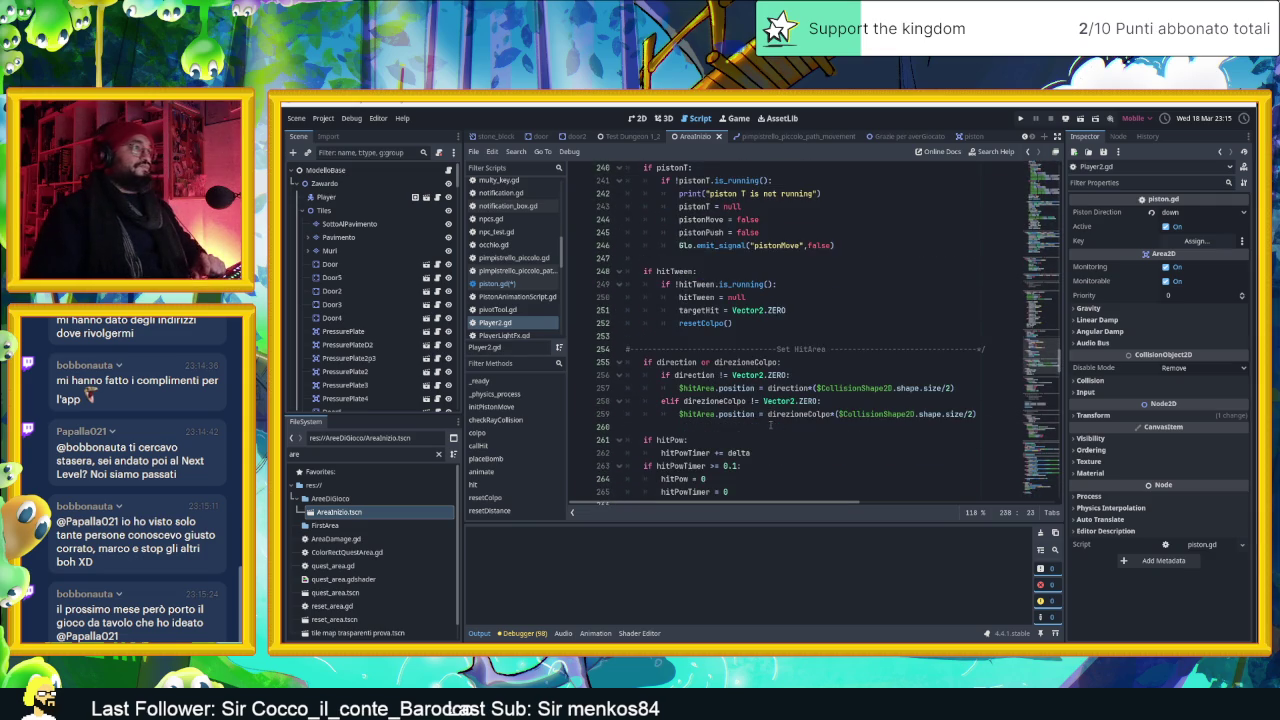
{"action": "scroll", "coordinate": [775, 432], "scroll_direction": "down", "scroll_amount": 13}
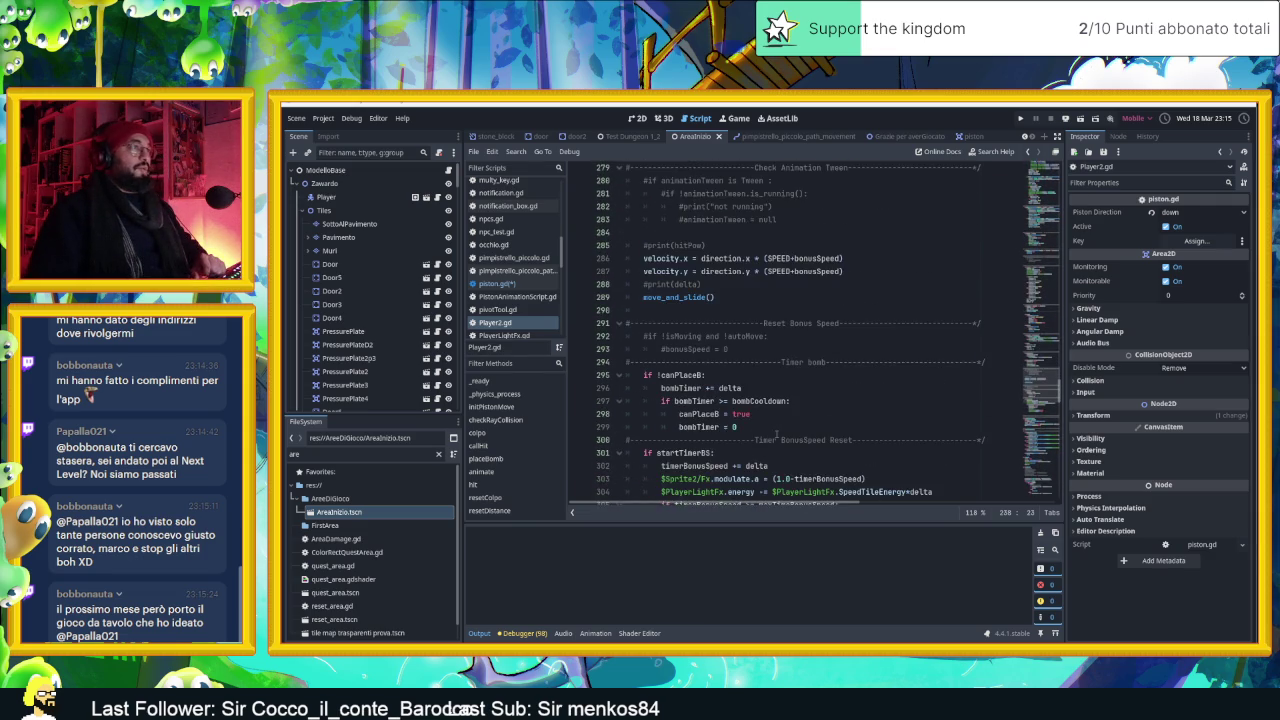
{"action": "scroll", "coordinate": [776, 434], "scroll_direction": "down", "scroll_amount": 1}
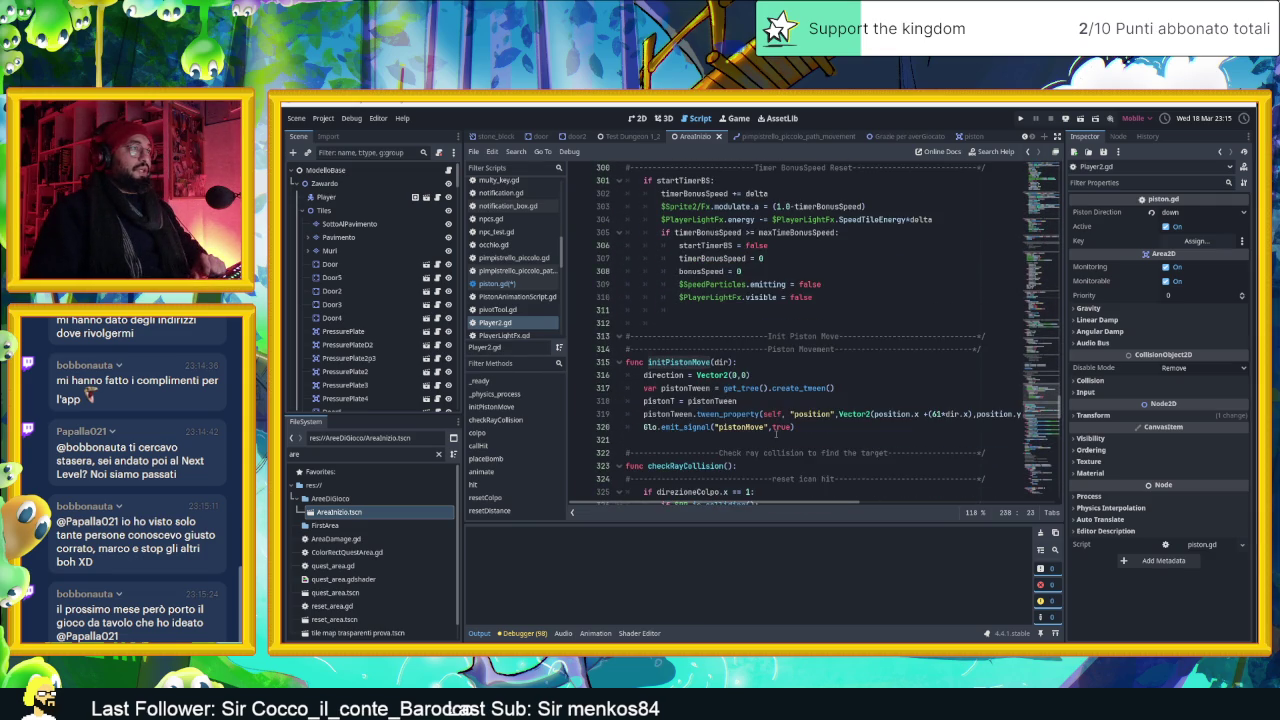
{"action": "scroll", "coordinate": [807, 375], "scroll_direction": "up", "scroll_amount": 19}
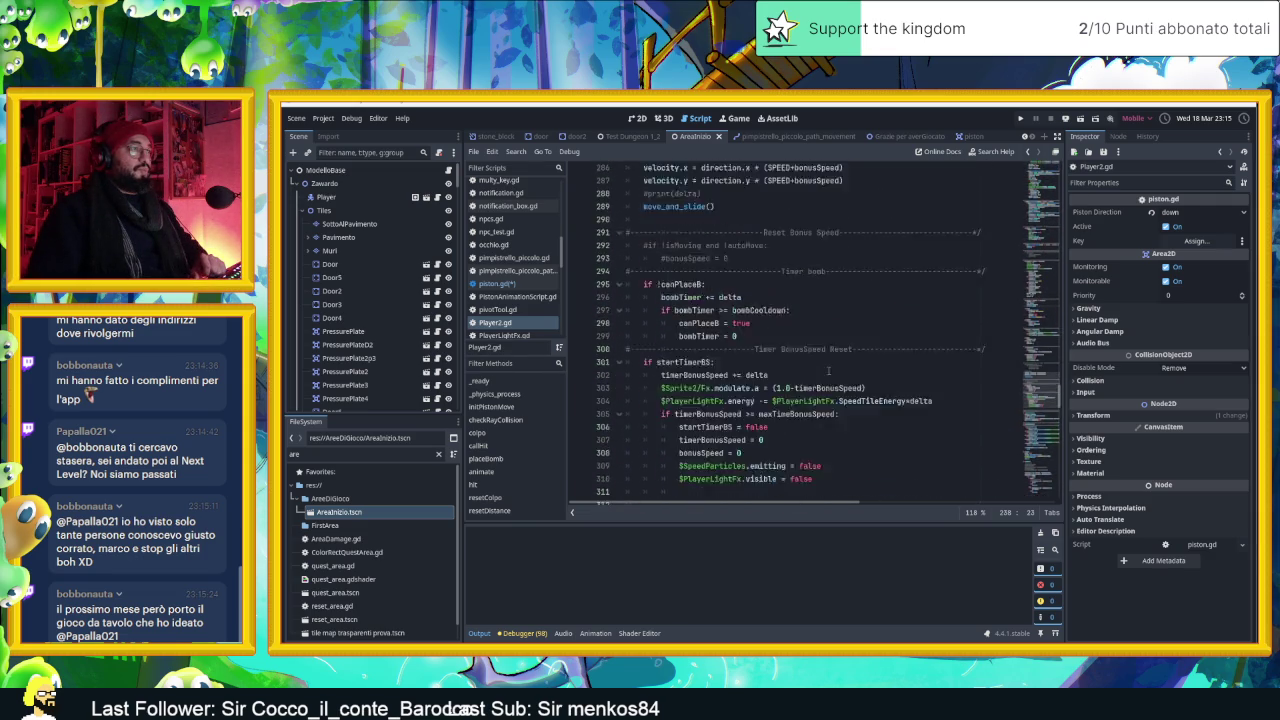
{"action": "scroll", "coordinate": [836, 374], "scroll_direction": "up", "scroll_amount": 4}
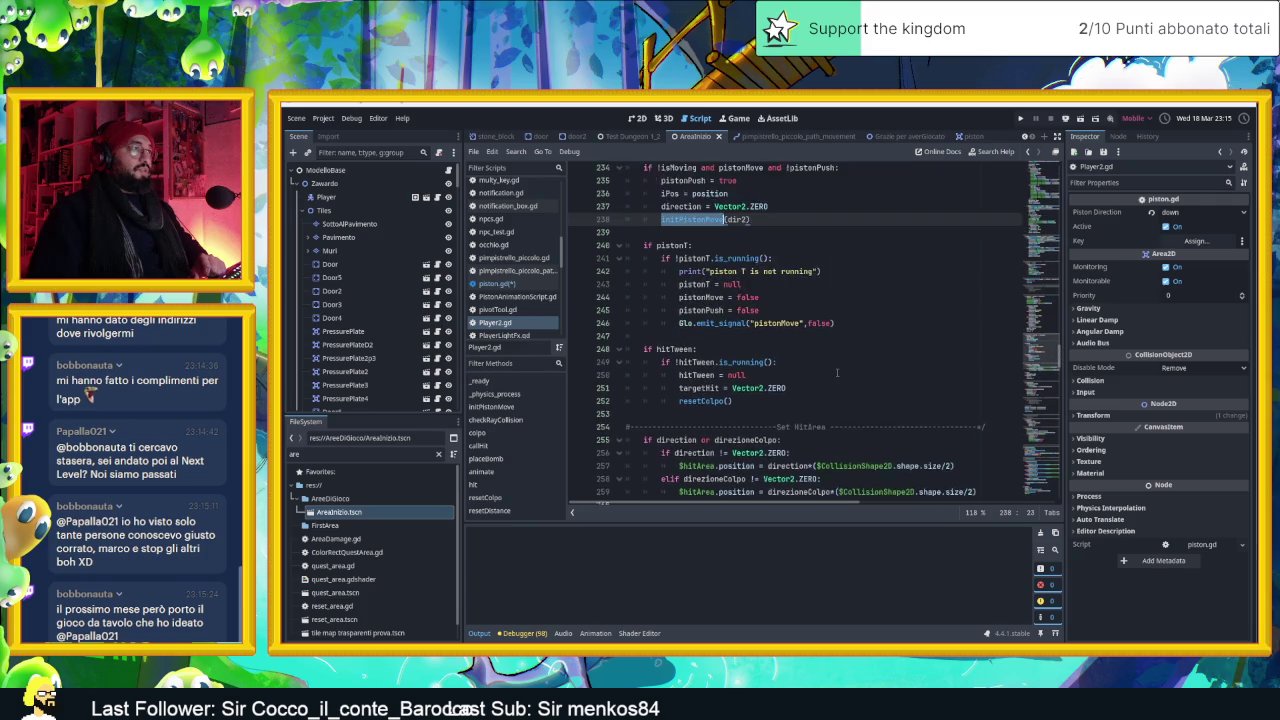
{"action": "scroll", "coordinate": [836, 374], "scroll_direction": "down", "scroll_amount": 19}
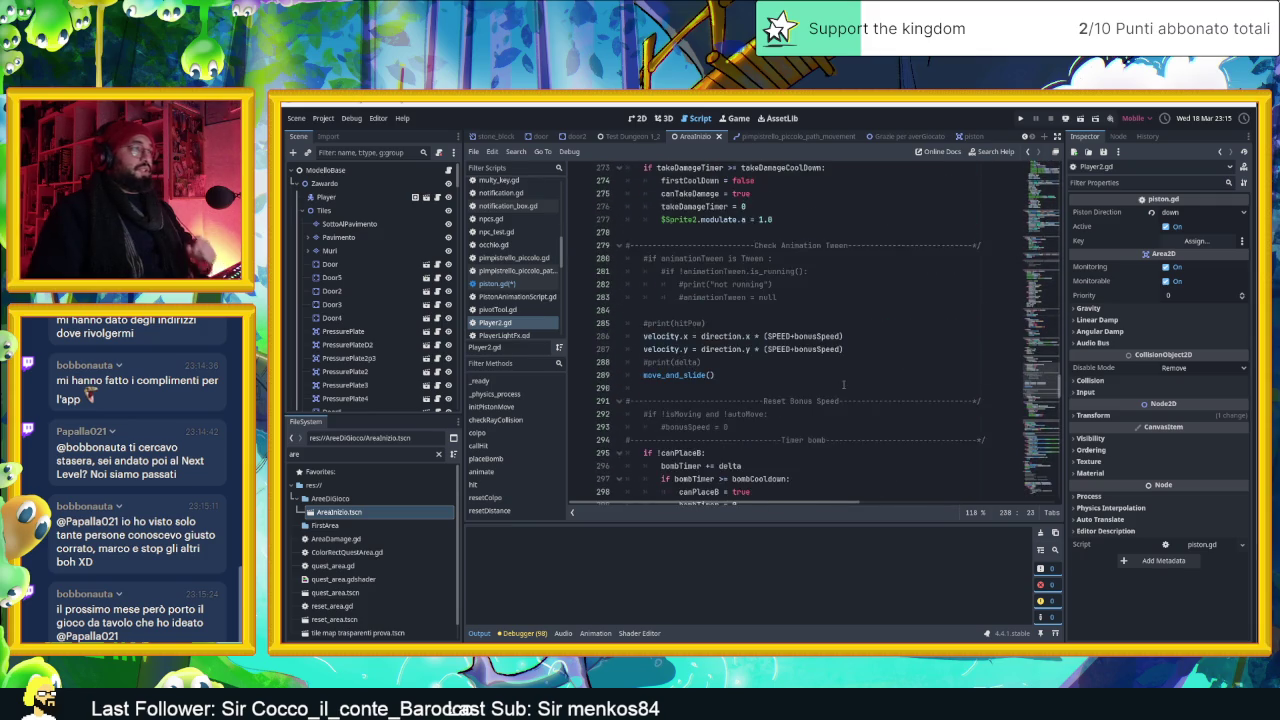
{"action": "scroll", "coordinate": [850, 398], "scroll_direction": "down", "scroll_amount": 4}
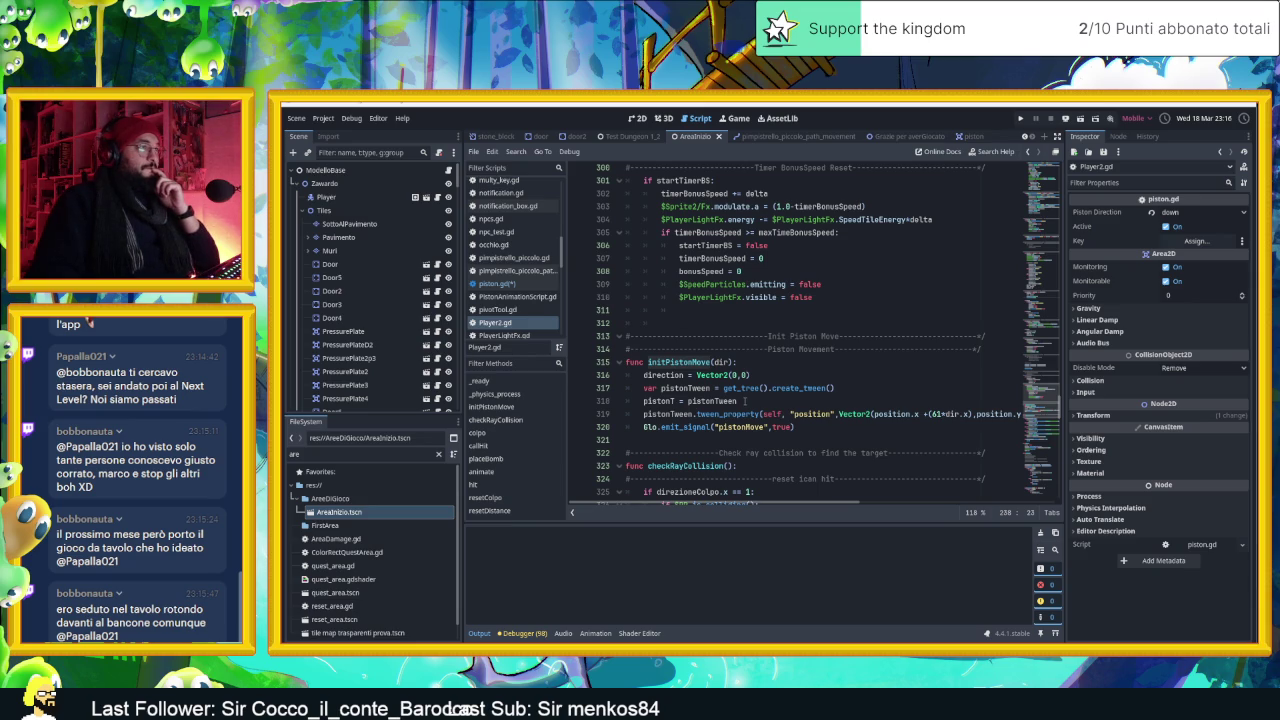
{"action": "left_click_drag", "start_coordinate": [763, 503], "coordinate": [762, 508]}
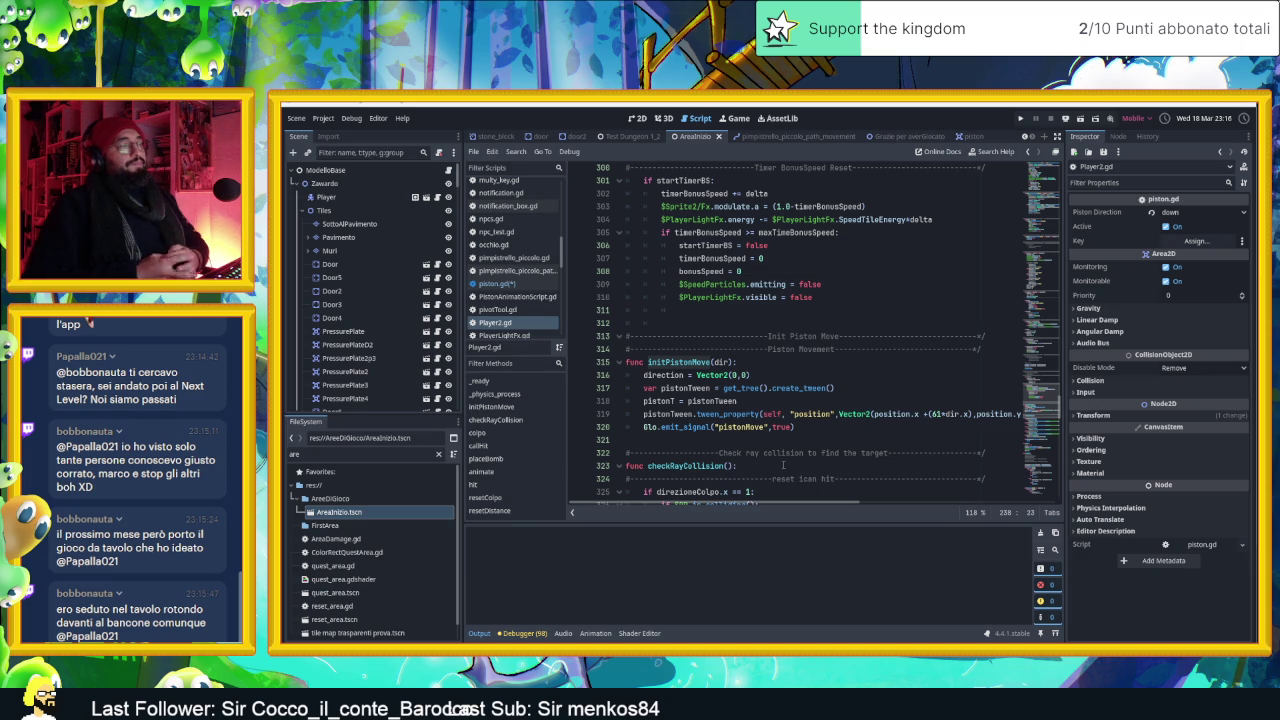
Add print("movimento sexy") as initPistonMove's first line, save, and run the game
{"action": "left_click", "coordinate": [755, 366]}
{"action": "key", "text": "Return"}
{"action": "type", "text": "print"}
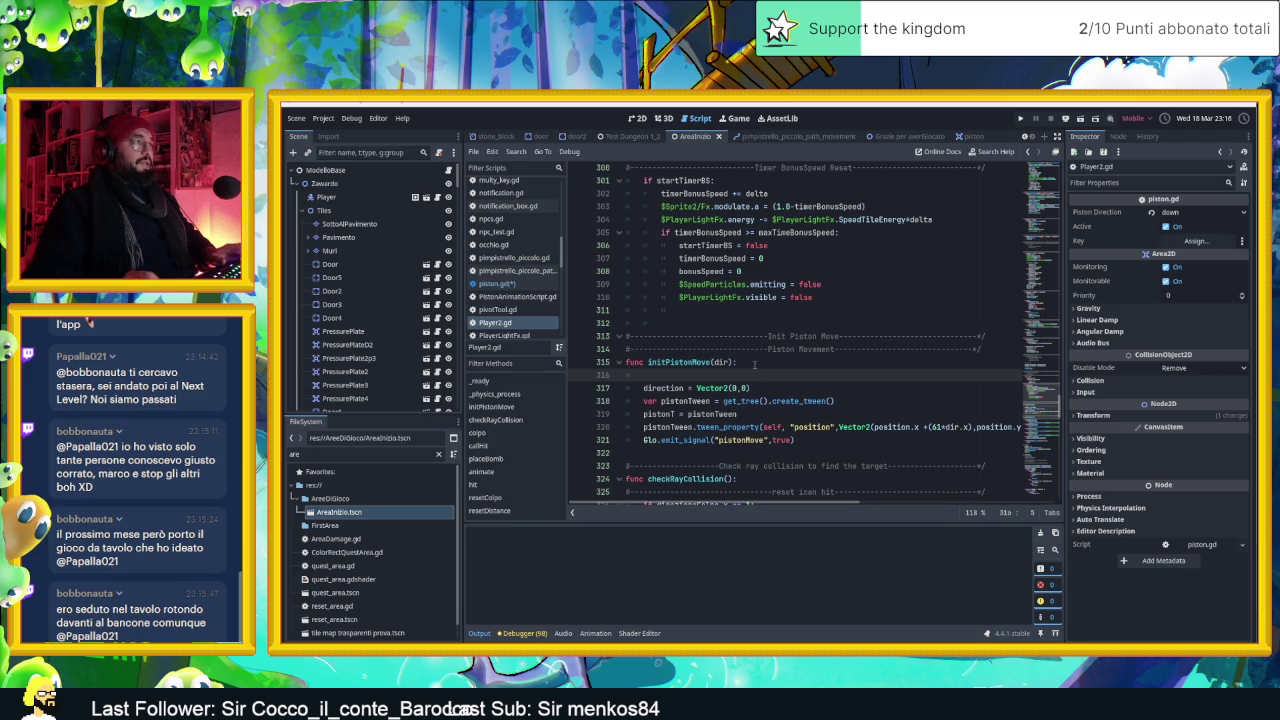
{"action": "type", "text": "(\""}
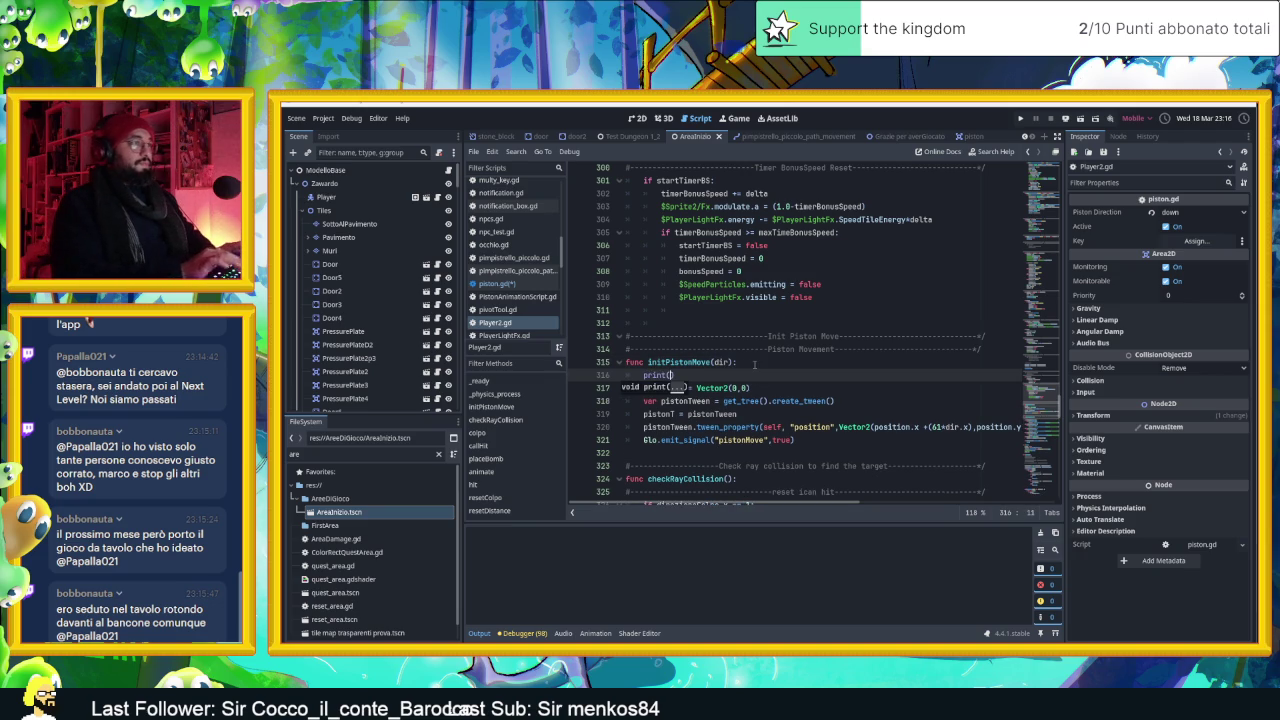
{"action": "type", "text": "mob"}
{"action": "key", "text": "BackSpace"}
{"action": "type", "text": "vime"}
{"action": "type", "text": "t"}
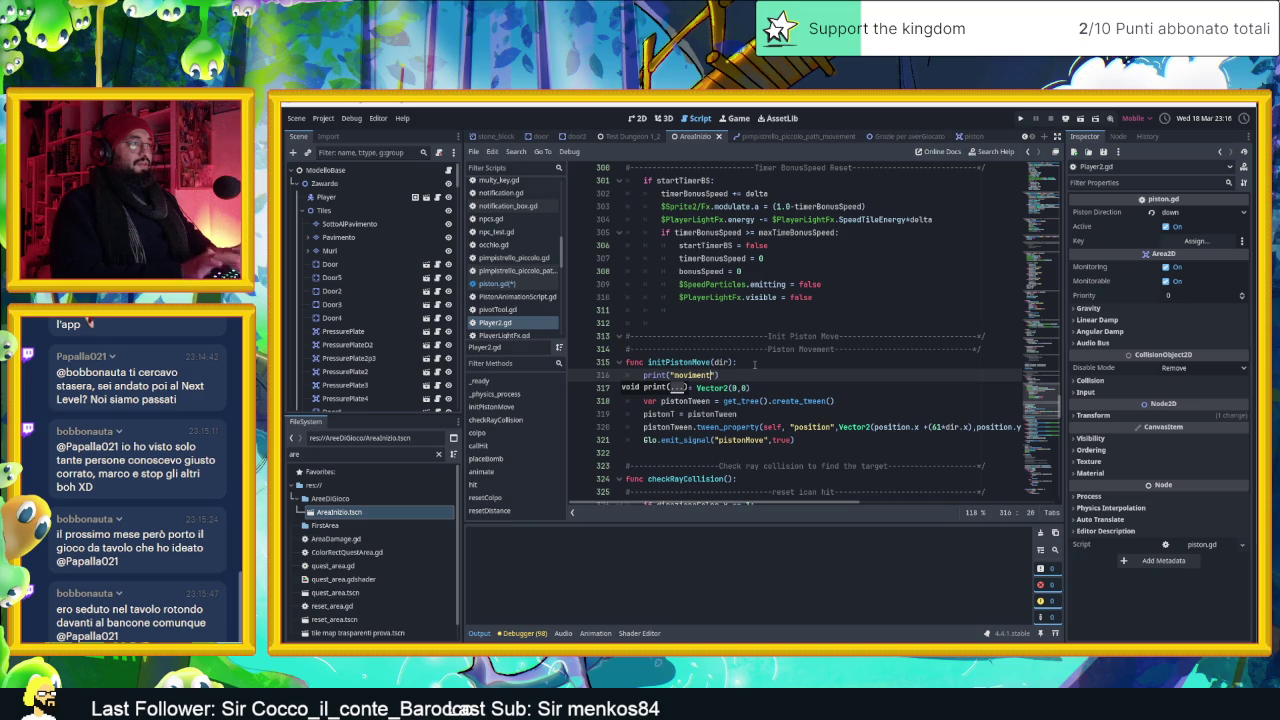
{"action": "key", "text": "BackSpace"}
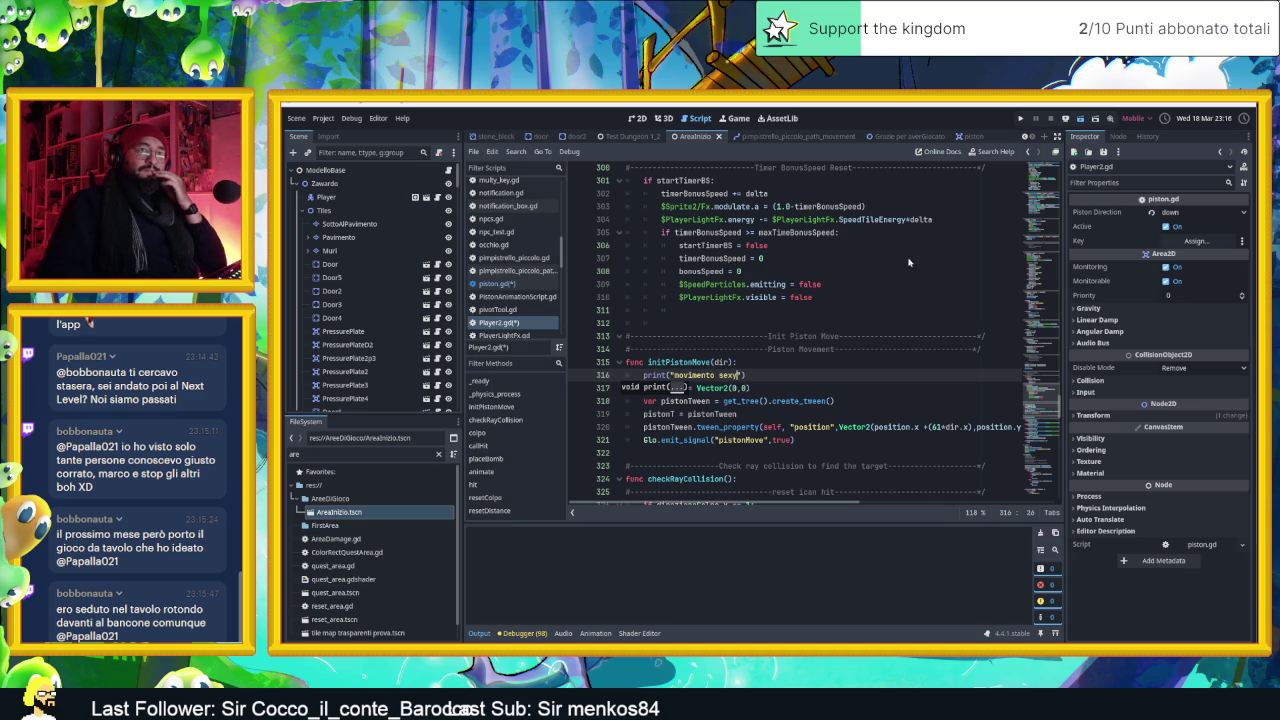
{"action": "key", "text": "ctrl+s"}
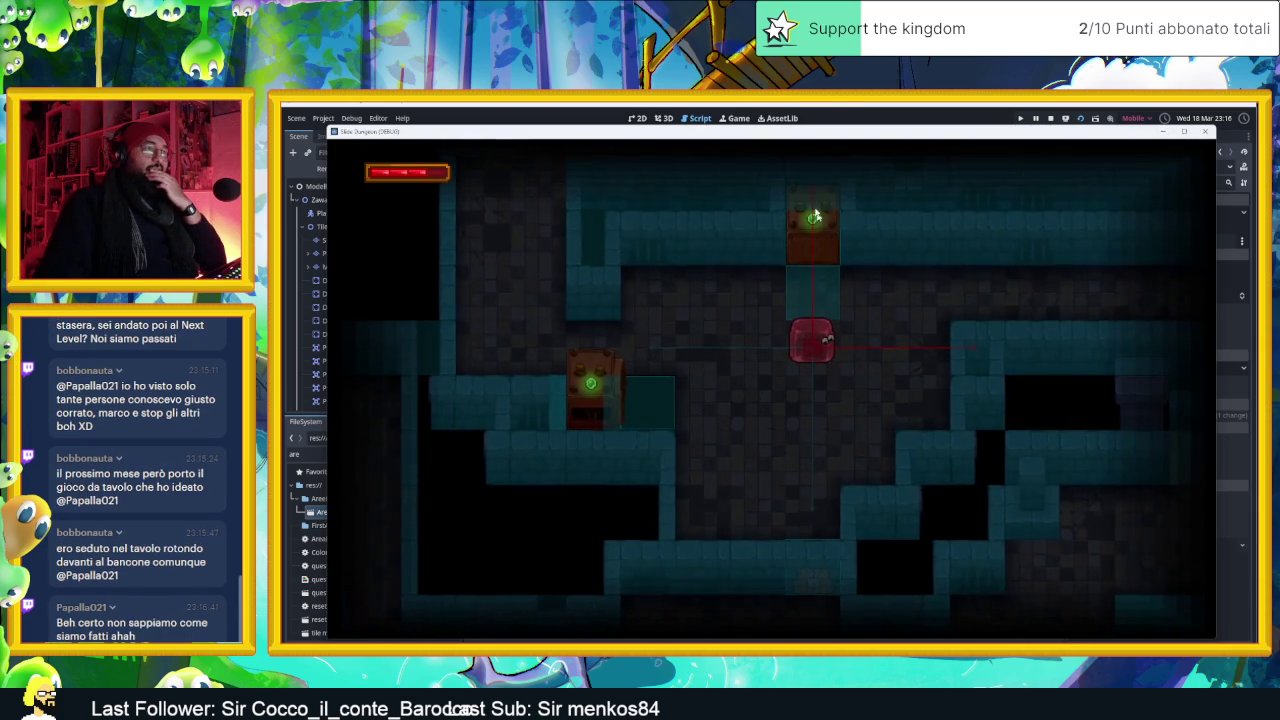
{"action": "left_click_drag", "start_coordinate": [821, 139], "coordinate": [1207, 157]}
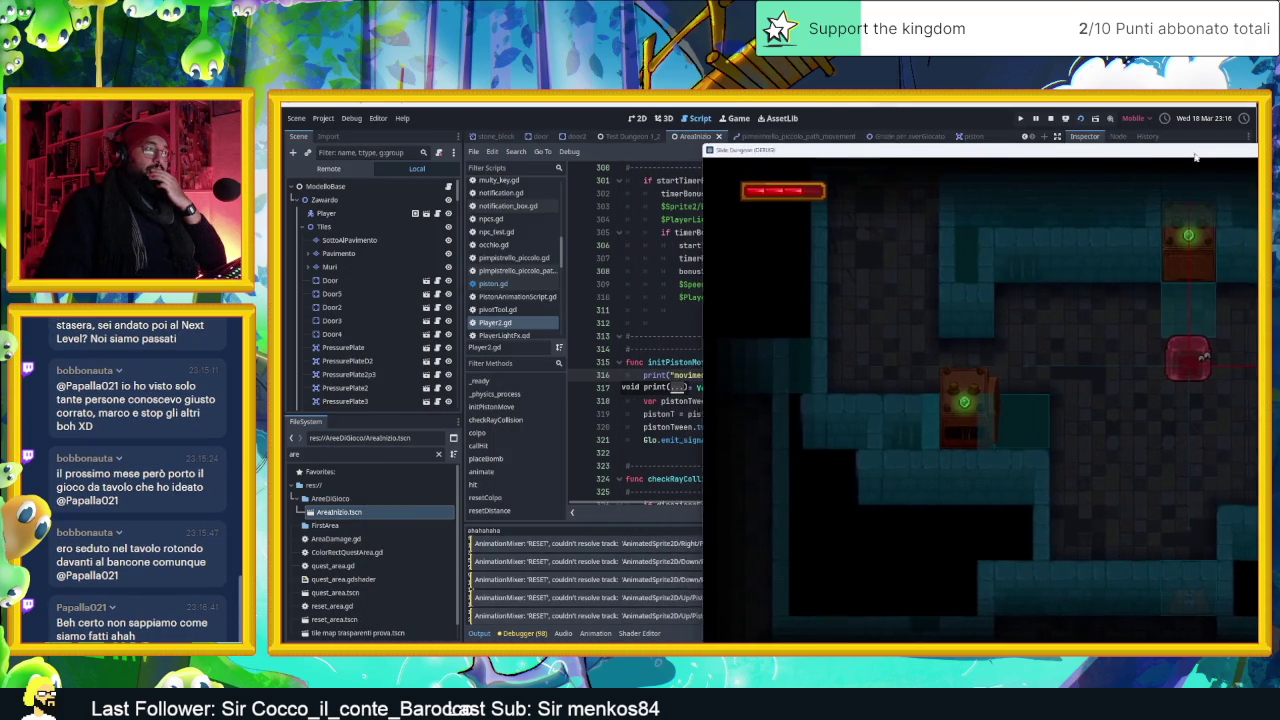
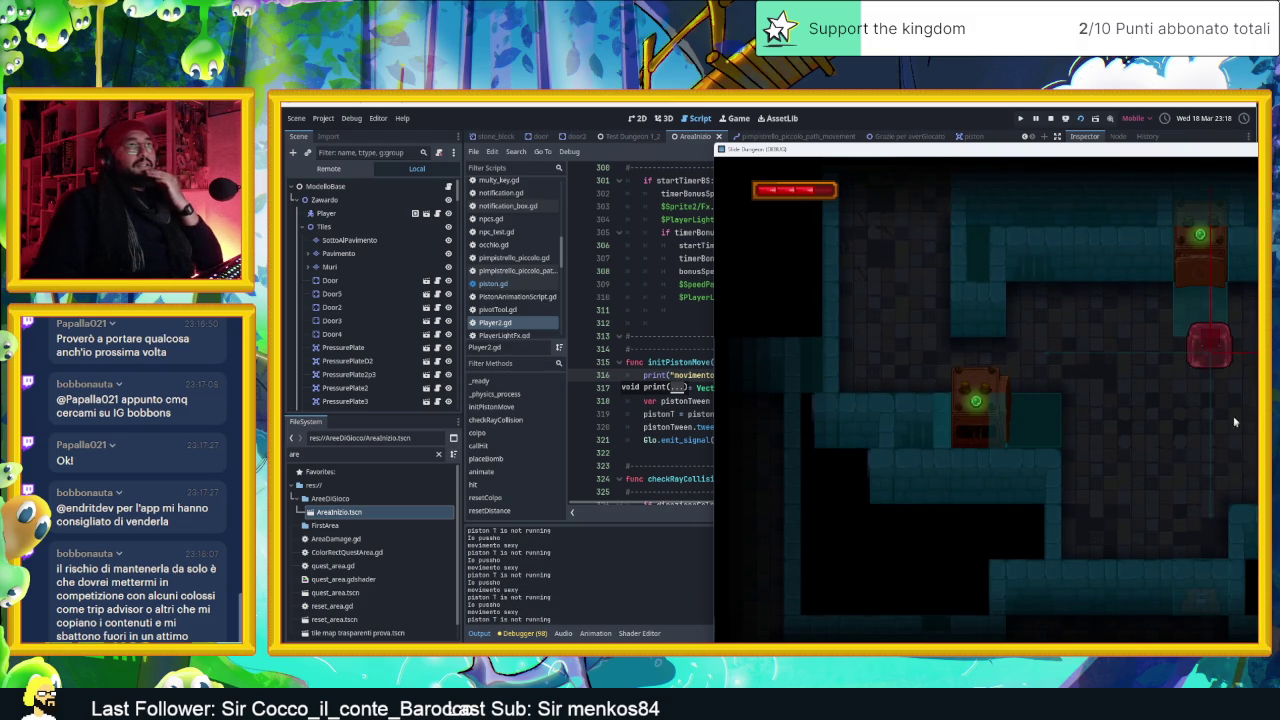
Stop the running dungeon game to return to the initPistonMove script
{"action": "left_click", "coordinate": [1053, 118]}
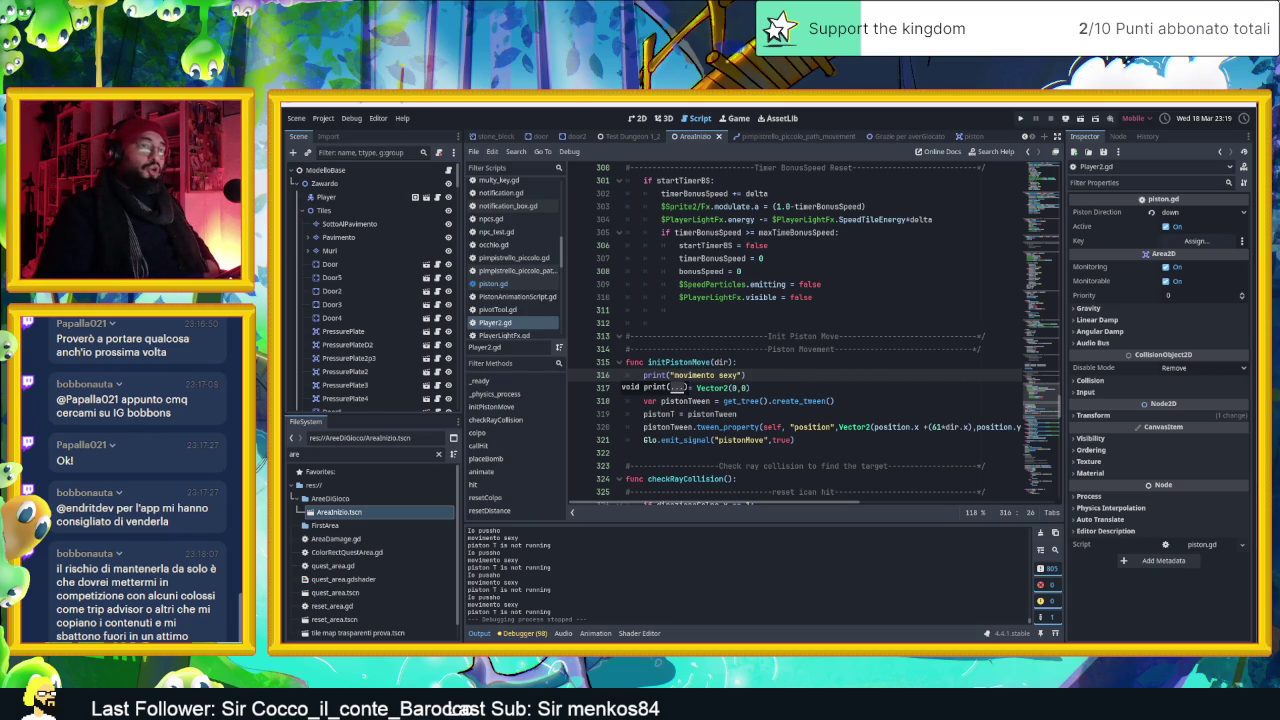
{"action": "left_click", "coordinate": [874, 375]}
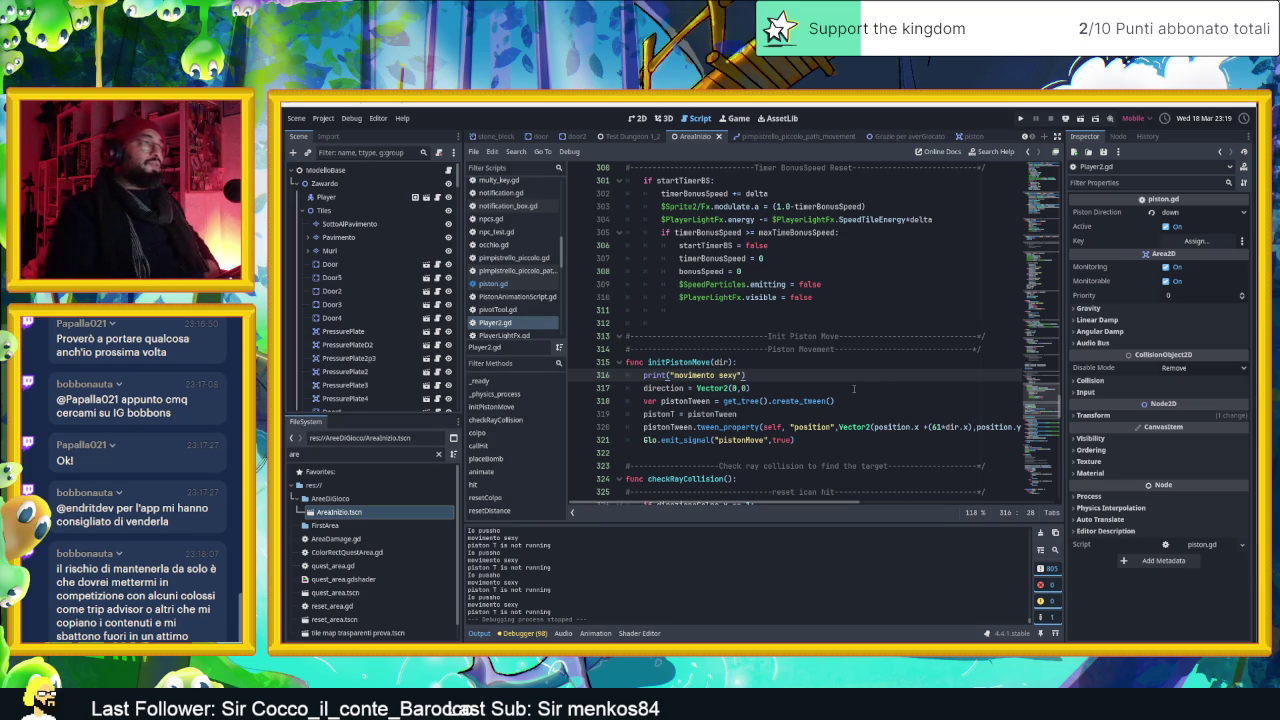
{"action": "left_click", "coordinate": [829, 410]}
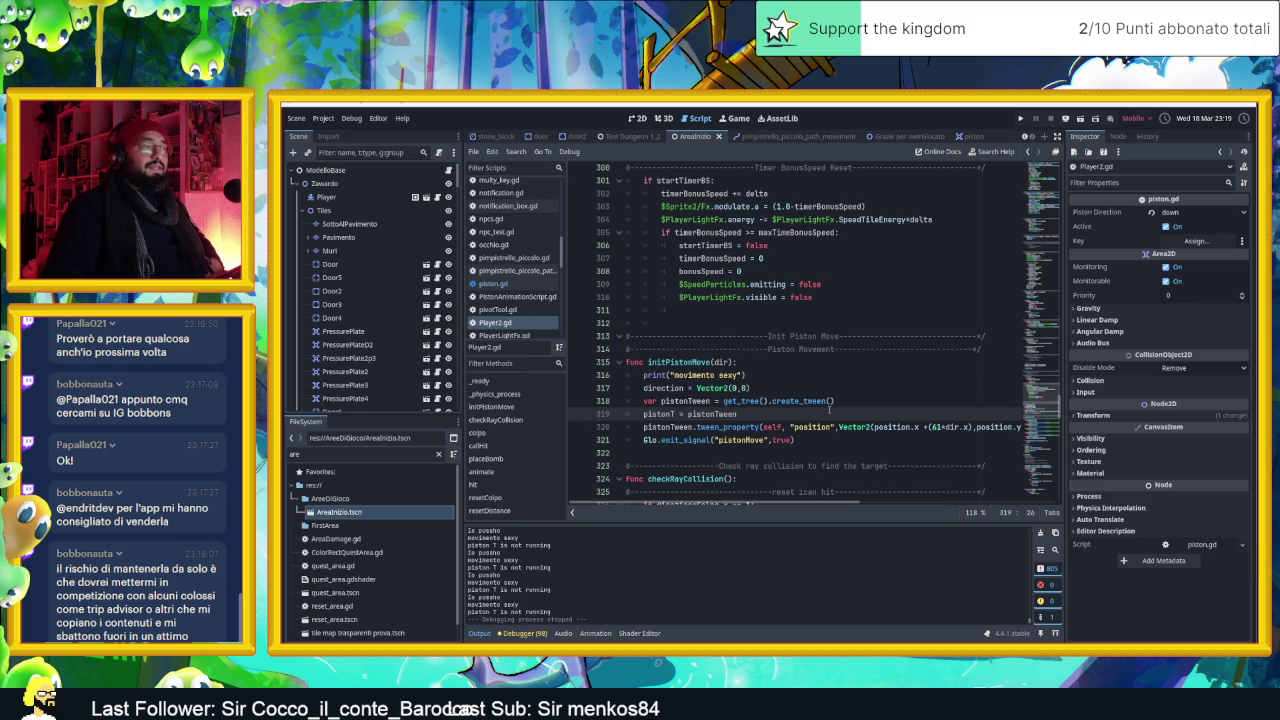
{"action": "left_click", "coordinate": [831, 439]}
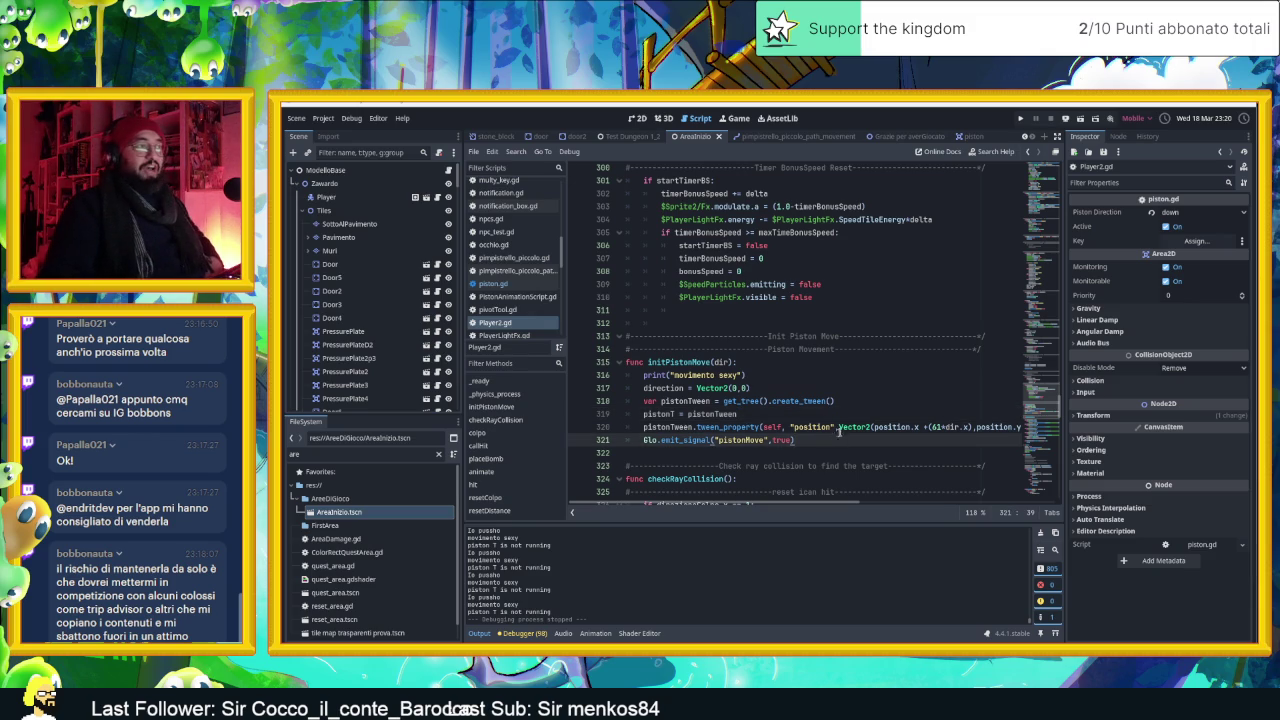
{"action": "key", "text": "Down"}
{"action": "scroll", "coordinate": [735, 509], "scroll_direction": "right", "scroll_amount": 1}
{"action": "scroll", "coordinate": [720, 508], "scroll_direction": "left", "scroll_amount": 1}
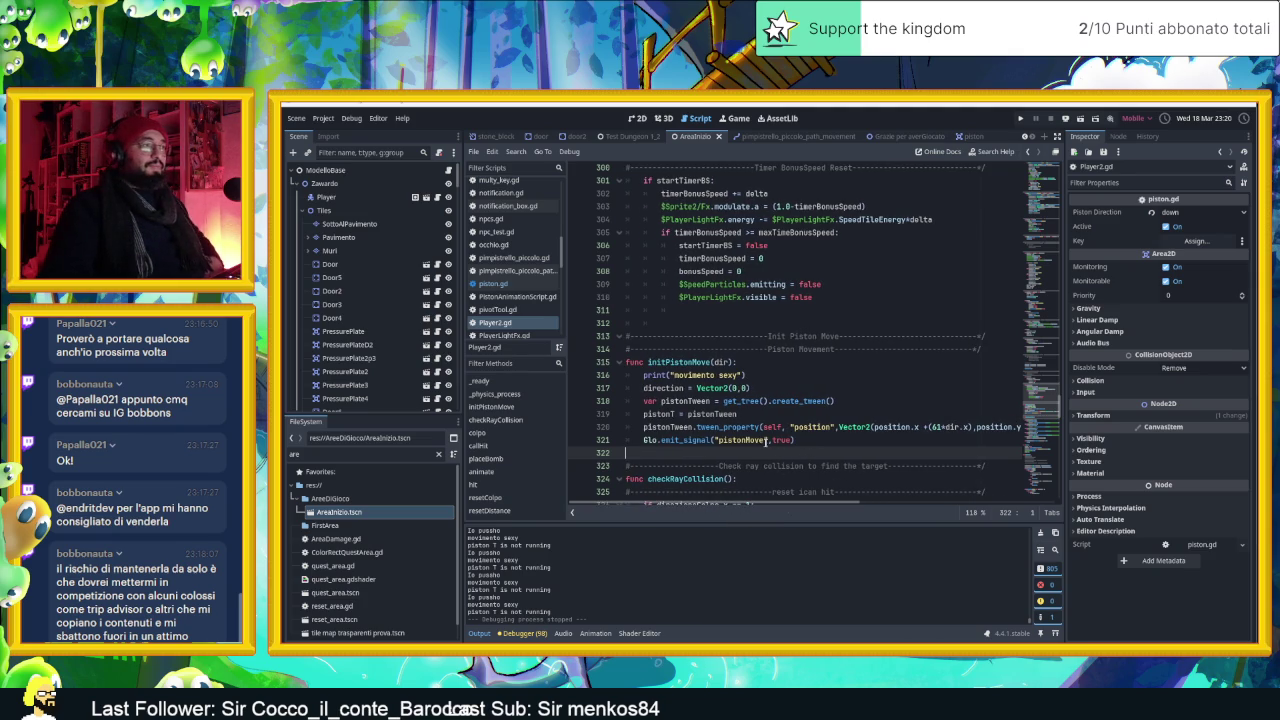
{"action": "left_click", "coordinate": [760, 375]}
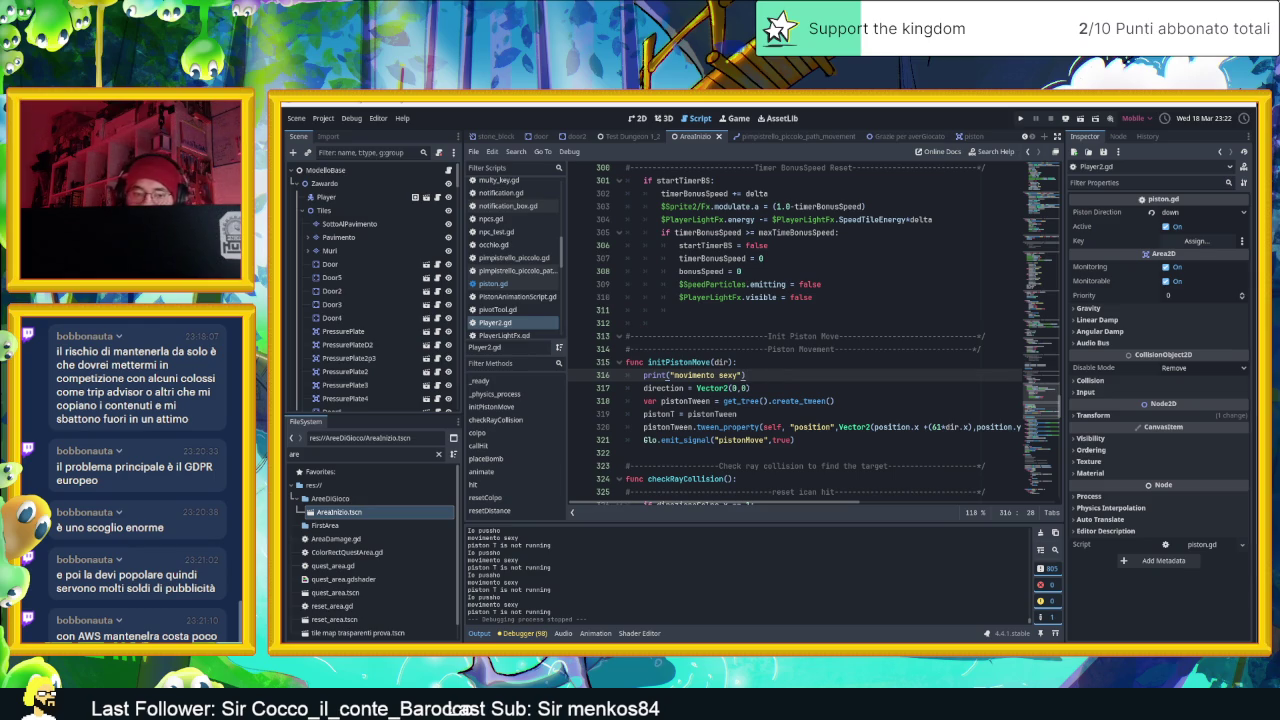
{"action": "type", "text": ")"}
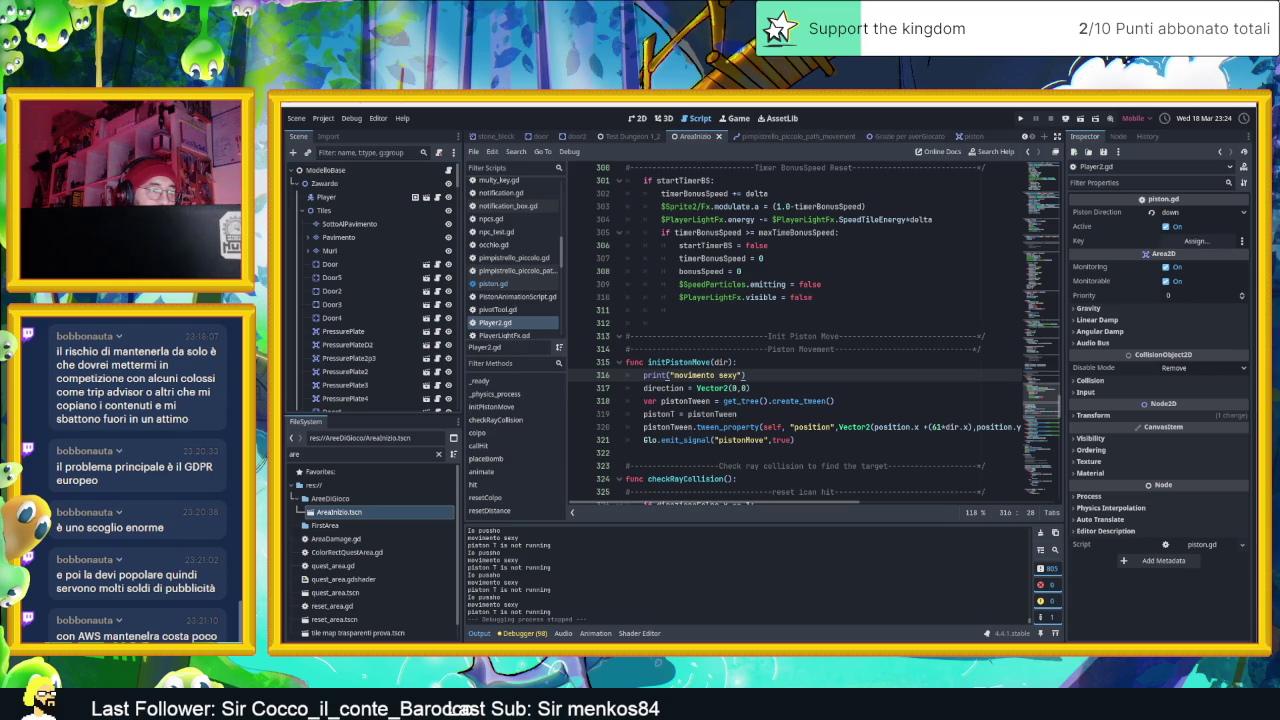
{"action": "key", "text": "super"}
{"action": "key", "text": "super"}
{"action": "key", "text": "super"}
{"action": "left_click", "coordinate": [1145, 443]}
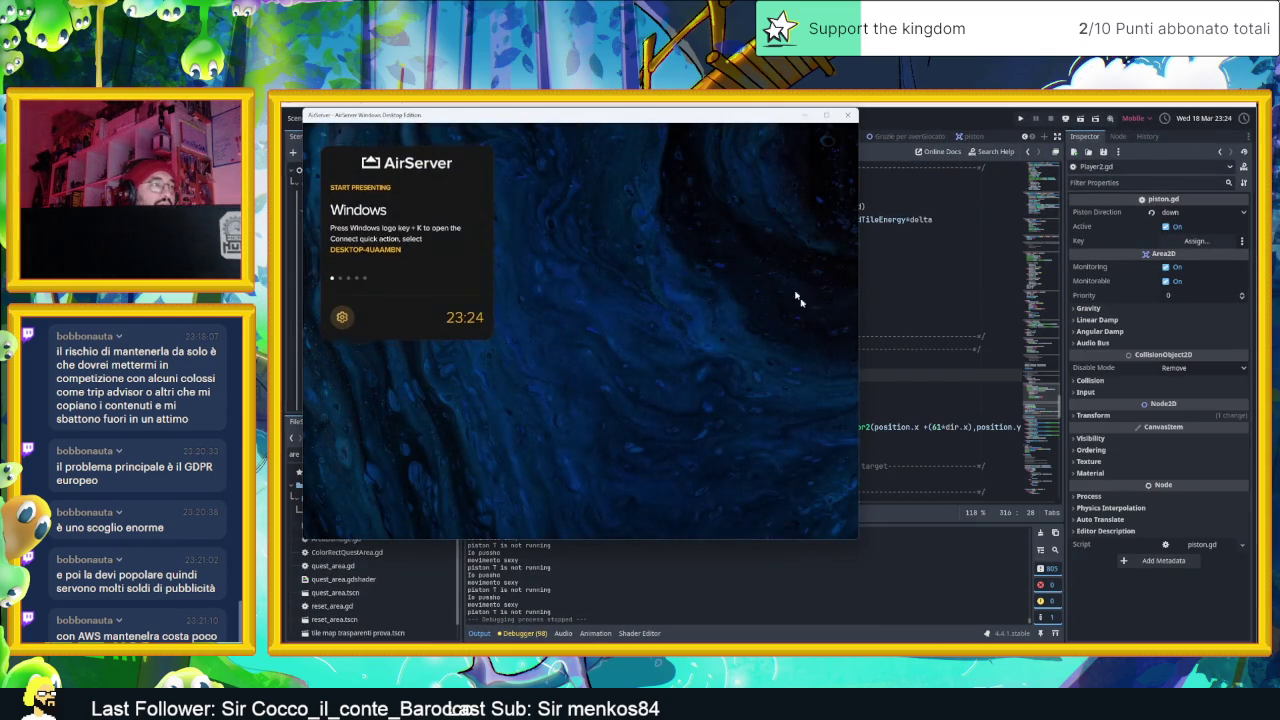
Drag the AirServer window corner outward to enlarge the mirroring window
{"action": "left_click_drag", "start_coordinate": [860, 540], "coordinate": [1096, 577]}
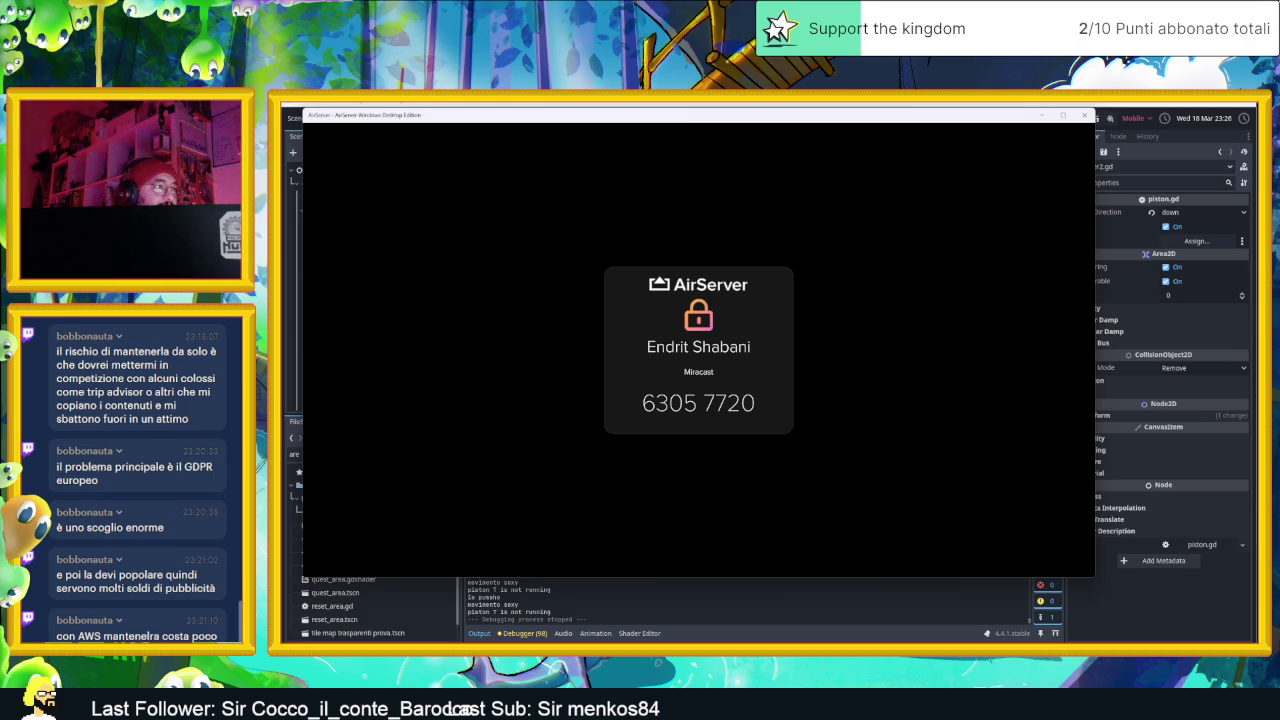
Shift the mirrored second-PC desktop down and to the right inside AirServer
{"action": "mouse_move", "coordinate": [774, 257]}
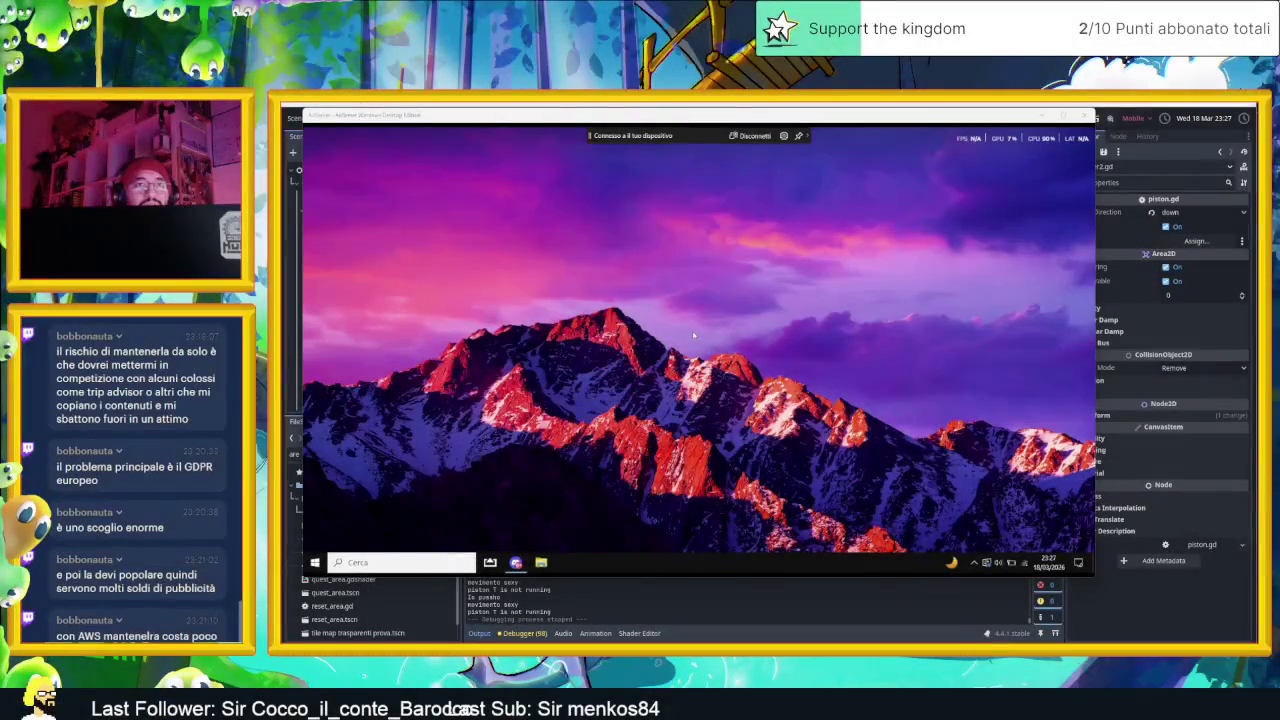
{"action": "left_click_drag", "start_coordinate": [897, 118], "coordinate": [935, 150]}
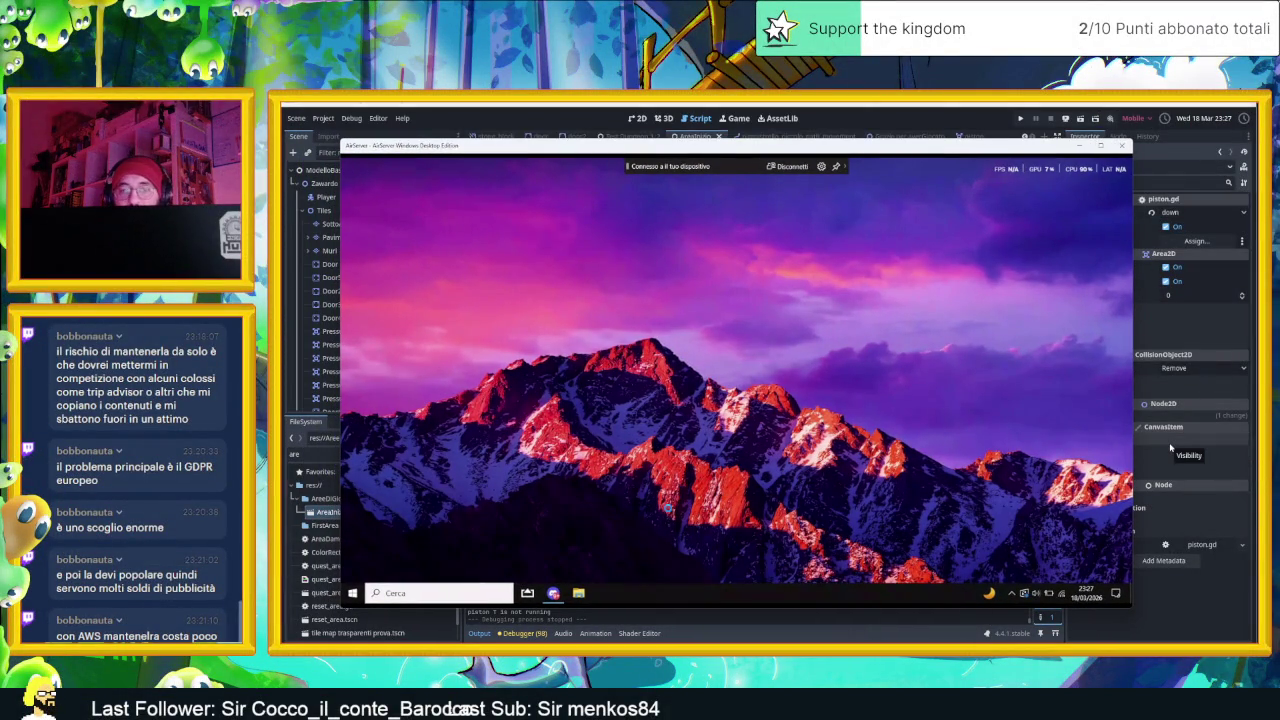
In Discord's Yellow Hat Games #game_dev channel, follow the Sliding Dungeon Google Drive link
{"action": "left_click", "coordinate": [553, 593]}
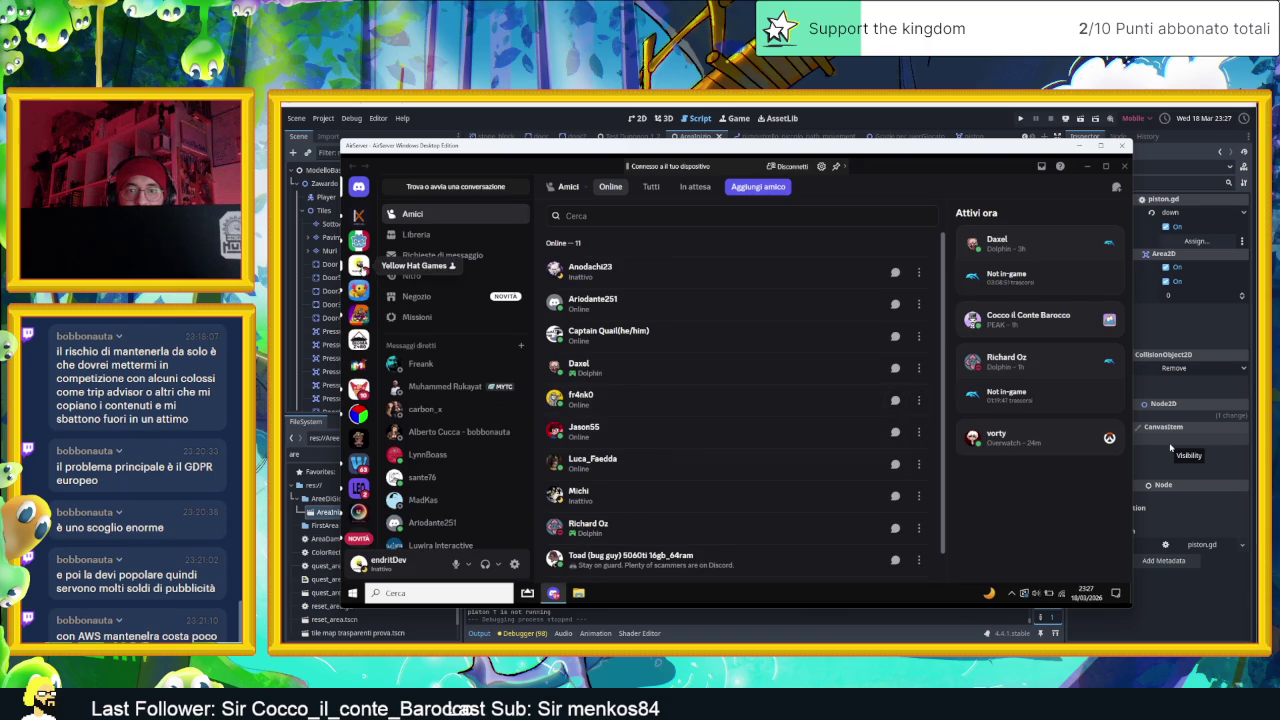
{"action": "left_click", "coordinate": [358, 289]}
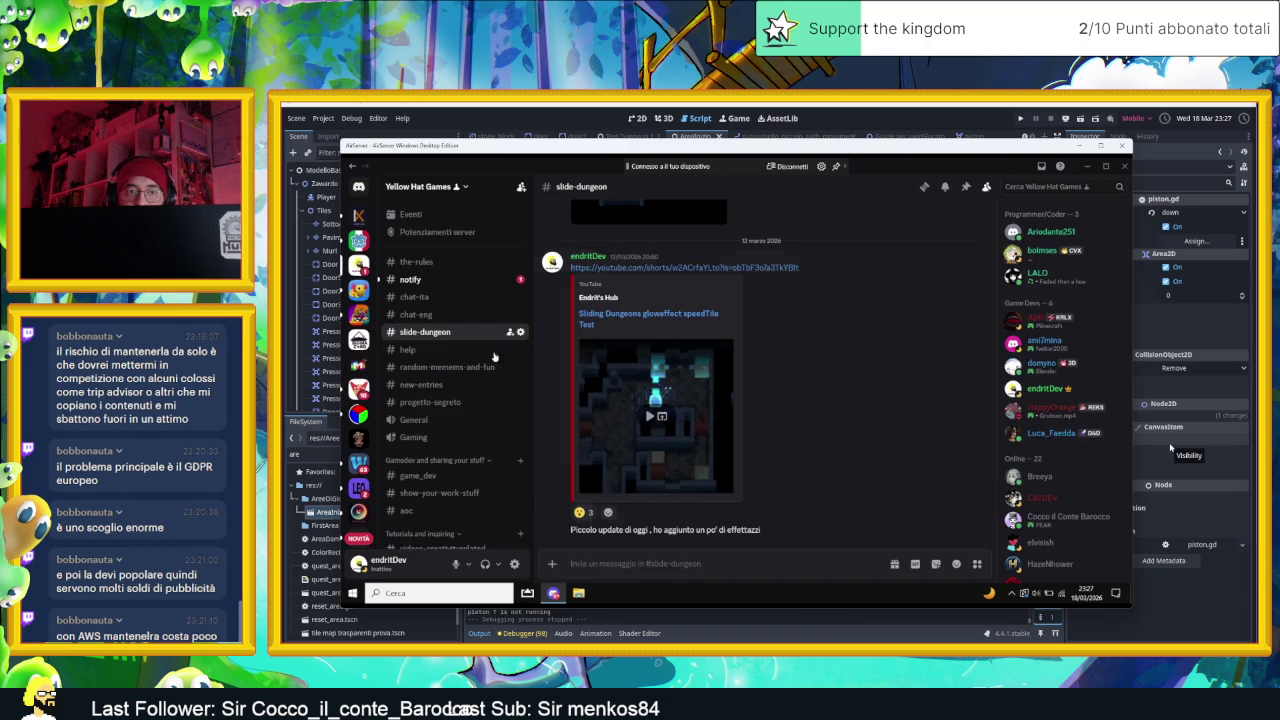
{"action": "left_click", "coordinate": [462, 477]}
{"action": "scroll", "coordinate": [667, 351], "scroll_direction": "up", "scroll_amount": 2}
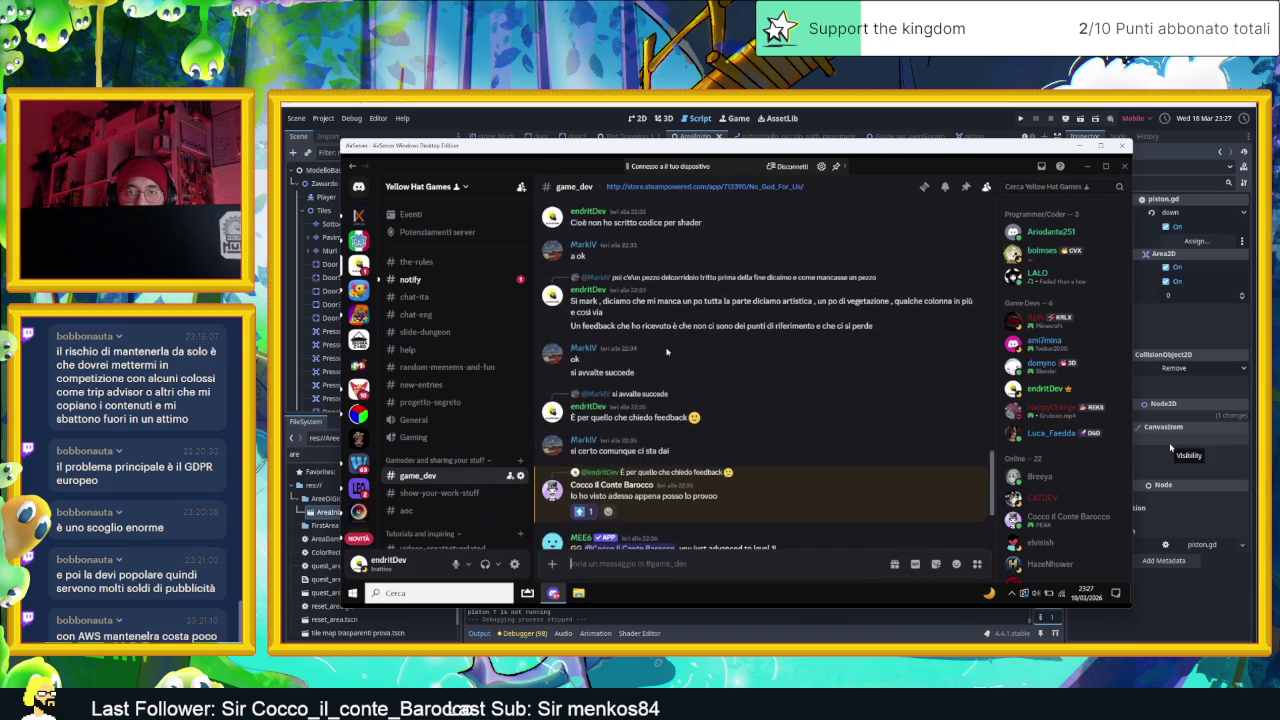
{"action": "scroll", "coordinate": [667, 351], "scroll_direction": "up", "scroll_amount": 5}
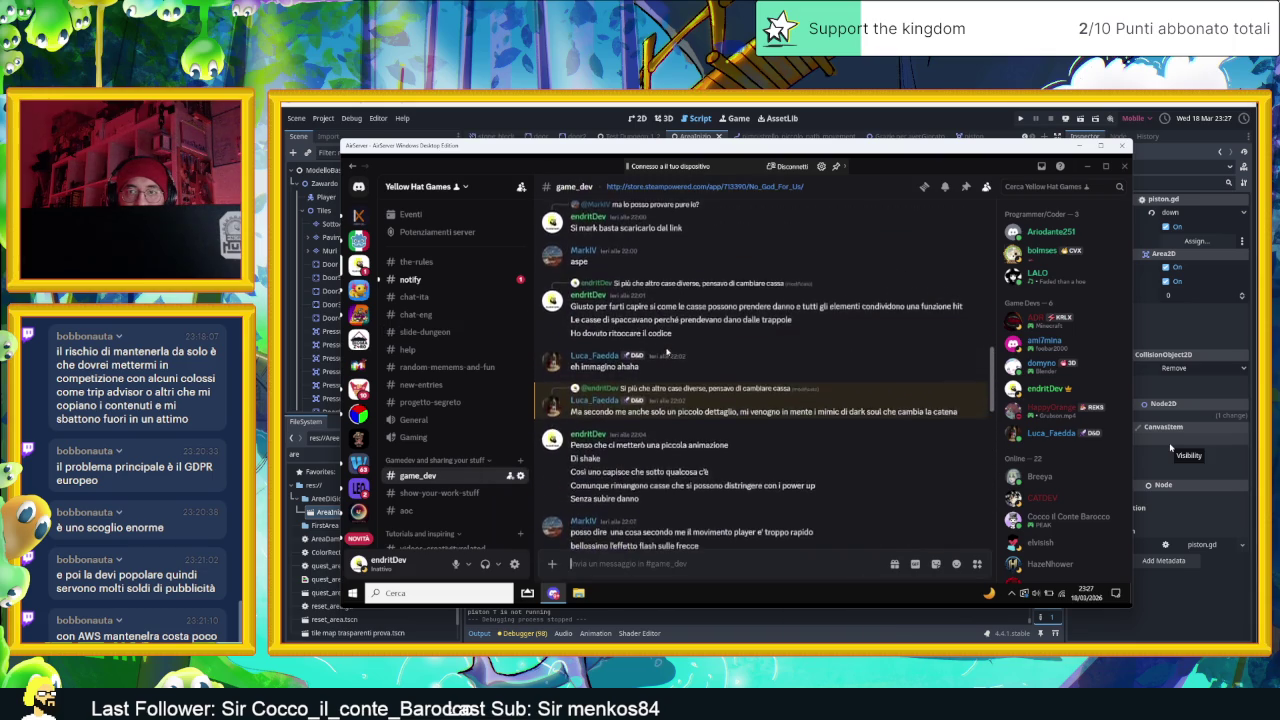
{"action": "scroll", "coordinate": [667, 351], "scroll_direction": "up", "scroll_amount": 10}
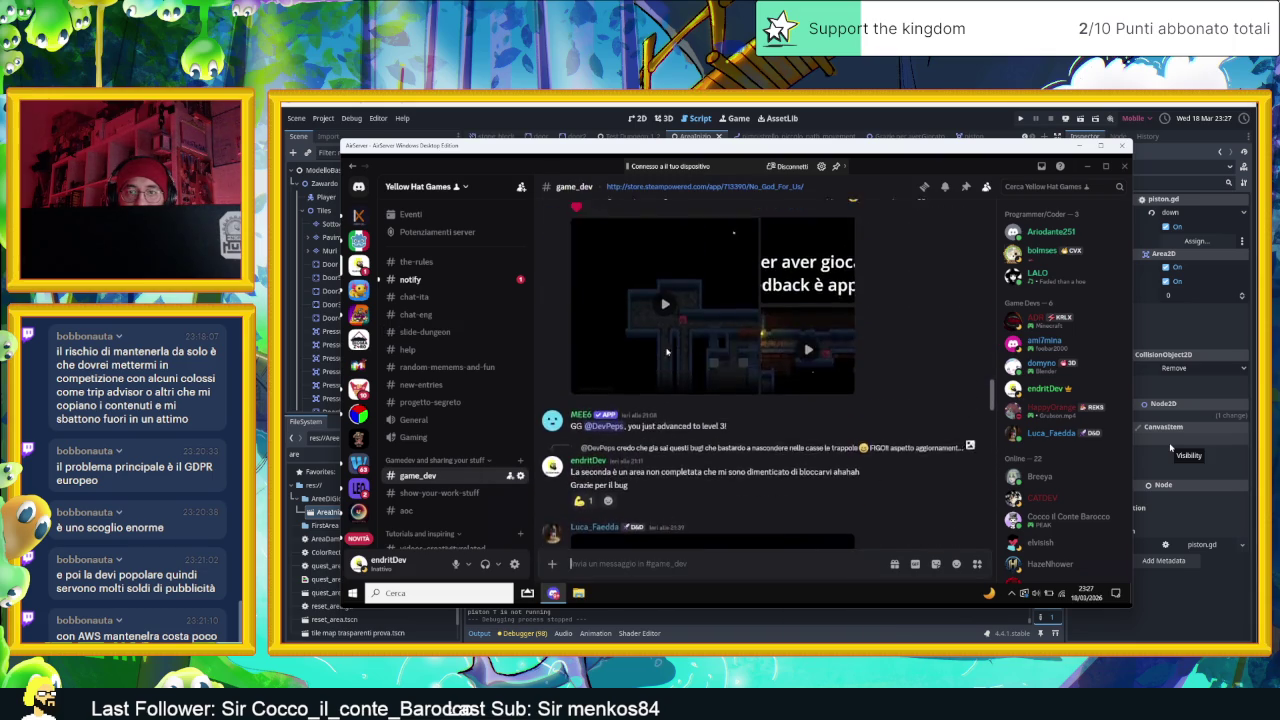
{"action": "scroll", "coordinate": [667, 351], "scroll_direction": "up", "scroll_amount": 10}
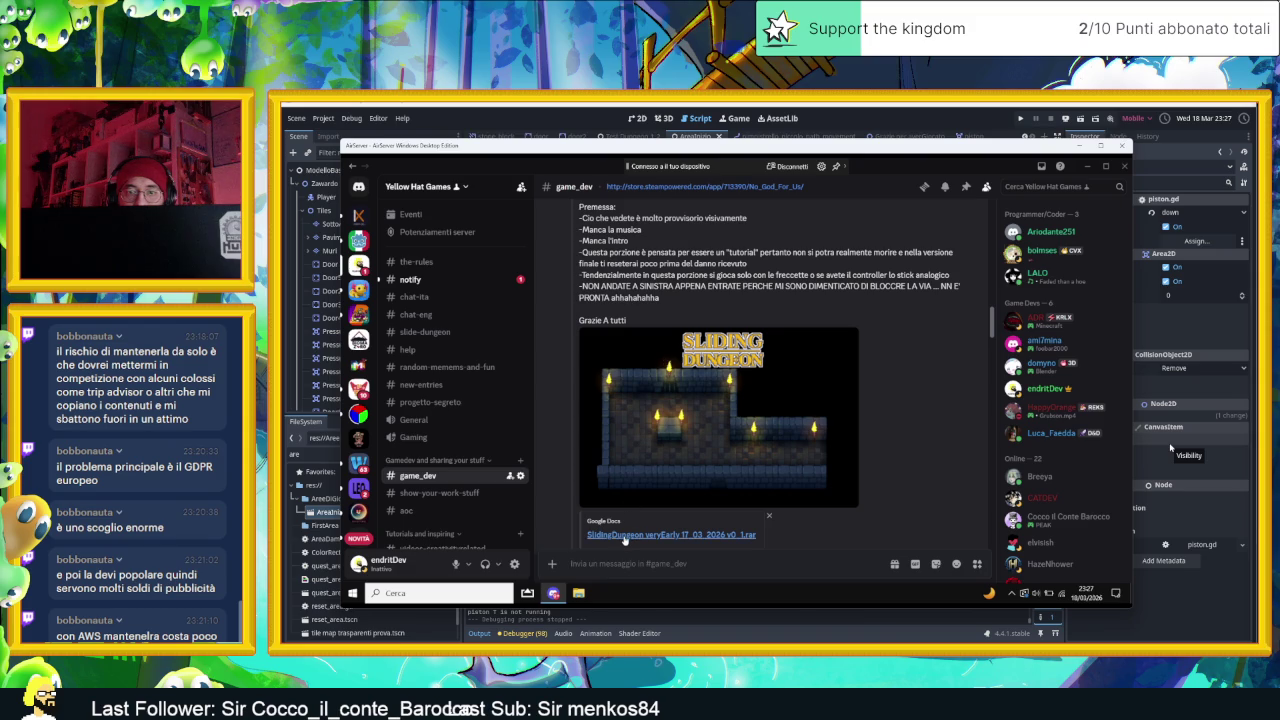
{"action": "left_click", "coordinate": [625, 536]}
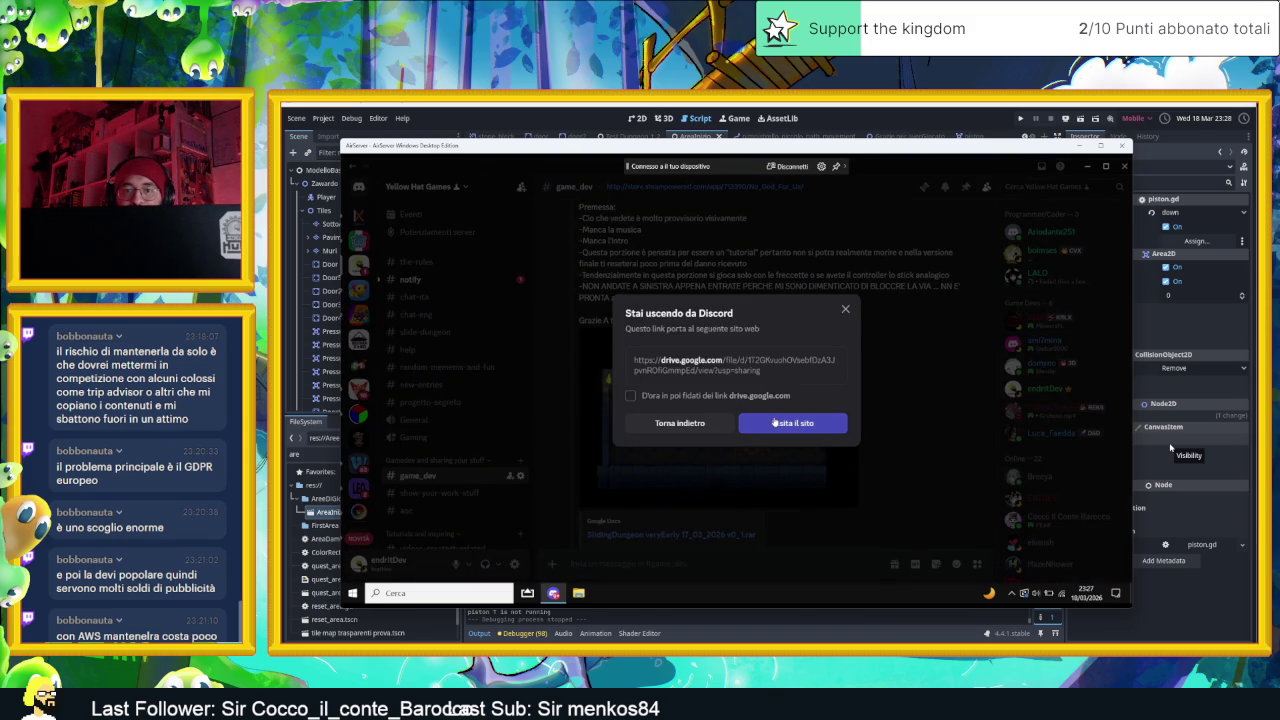
Trust drive.google.com, download SlidingDungeon veryEarly 17_03_2026 v0_1.rar, and open it from downloads
{"action": "left_click", "coordinate": [748, 396]}
{"action": "left_click", "coordinate": [782, 423]}
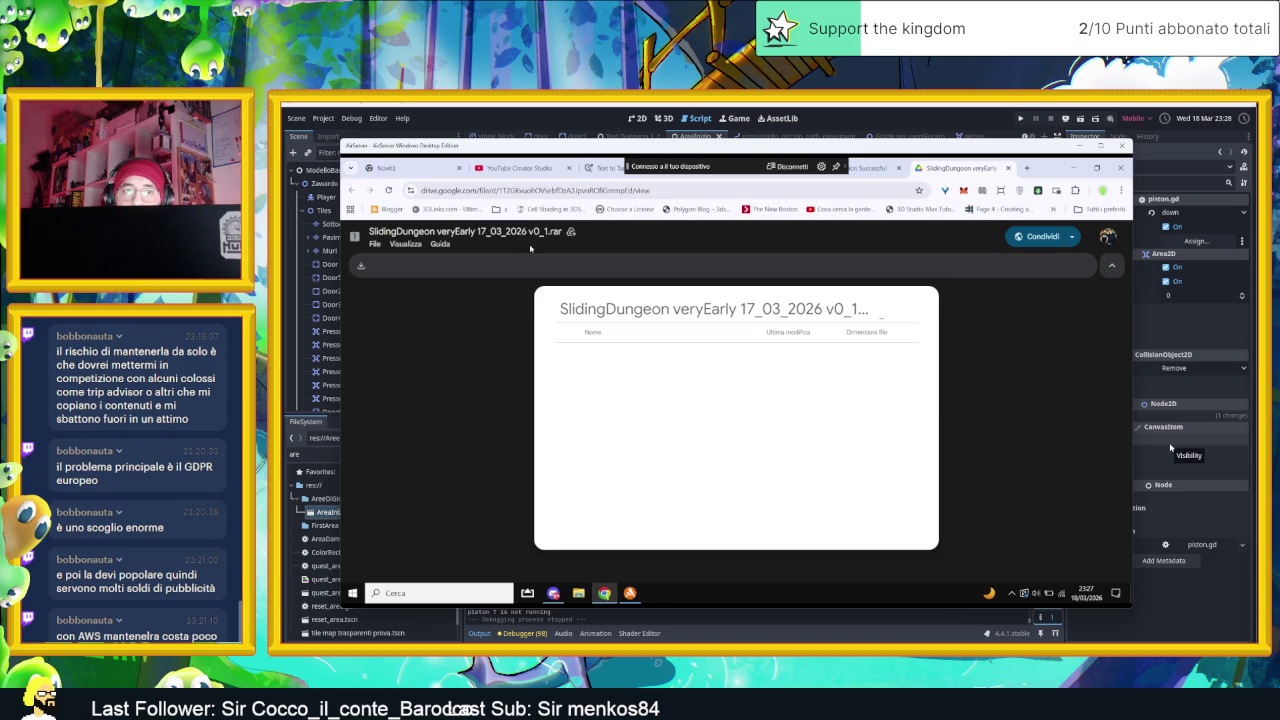
{"action": "left_click", "coordinate": [361, 265]}
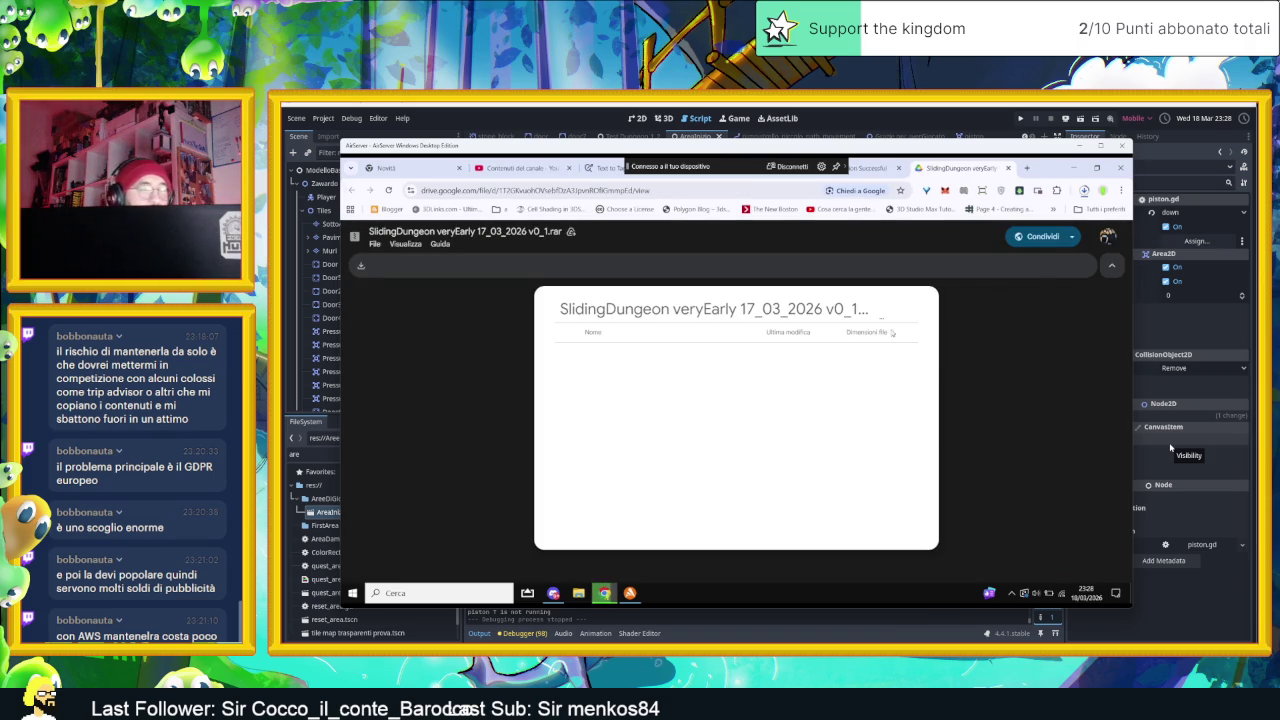
{"action": "left_click", "coordinate": [1084, 191]}
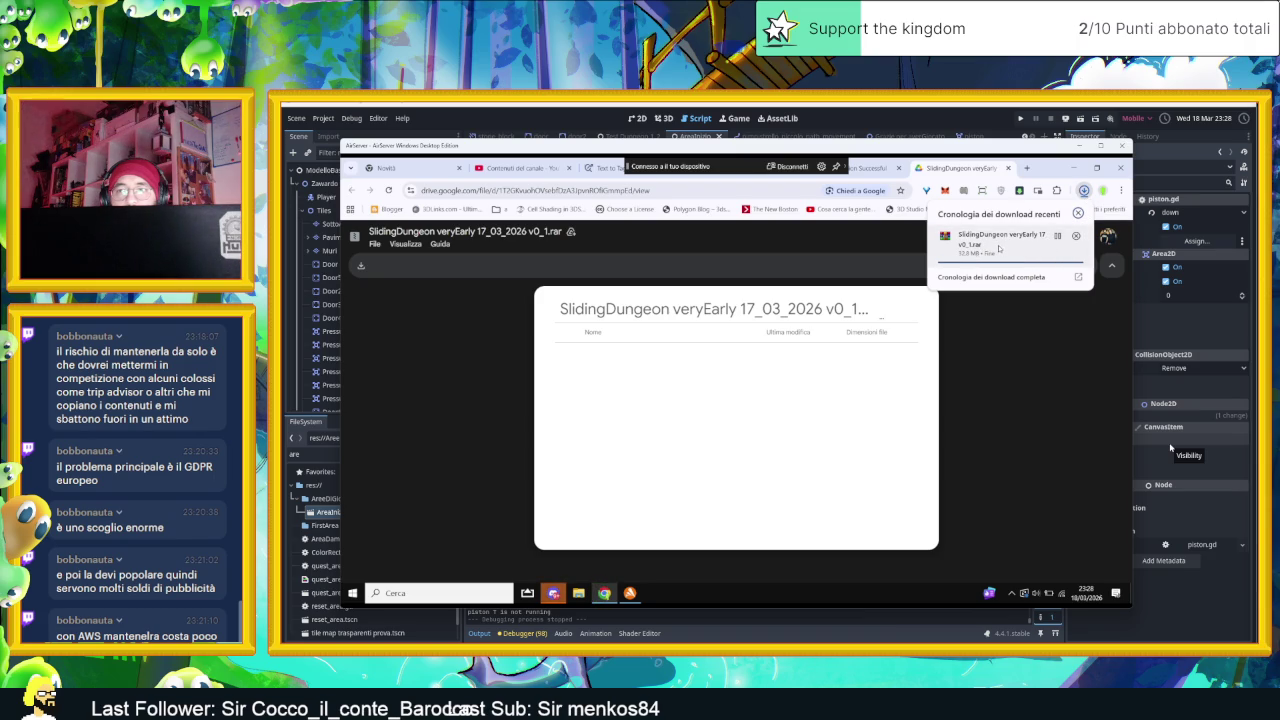
{"action": "left_click", "coordinate": [1005, 258]}
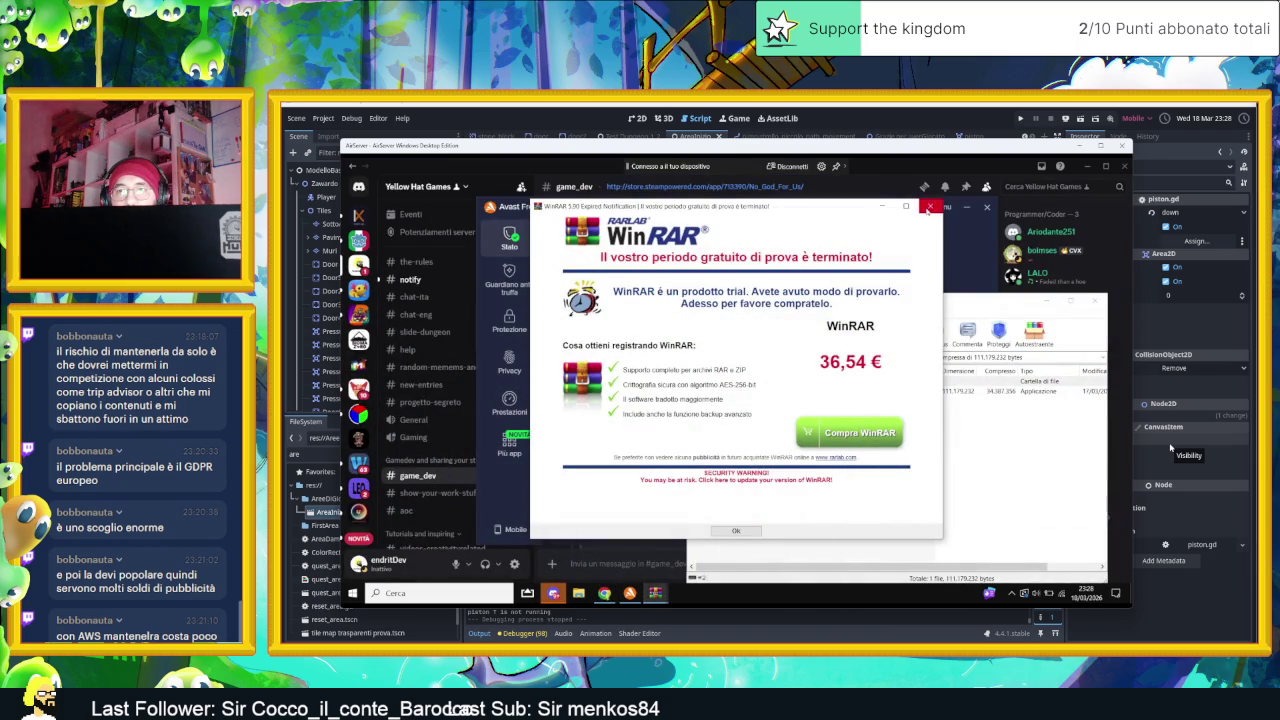
Dismiss the WinRAR trial notice and close Avast and Discord on the second PC
{"action": "left_click", "coordinate": [929, 207]}
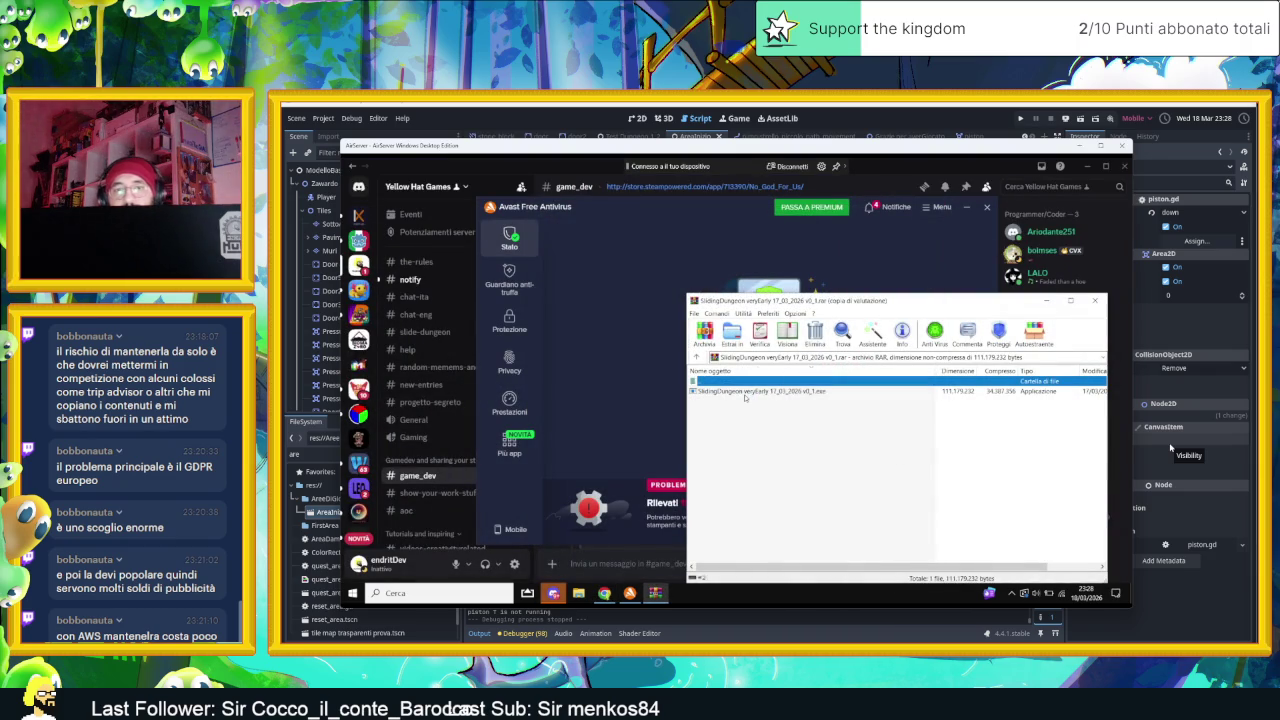
{"action": "left_click", "coordinate": [986, 207]}
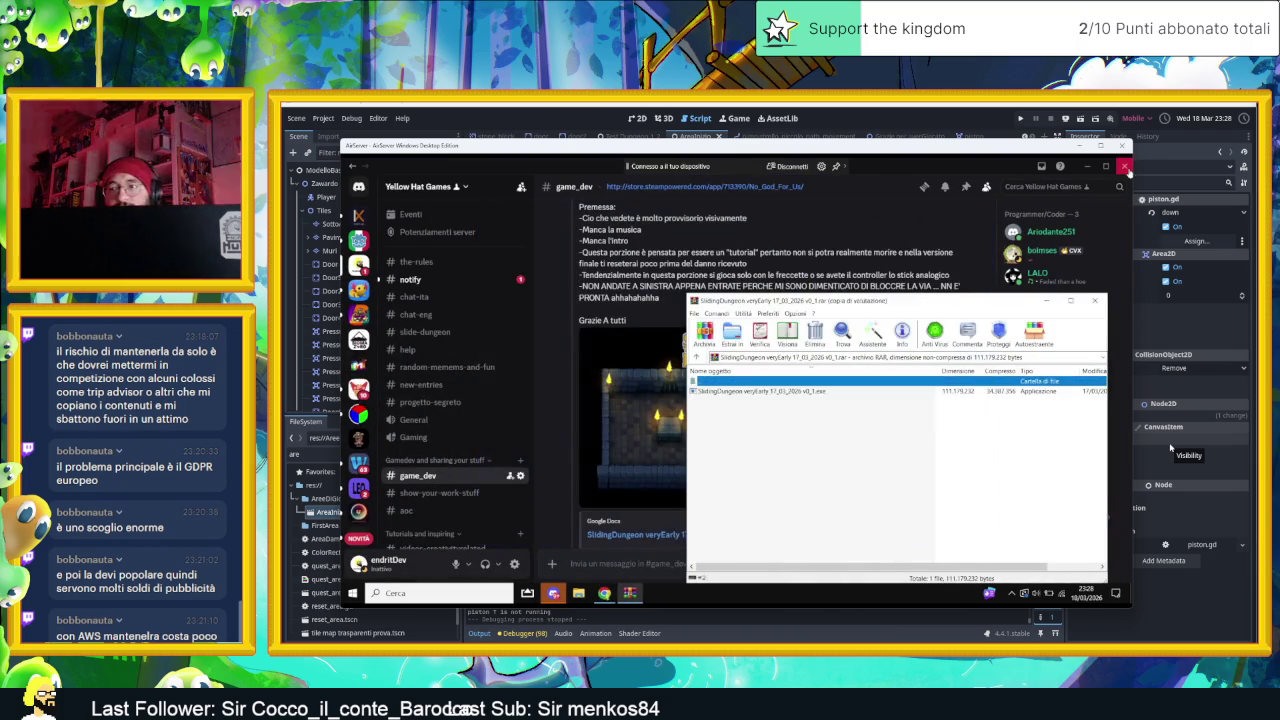
{"action": "left_click", "coordinate": [1126, 167]}
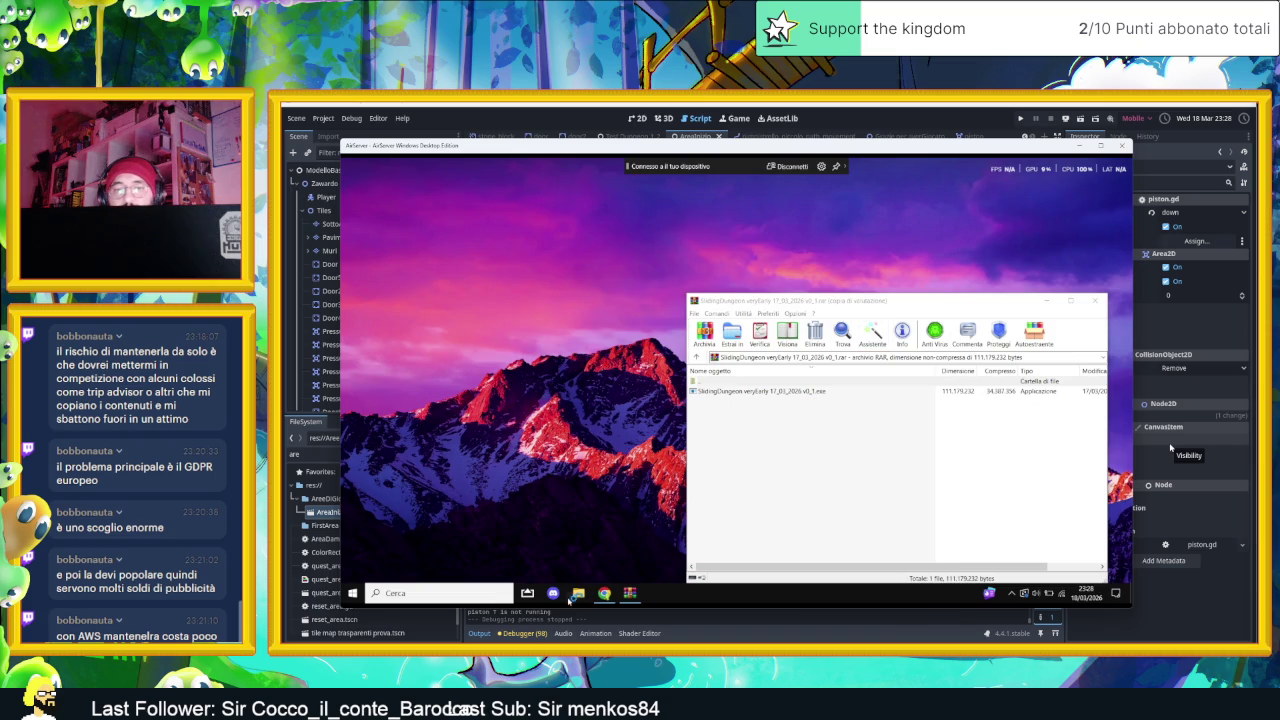
Open File Explorer at Documenti > Download and extract the game .exe there from WinRAR
{"action": "left_click", "coordinate": [578, 594]}
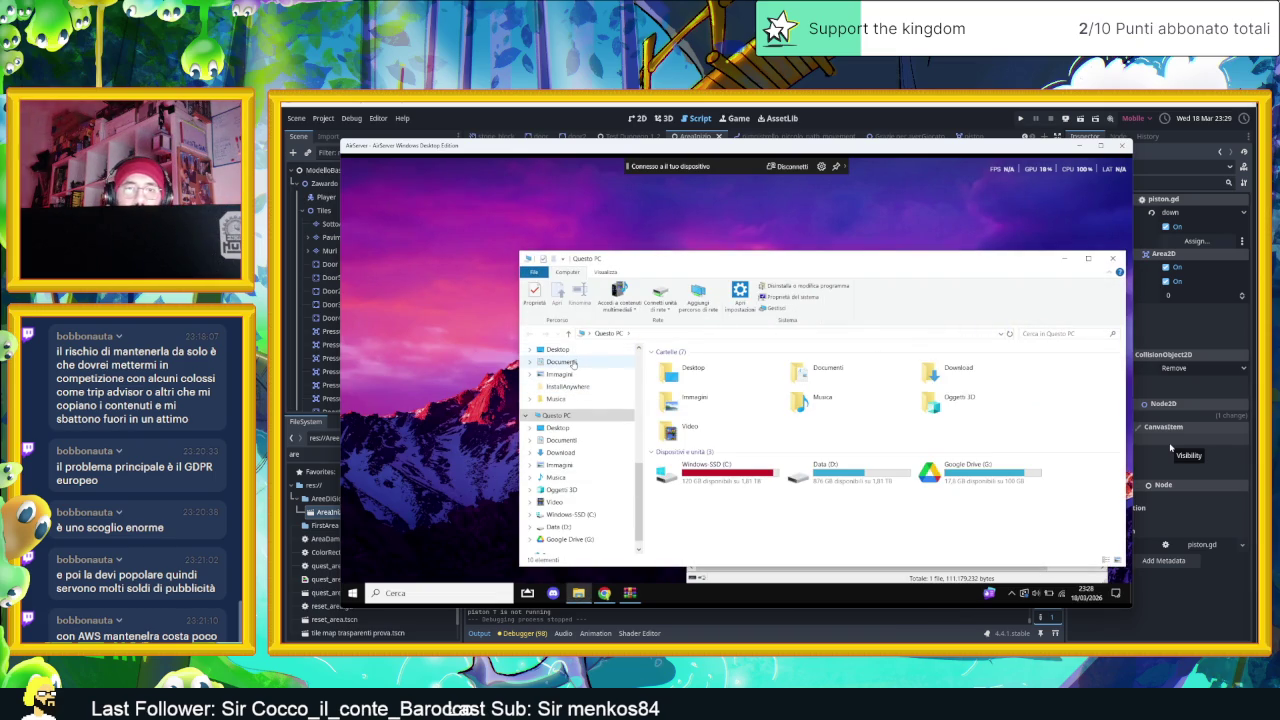
{"action": "left_click", "coordinate": [573, 363]}
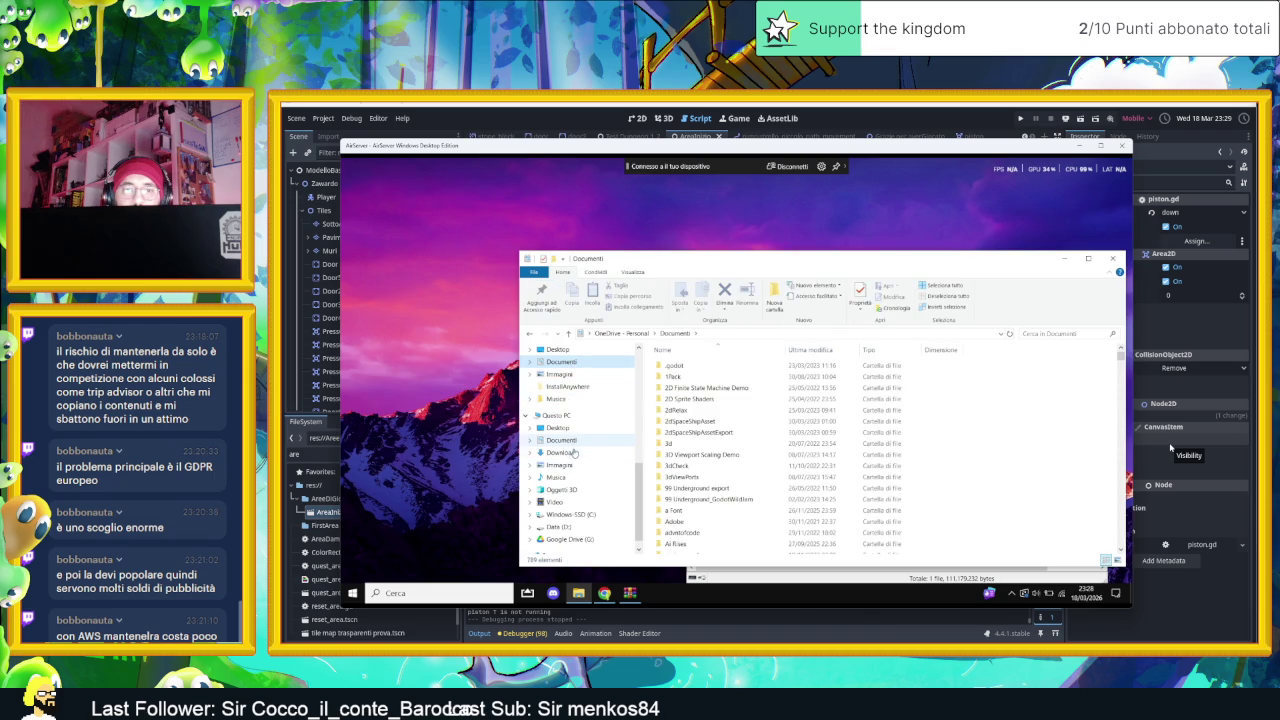
{"action": "left_click", "coordinate": [574, 452]}
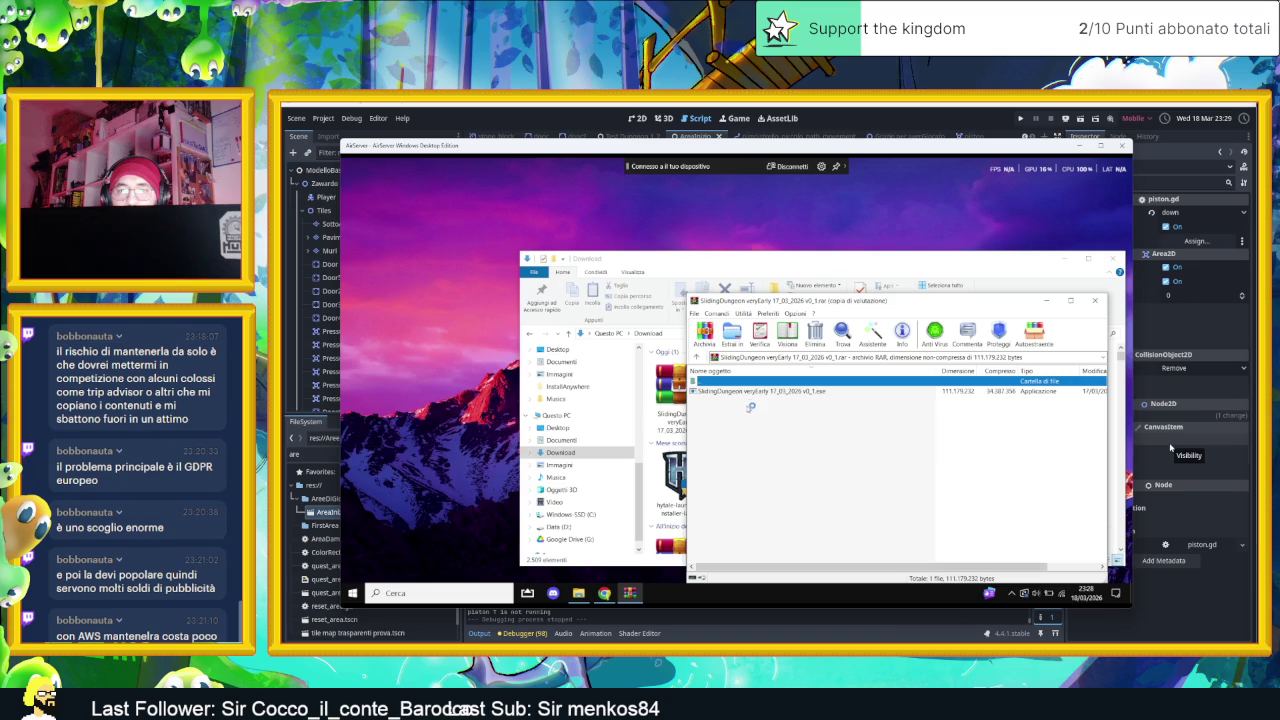
{"action": "left_click", "coordinate": [739, 391]}
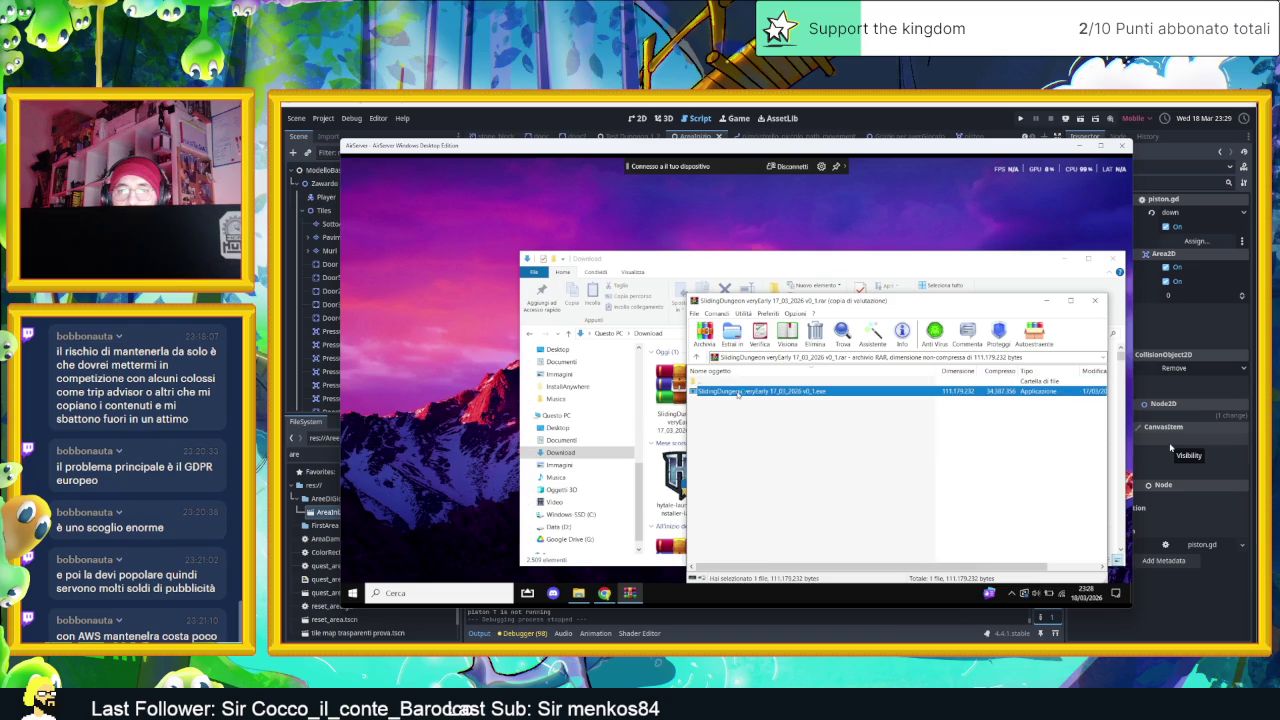
{"action": "key", "text": "Return"}
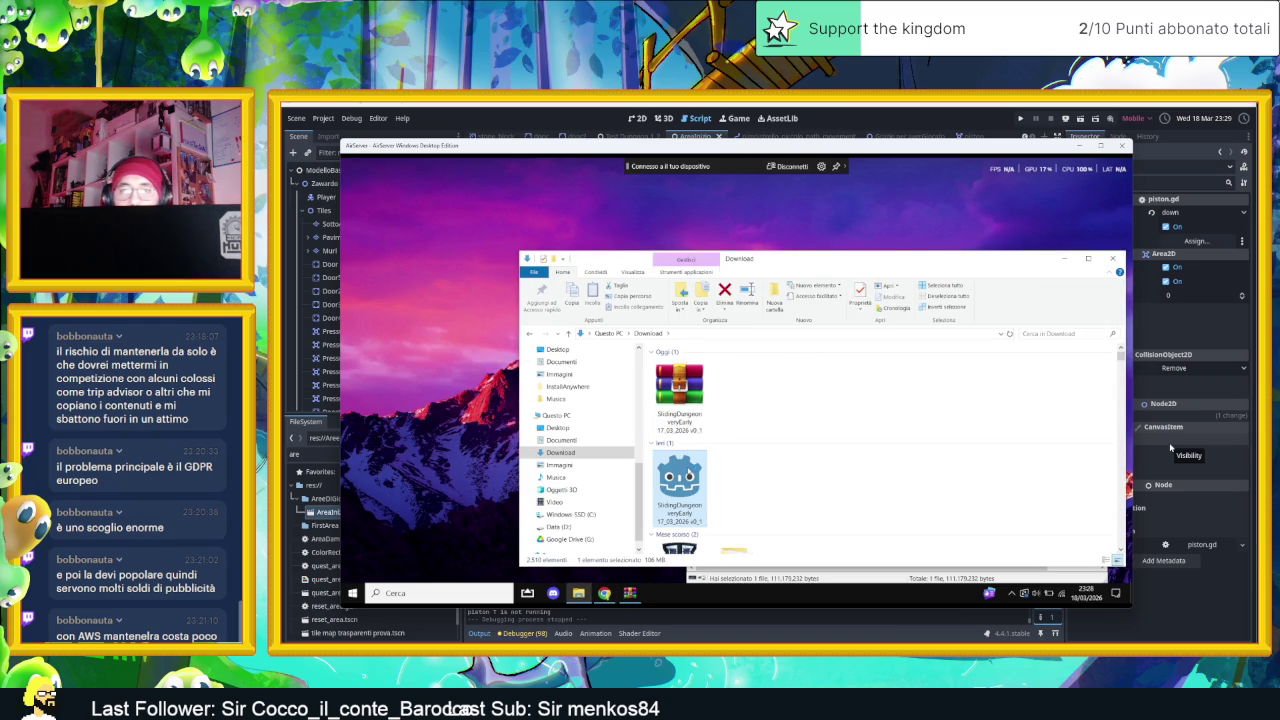
Run the extracted SlidingDungeon executable from the Download folder
{"action": "key", "text": "Return"}
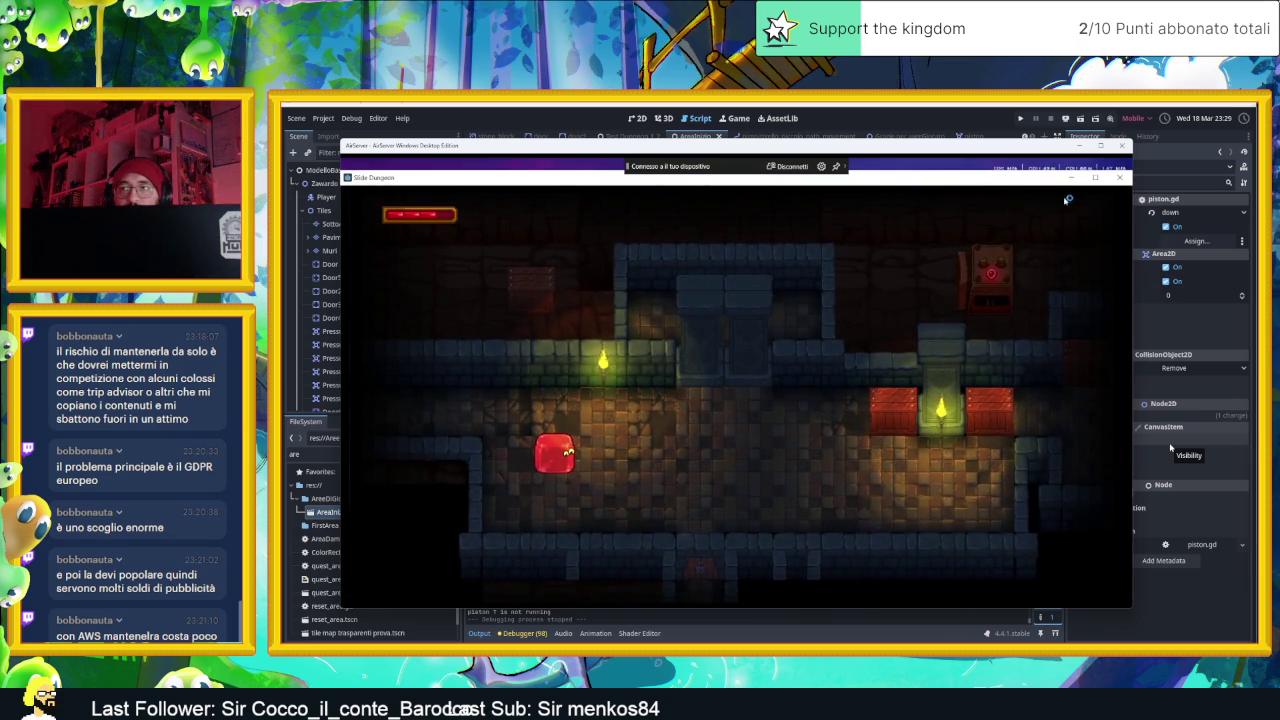
Maximize the game window and slide the slime through the first rooms, smashing a crate
{"action": "left_click", "coordinate": [1096, 179]}
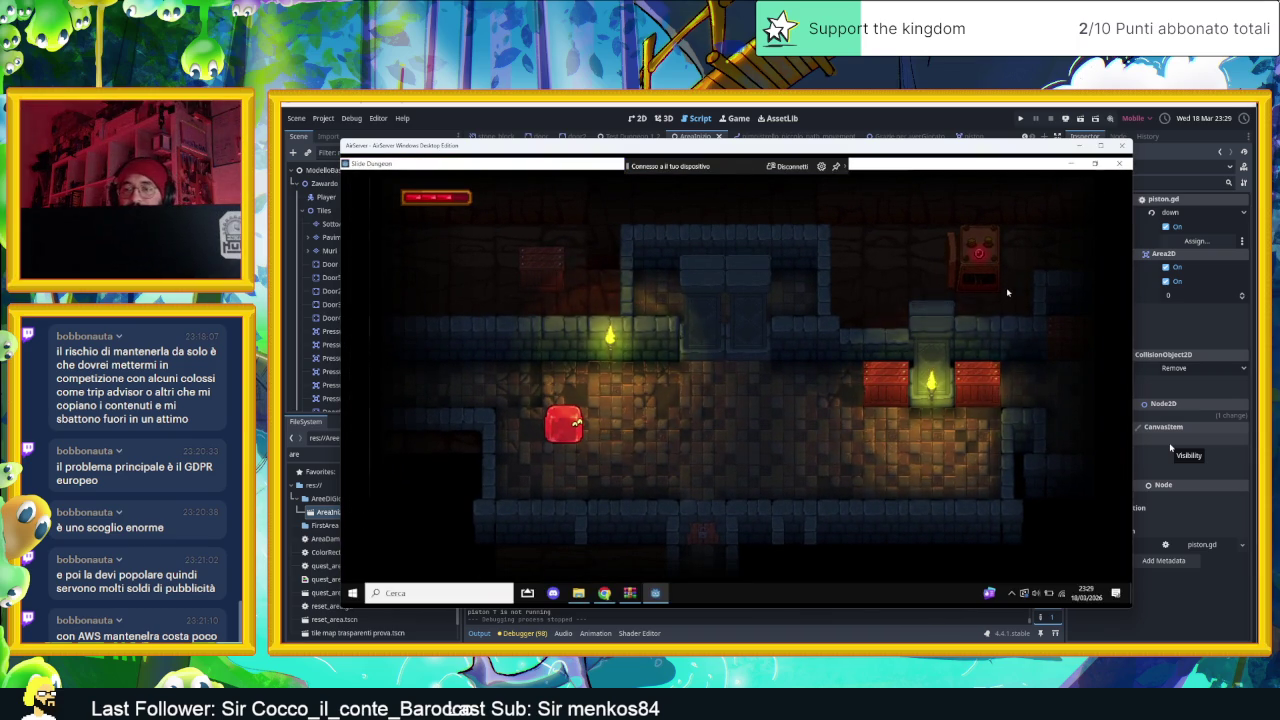
{"action": "key", "text": "Right"}
{"action": "key", "text": "Down"}
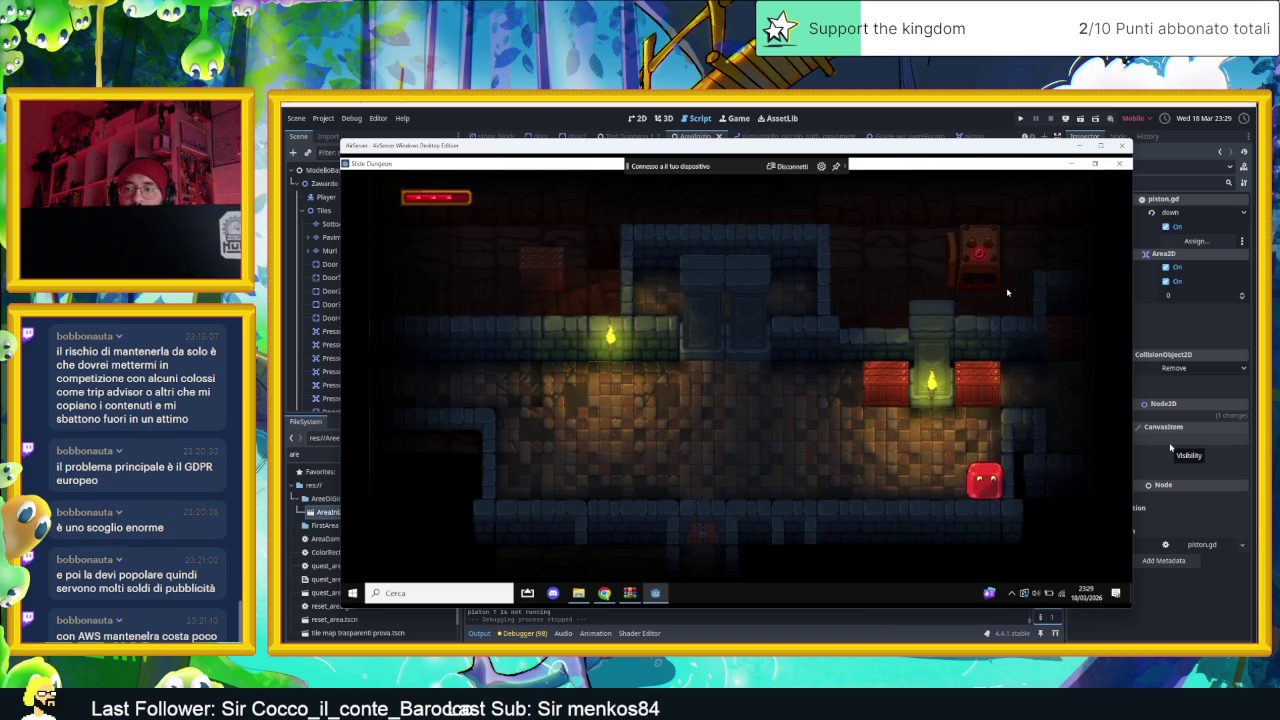
{"action": "key", "text": "Up"}
{"action": "key", "text": "Down"}
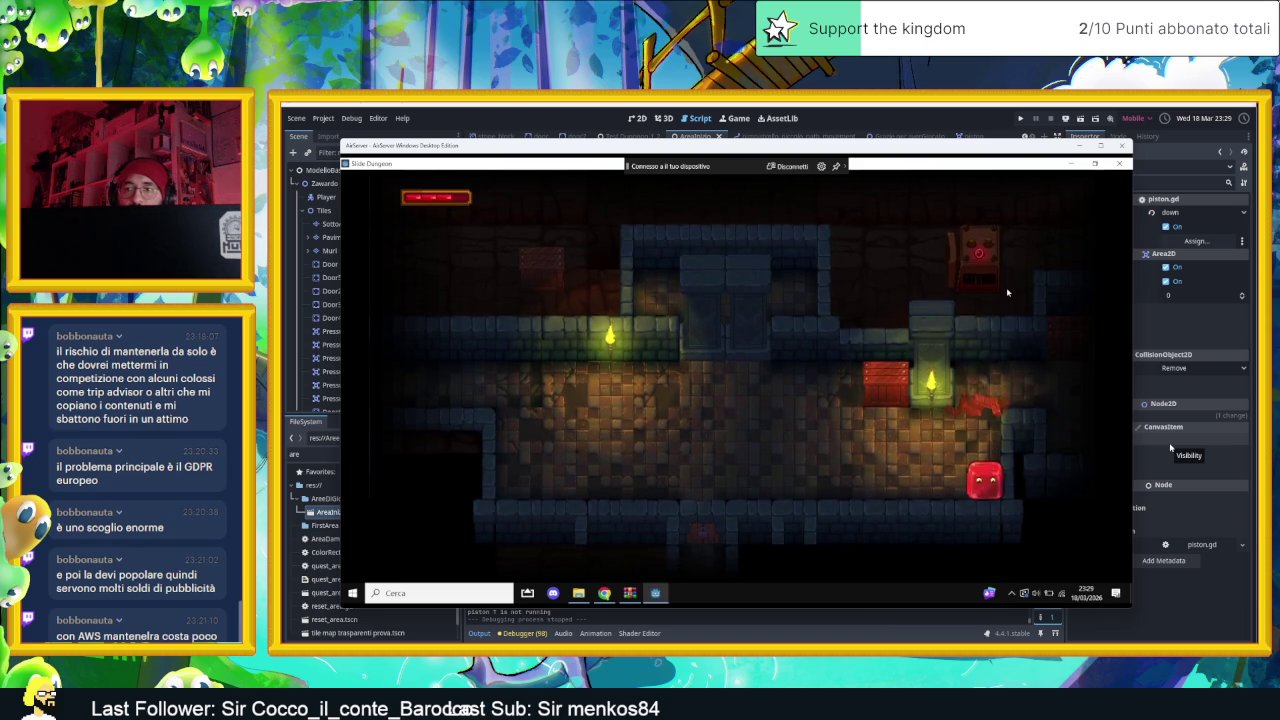
{"action": "key", "text": "Up"}
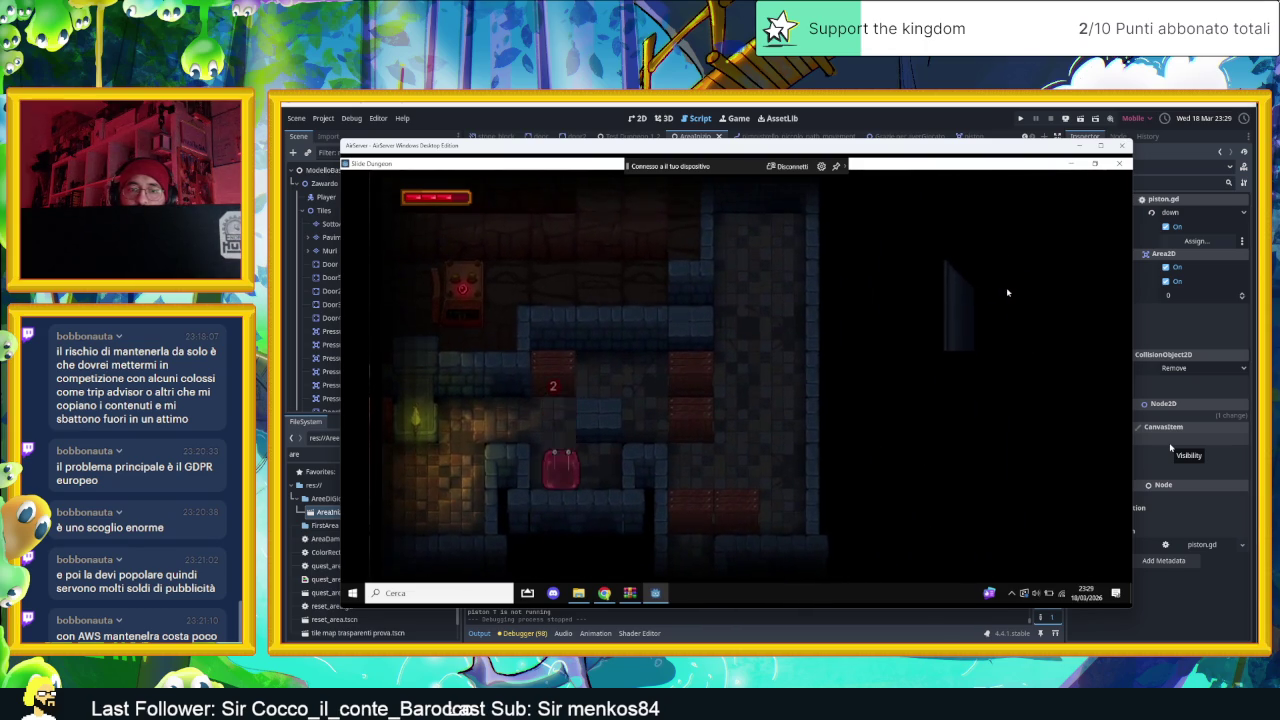
{"action": "key", "text": "Up"}
{"action": "key", "text": "Right"}
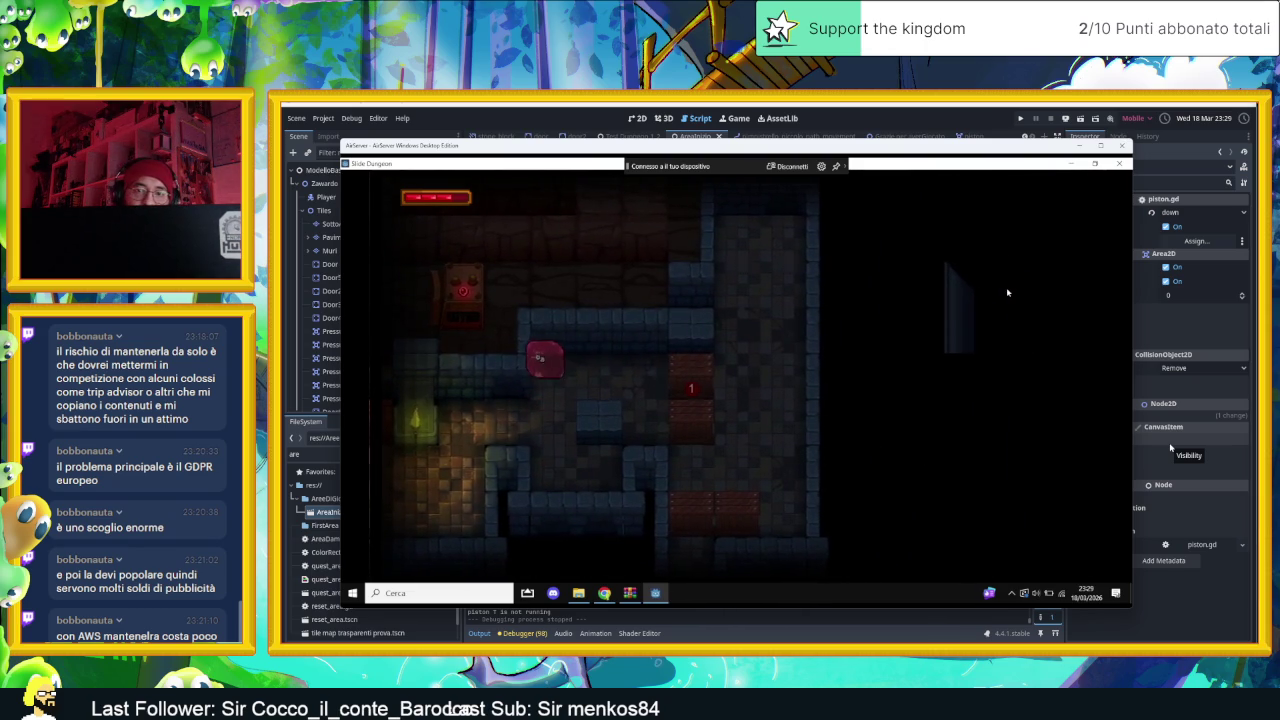
{"action": "key", "text": "Right"}
{"action": "key", "text": "Up"}
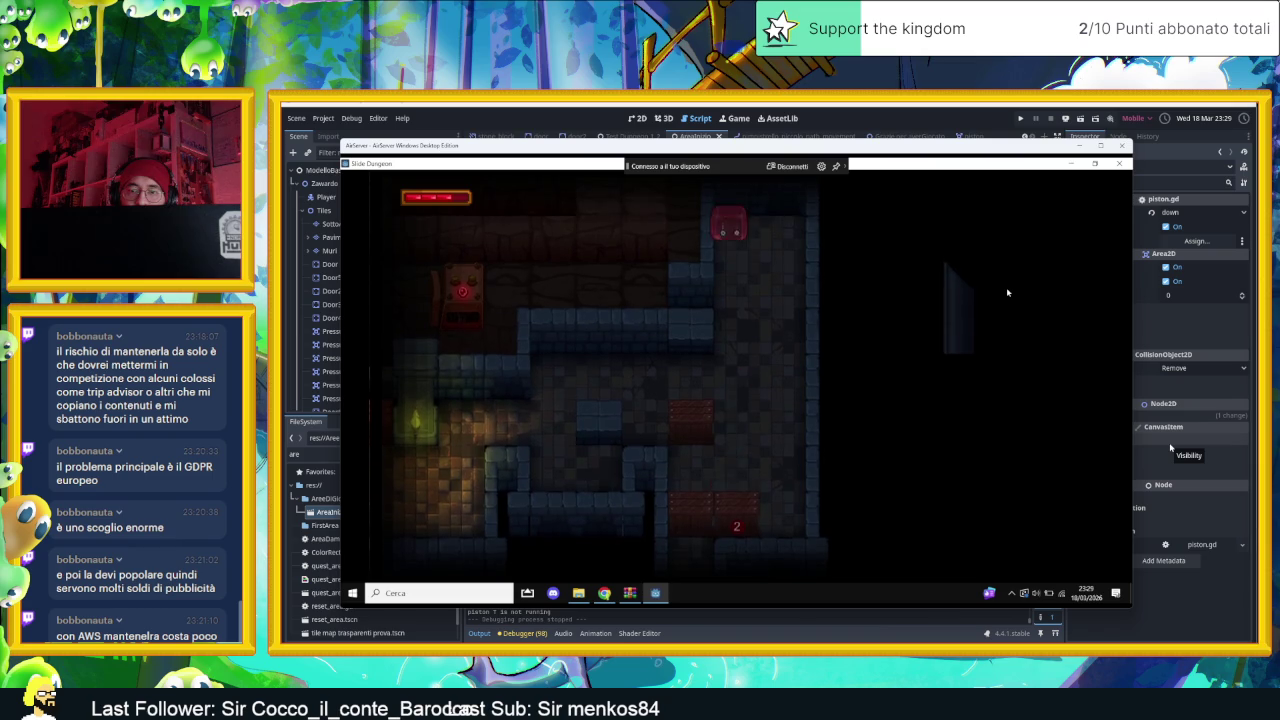
{"action": "key", "text": "Down"}
{"action": "key", "text": "Right"}
Slide the slime onward through several more dungeon rooms, then close the game
{"action": "key", "text": "Left"}
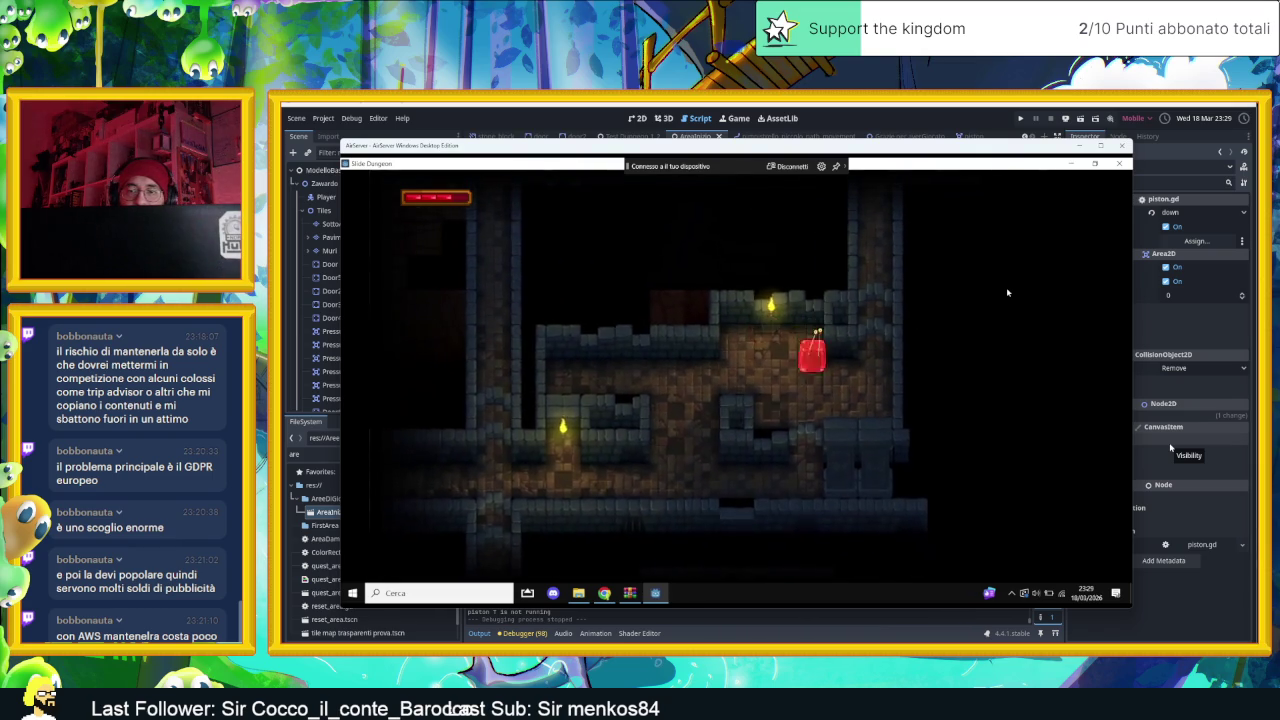
{"action": "key", "text": "Down"}
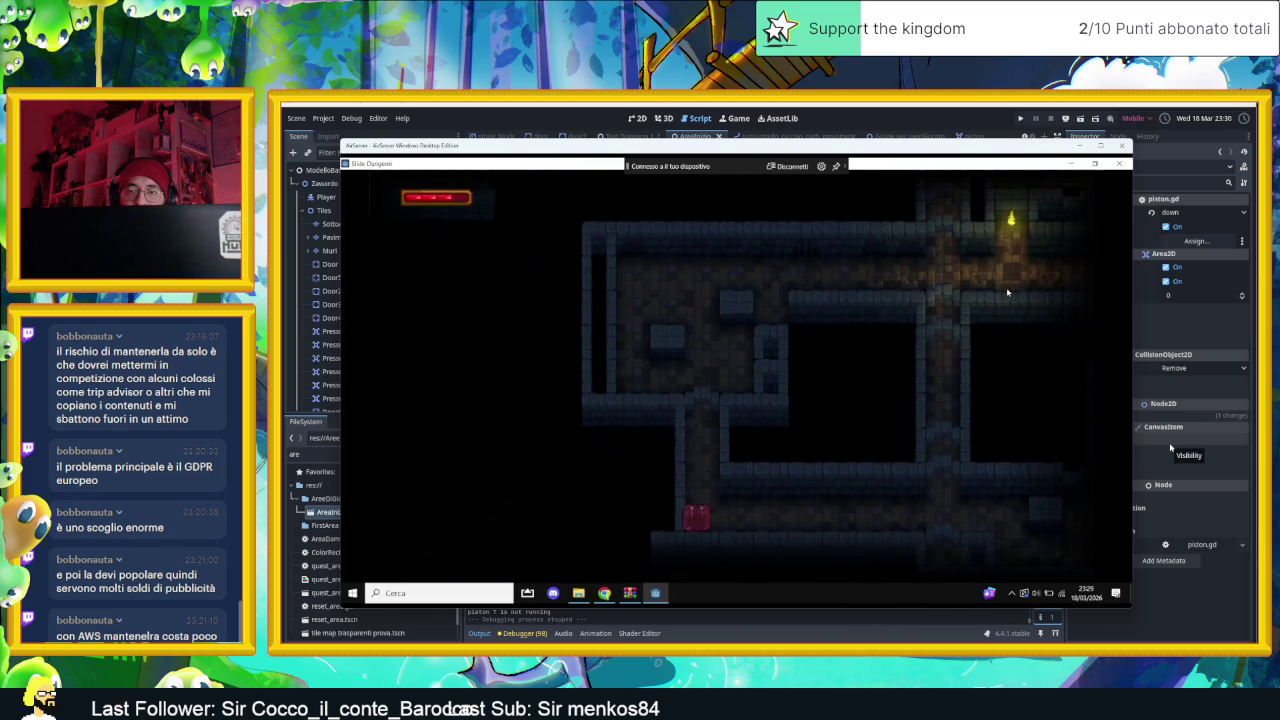
{"action": "key", "text": "Down"}
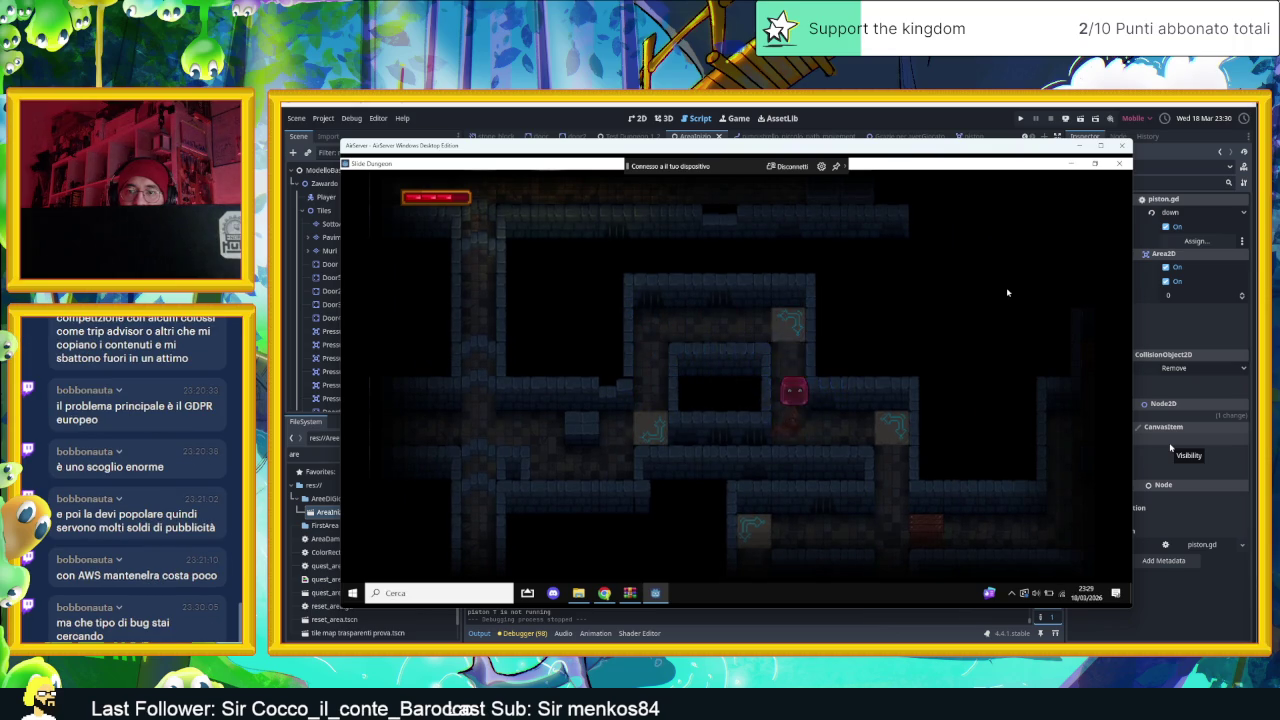
{"action": "key", "text": "Right"}
{"action": "key", "text": "Up"}
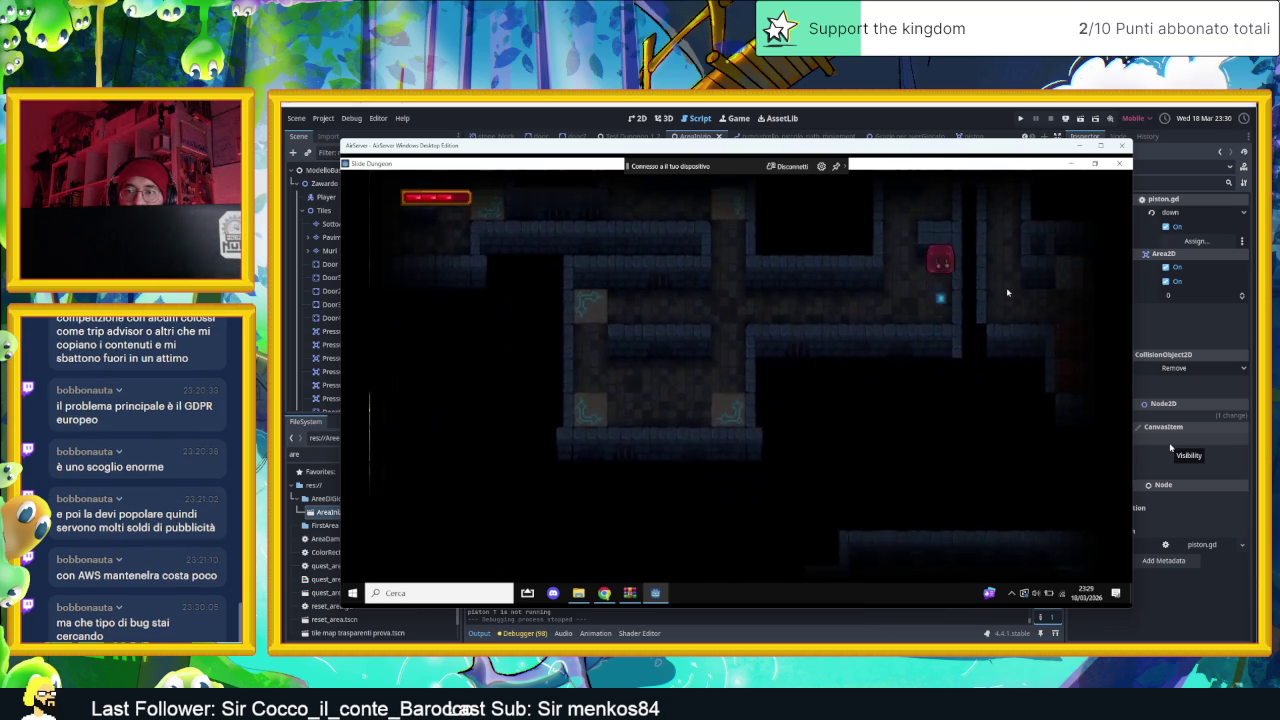
{"action": "key", "text": "Up"}
{"action": "key", "text": "Right"}
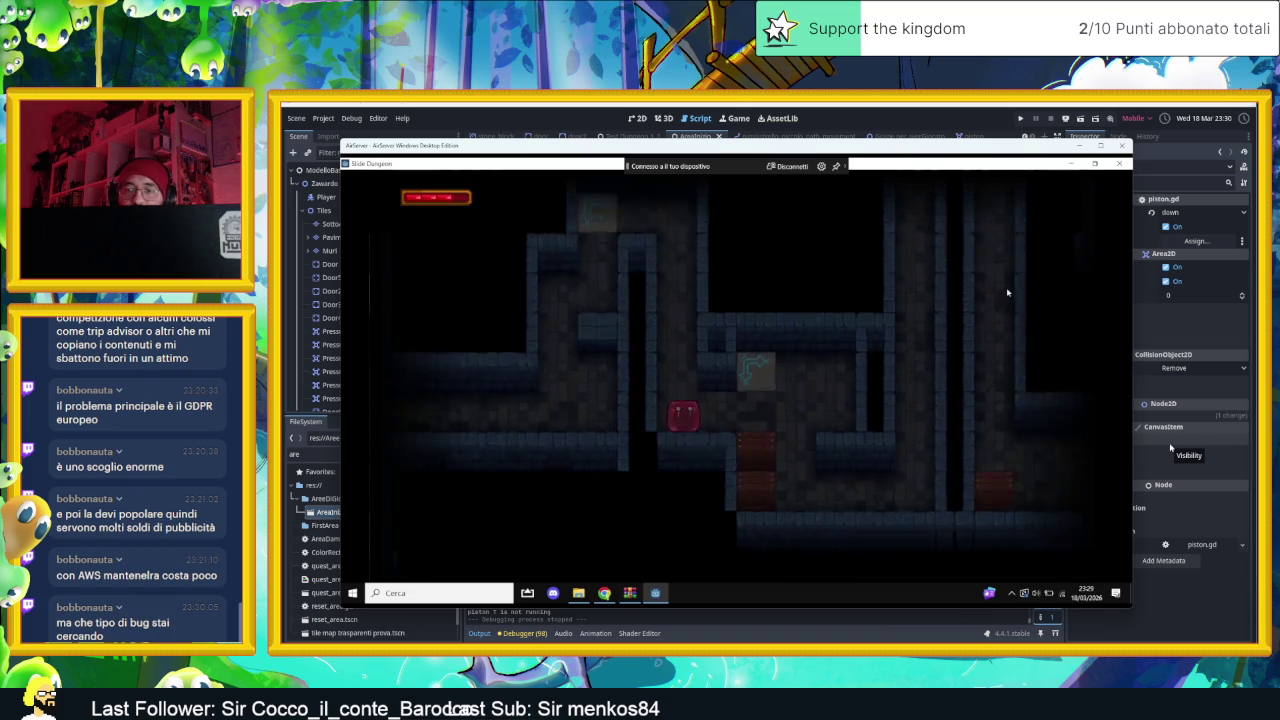
{"action": "key", "text": "Down"}
{"action": "key", "text": "Right"}
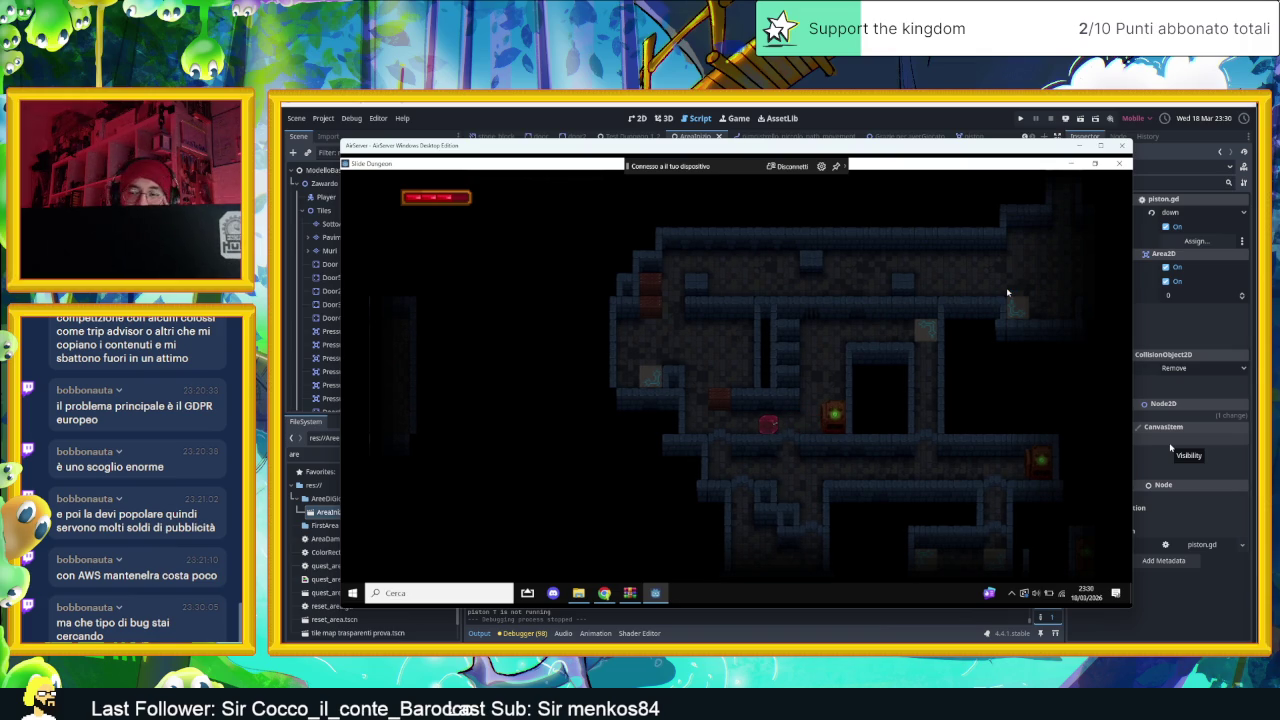
{"action": "left_click", "coordinate": [1123, 164]}
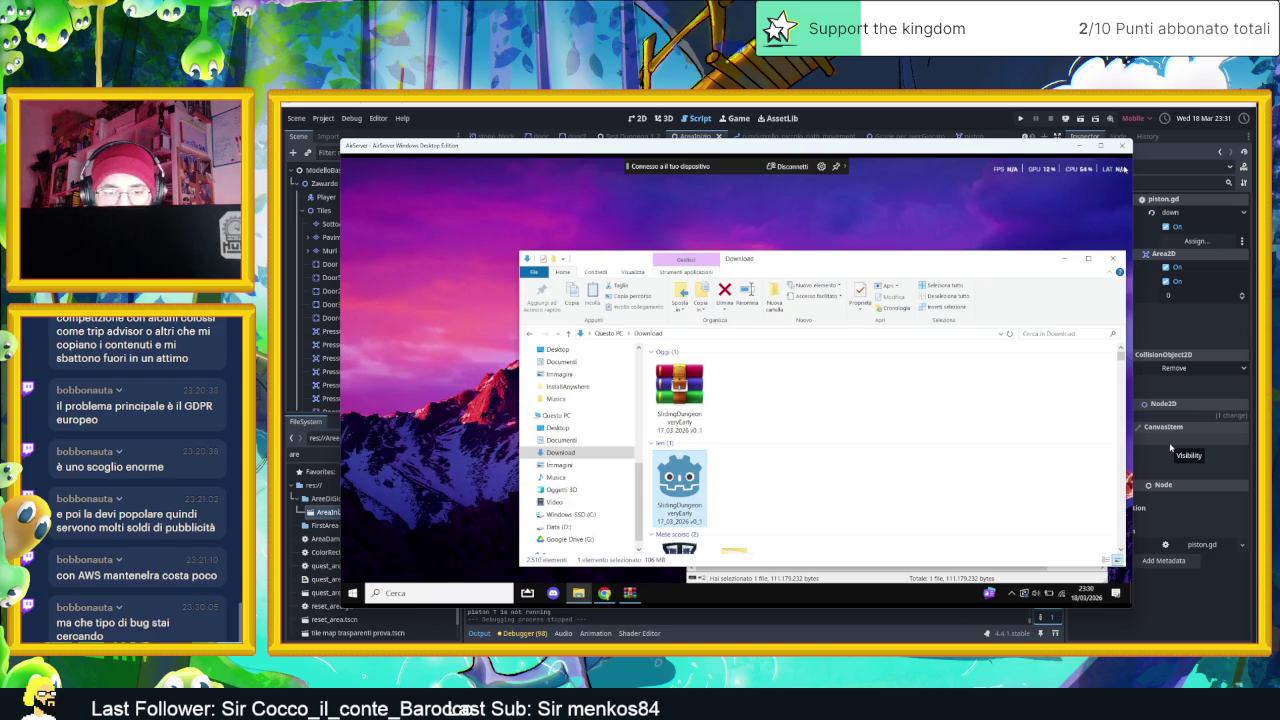
Hide the AirServer mirror, return to line 310 in Godot's script editor, and open the Scene menu
{"action": "key", "text": "XF86MonBrightnessDown"}
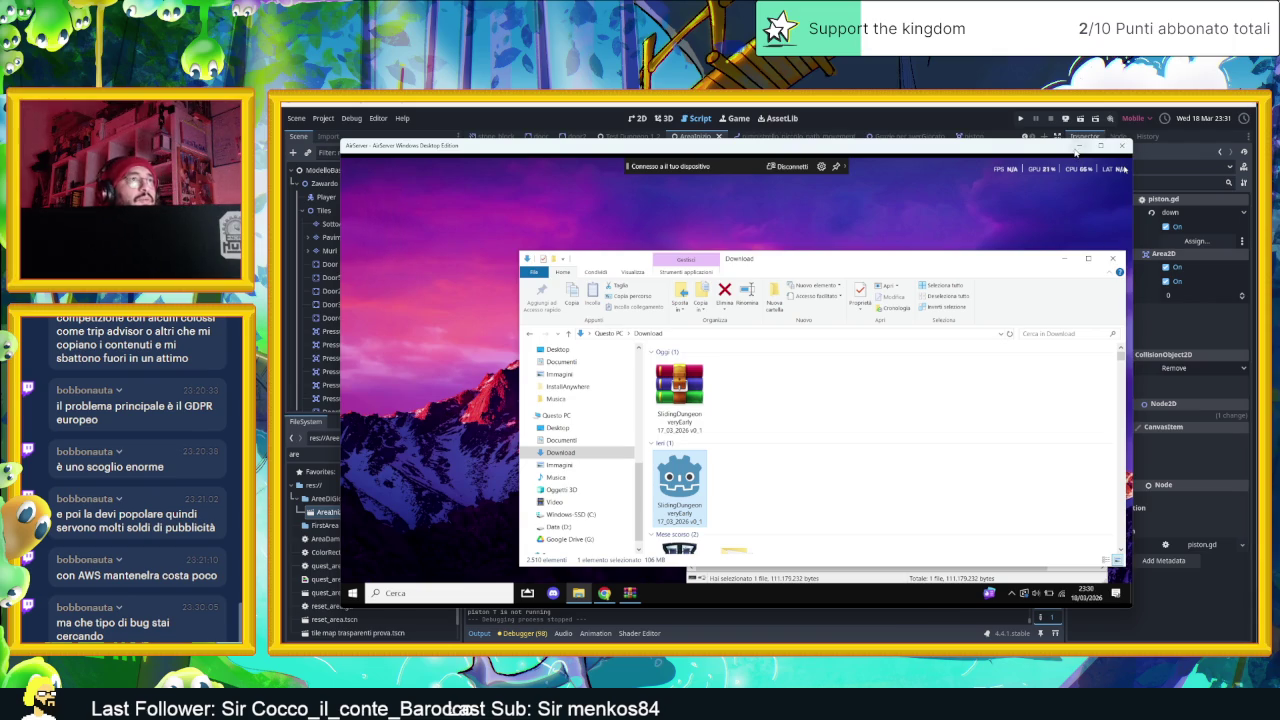
{"action": "left_click", "coordinate": [1077, 148]}
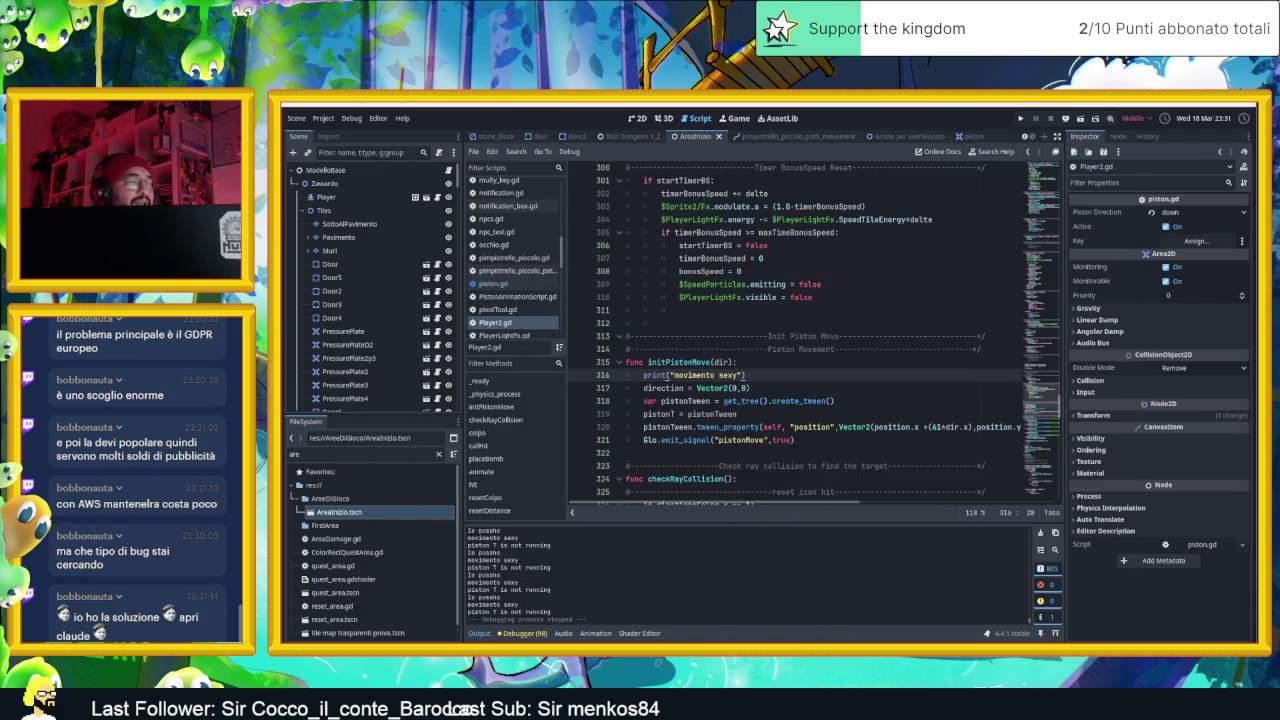
{"action": "left_click", "coordinate": [960, 300]}
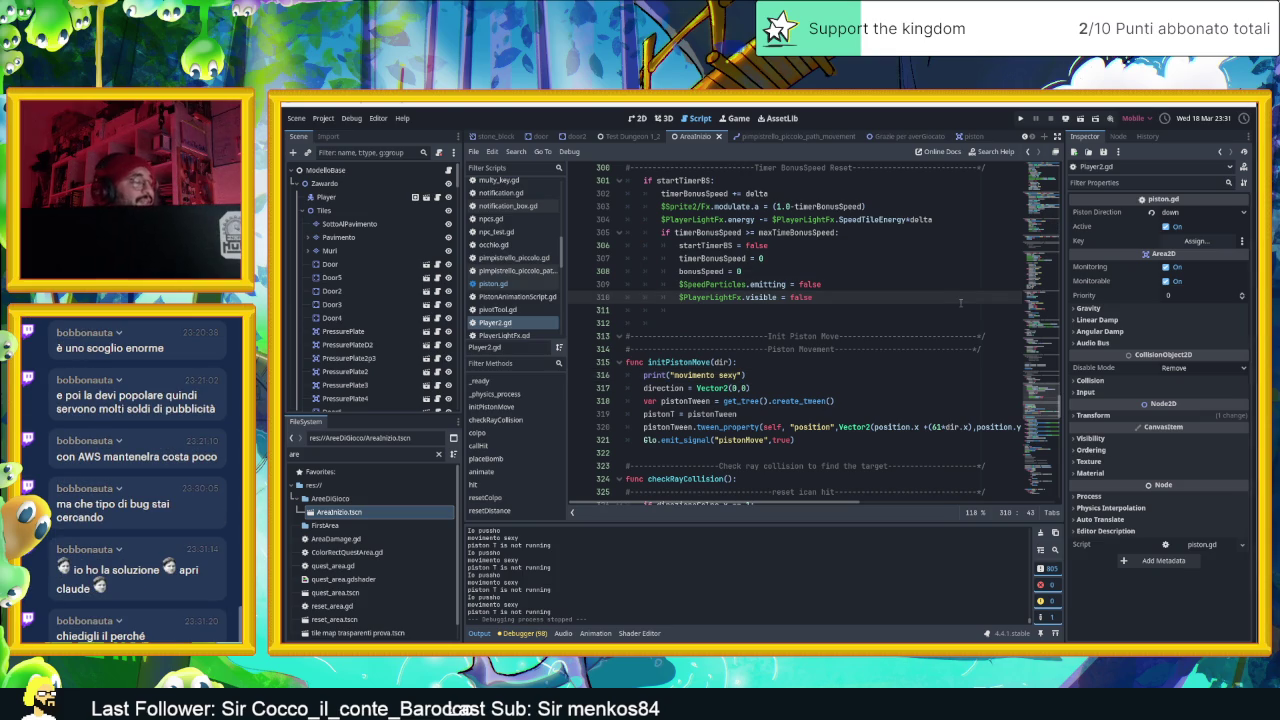
{"action": "left_click", "coordinate": [296, 118]}
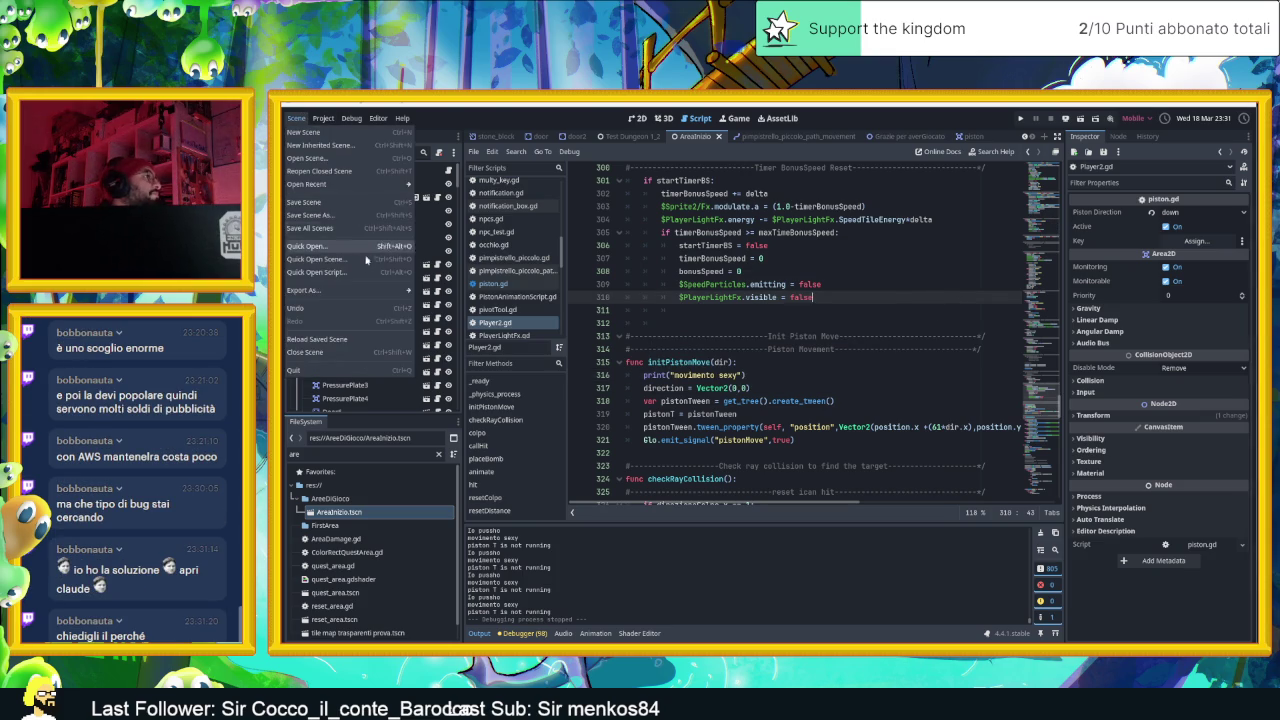
Use the res:// folder's context menu in the FileSystem dock to open the Slide Dungeon project in File Explorer
{"action": "mouse_move", "coordinate": [334, 186]}
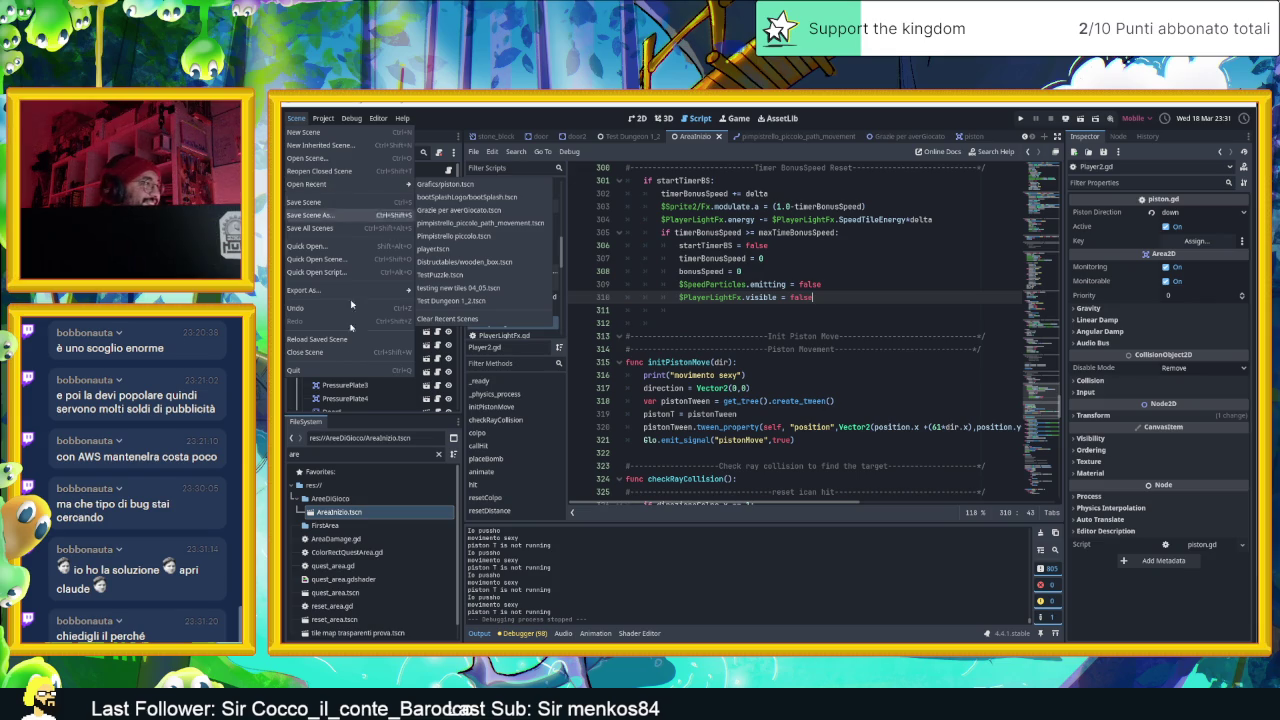
{"action": "left_click", "coordinate": [331, 484]}
{"action": "left_click", "coordinate": [331, 484]}
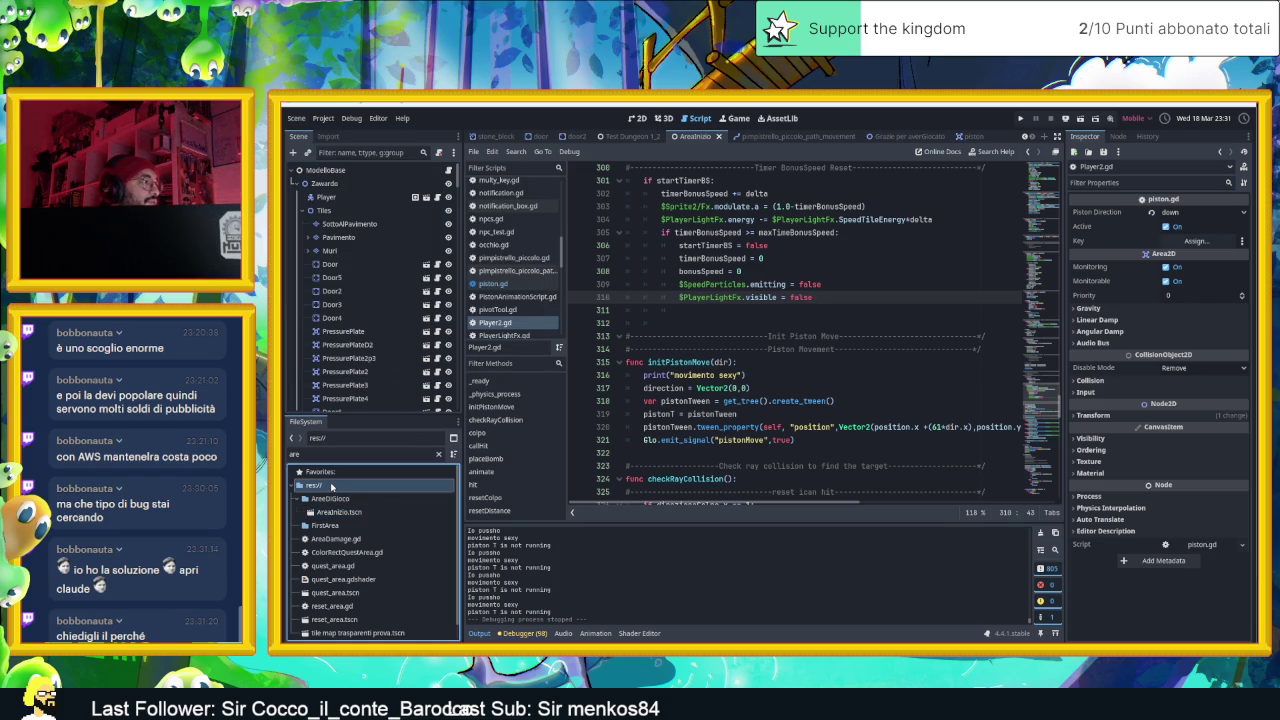
{"action": "right_click", "coordinate": [332, 486]}
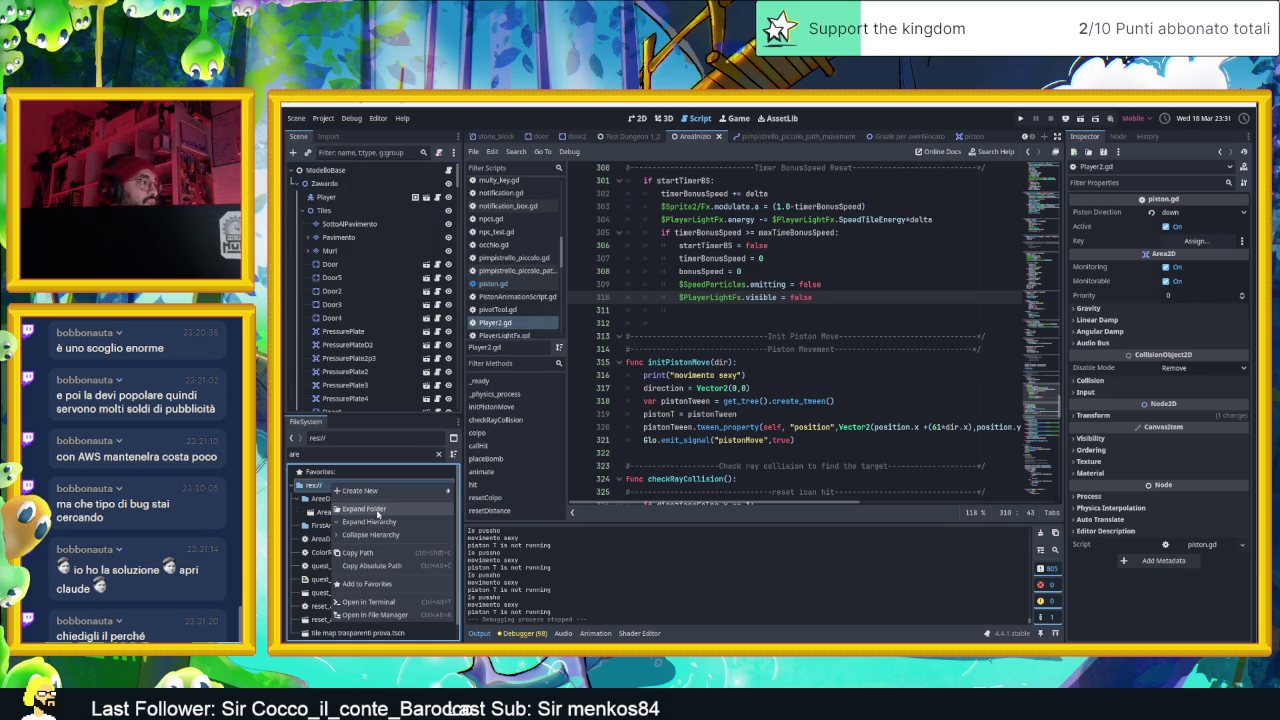
{"action": "left_click", "coordinate": [378, 512]}
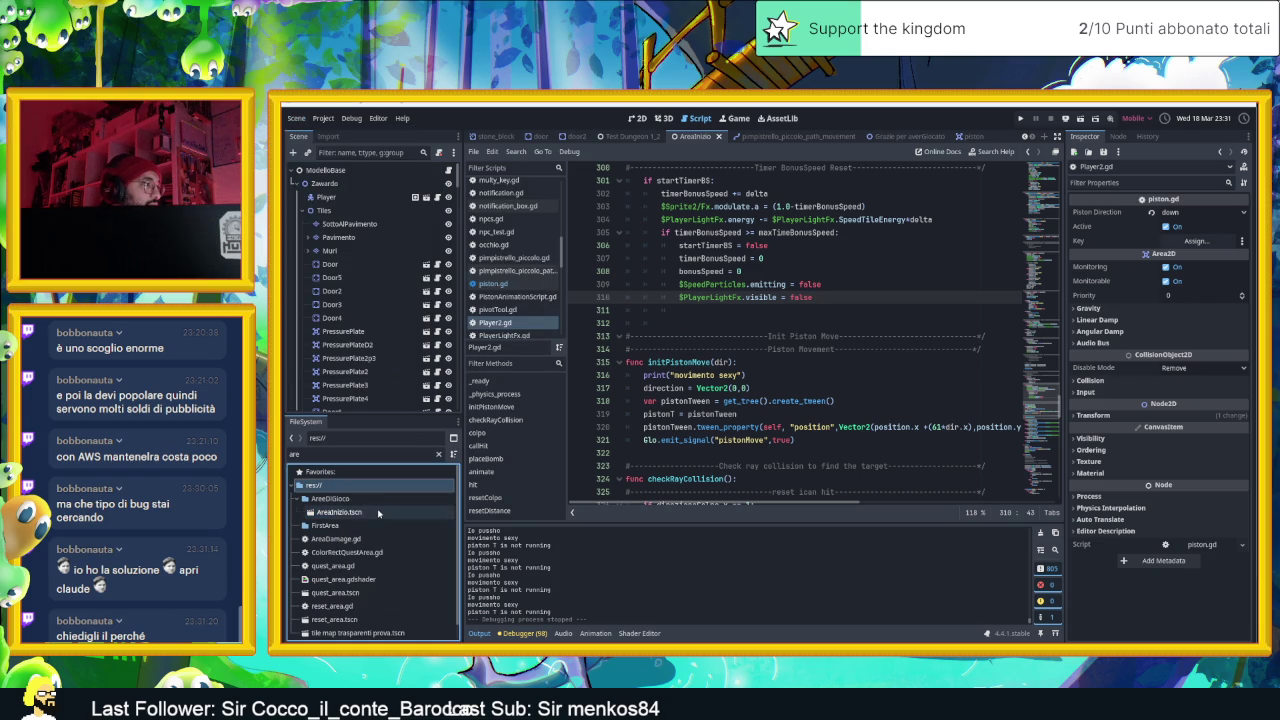
{"action": "right_click", "coordinate": [337, 482]}
{"action": "left_click", "coordinate": [374, 612]}
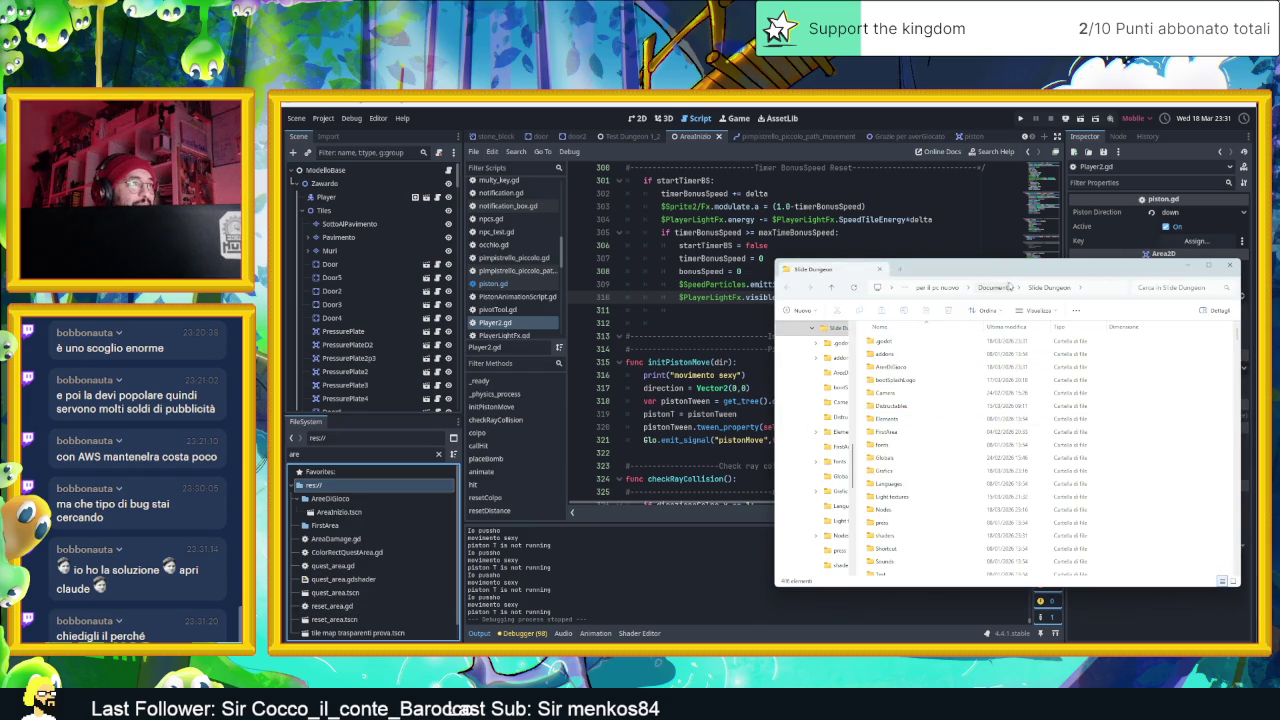
Add the Slide Dungeon folder from Documenti to a new RAR archive using WinRAR's default settings
{"action": "left_click", "coordinate": [1004, 287]}
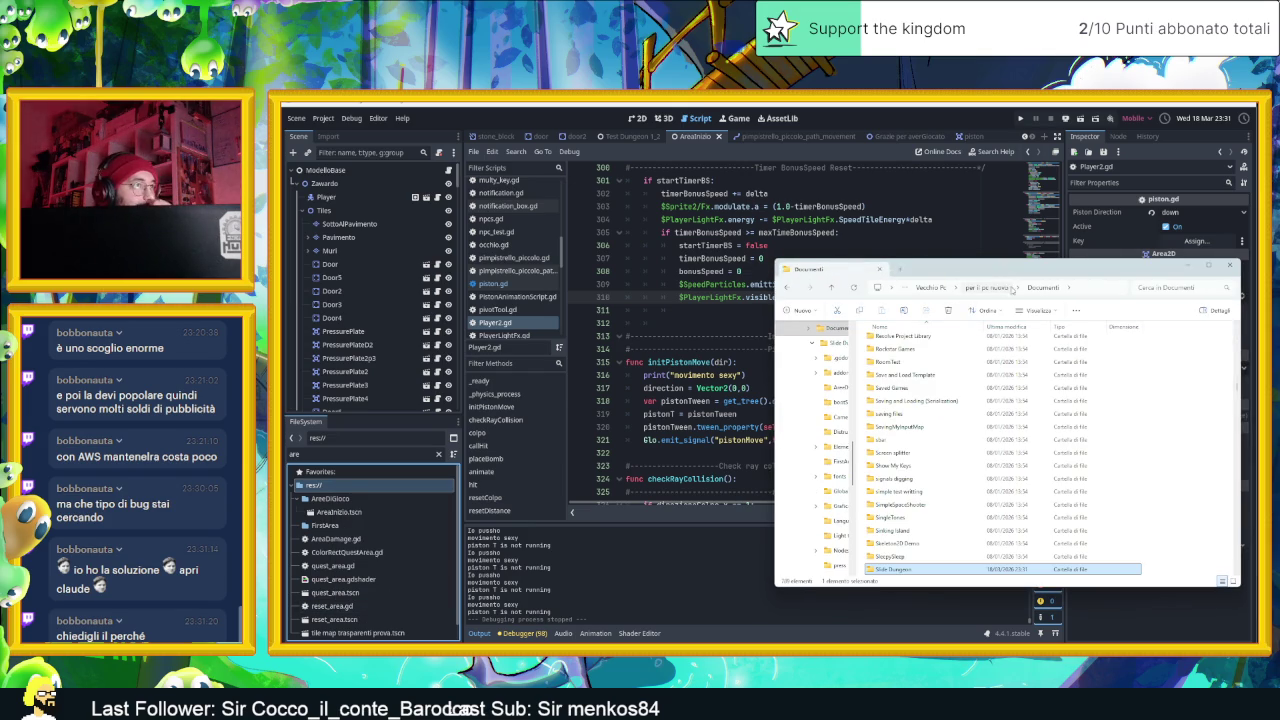
{"action": "right_click", "coordinate": [905, 568]}
{"action": "mouse_move", "coordinate": [969, 549]}
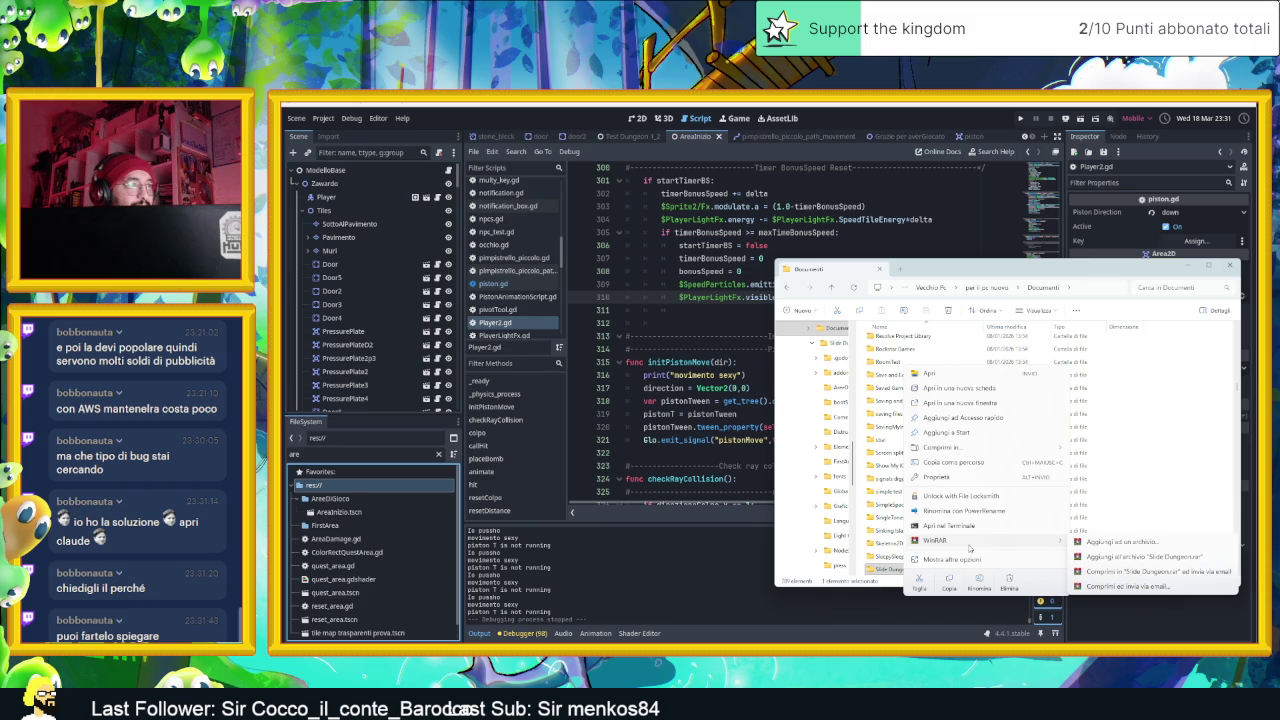
{"action": "left_click", "coordinate": [1089, 546]}
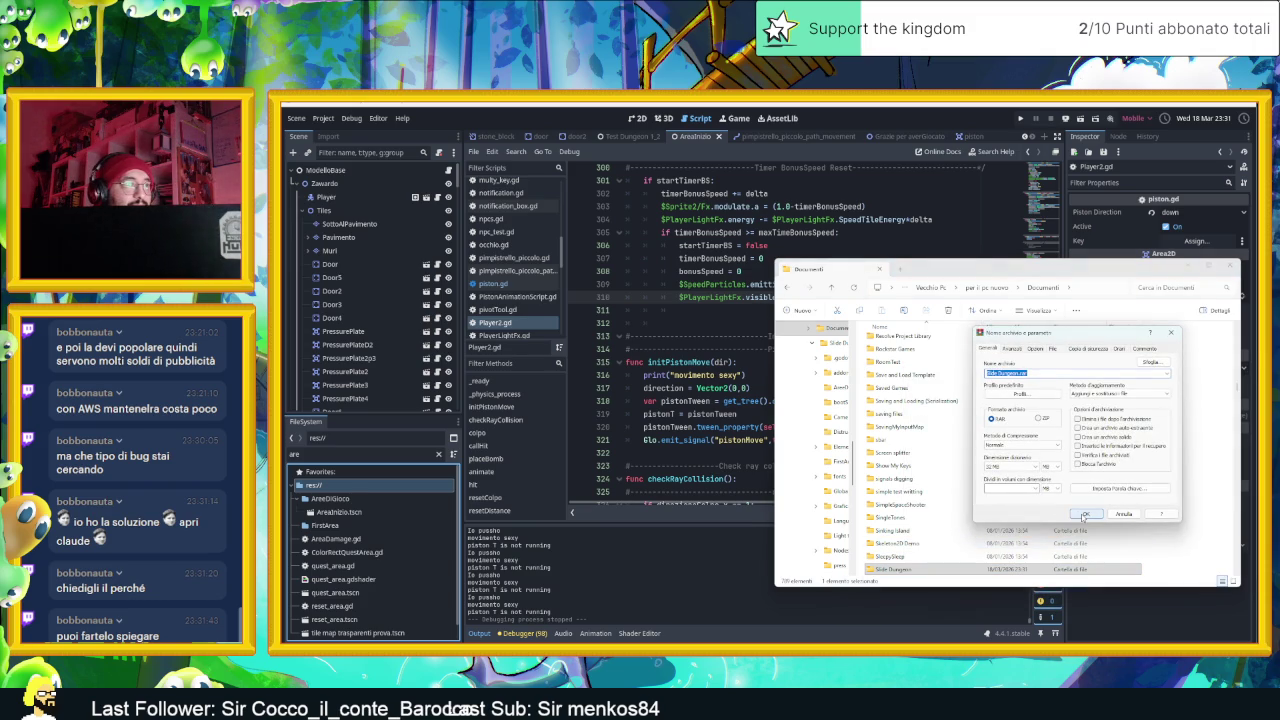
{"action": "left_click", "coordinate": [1084, 515]}
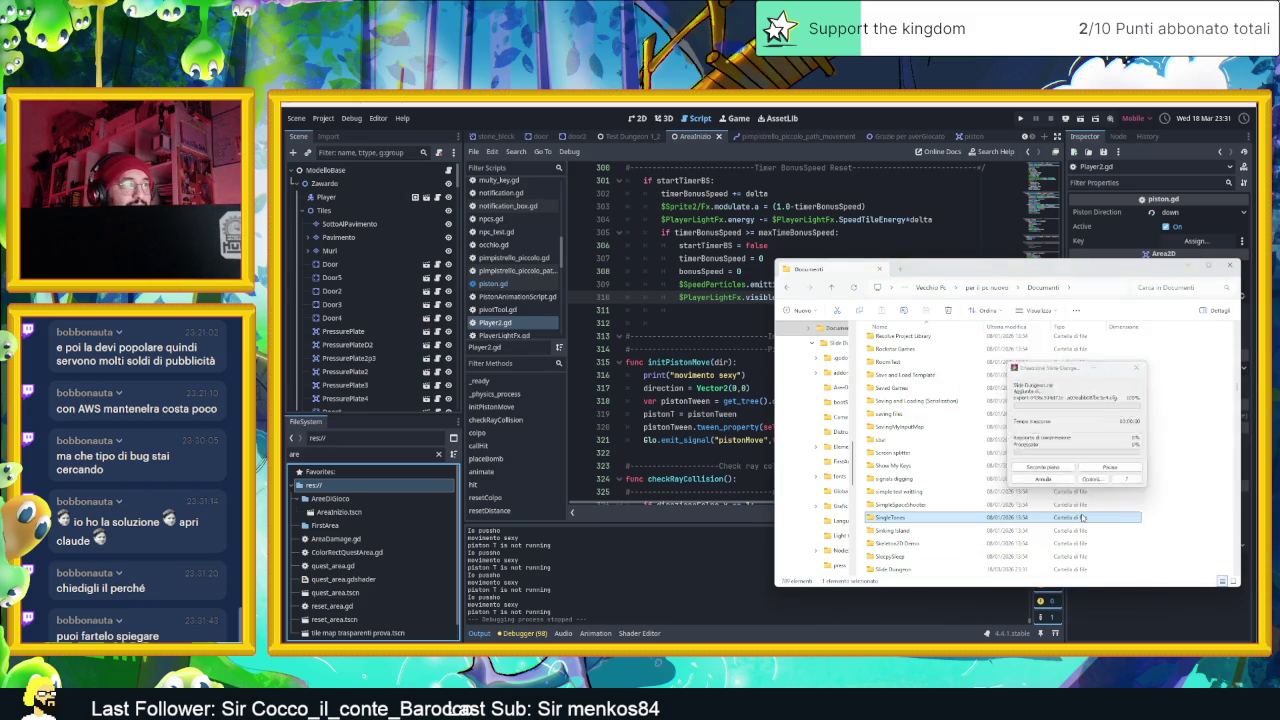
Scroll the Documenti list and select the prova and Save and Load Template folders
{"action": "scroll", "coordinate": [1128, 522], "scroll_direction": "down", "scroll_amount": 6}
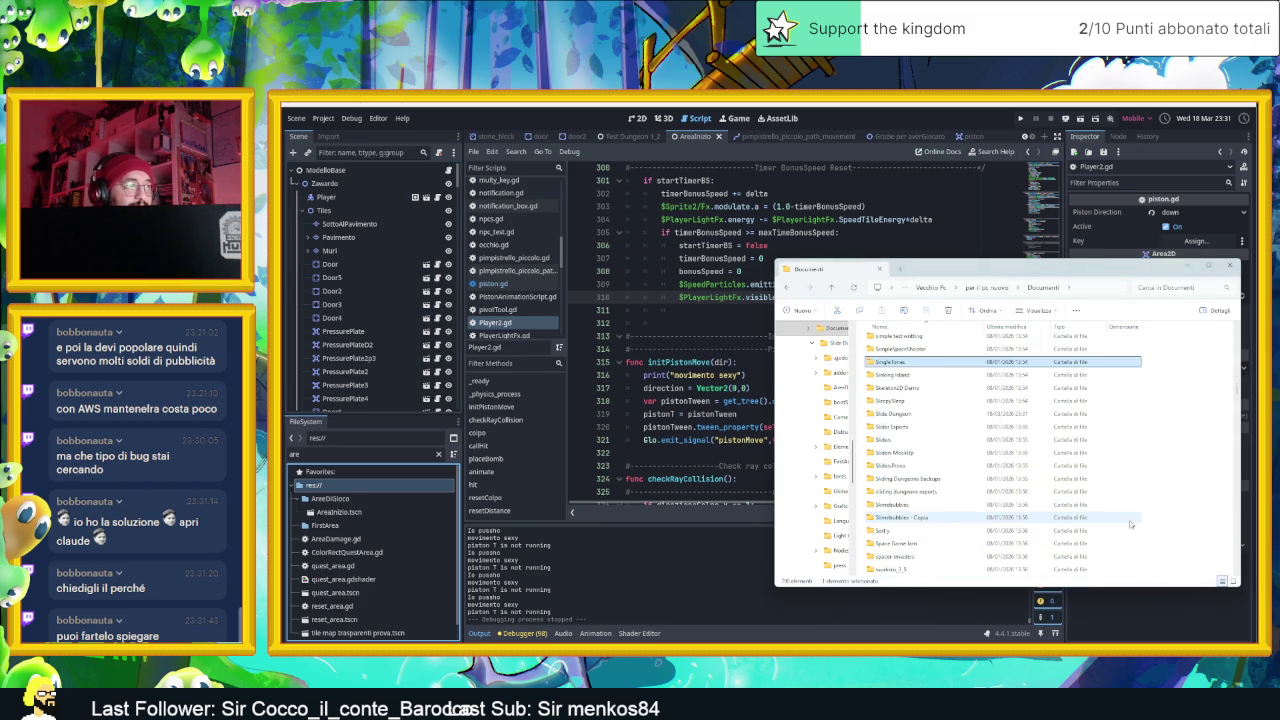
{"action": "scroll", "coordinate": [1130, 523], "scroll_direction": "down", "scroll_amount": 10}
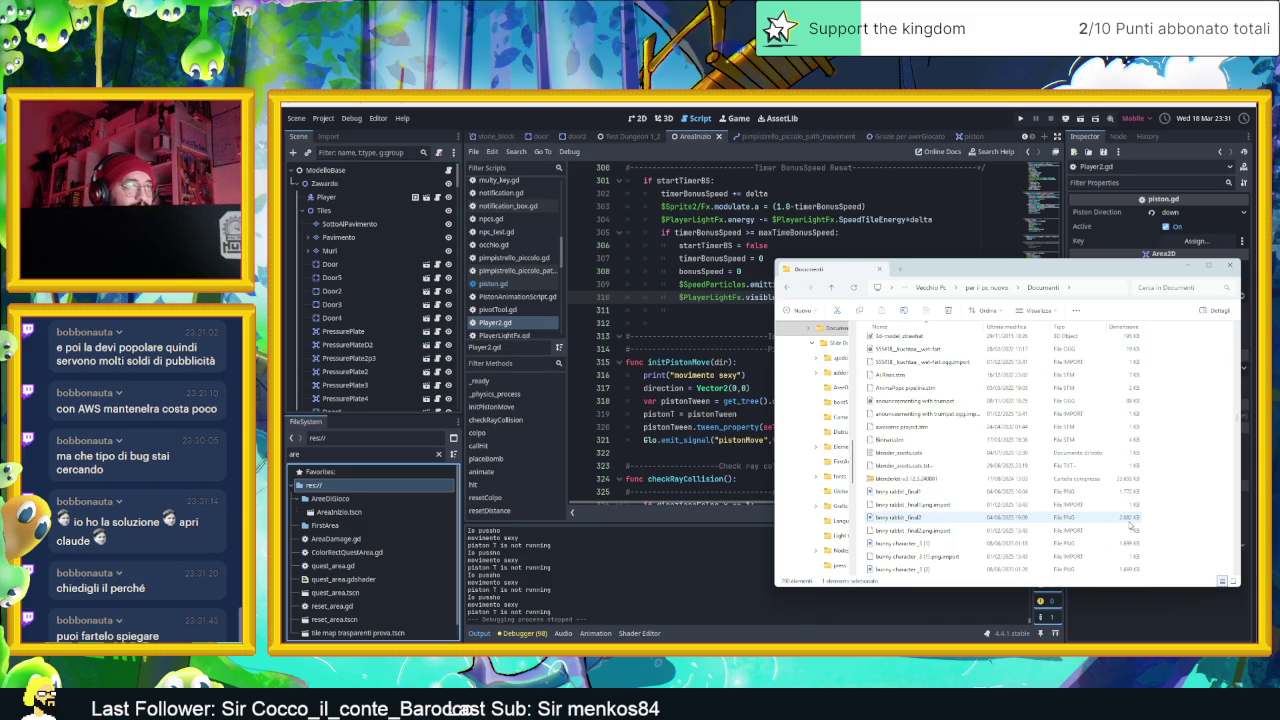
{"action": "scroll", "coordinate": [1130, 522], "scroll_direction": "up", "scroll_amount": 15}
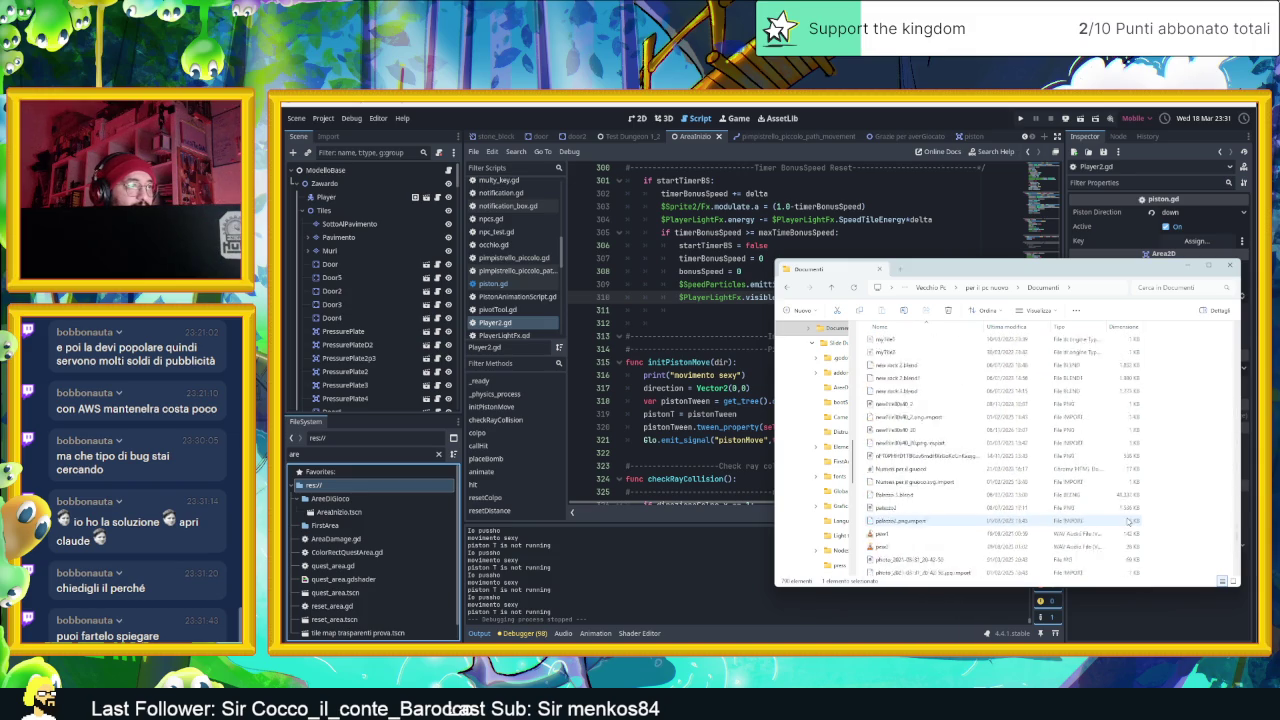
{"action": "scroll", "coordinate": [1128, 521], "scroll_direction": "up", "scroll_amount": 10}
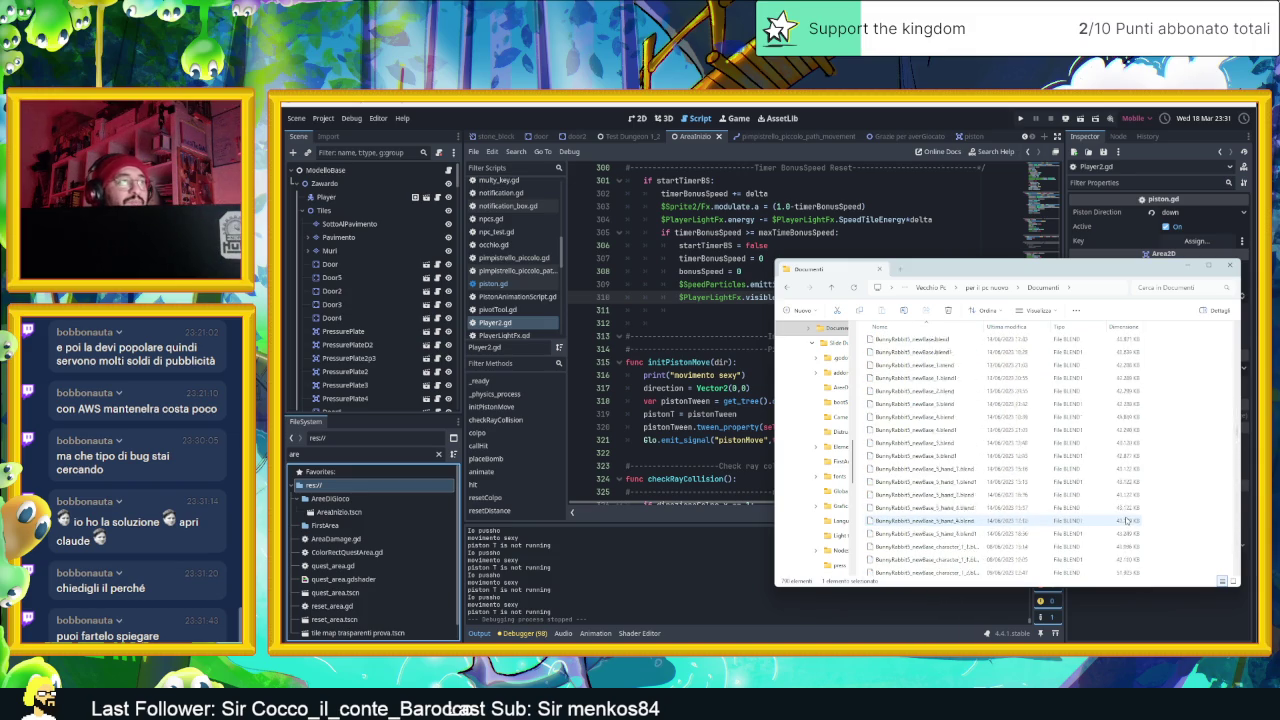
{"action": "left_click", "coordinate": [912, 458]}
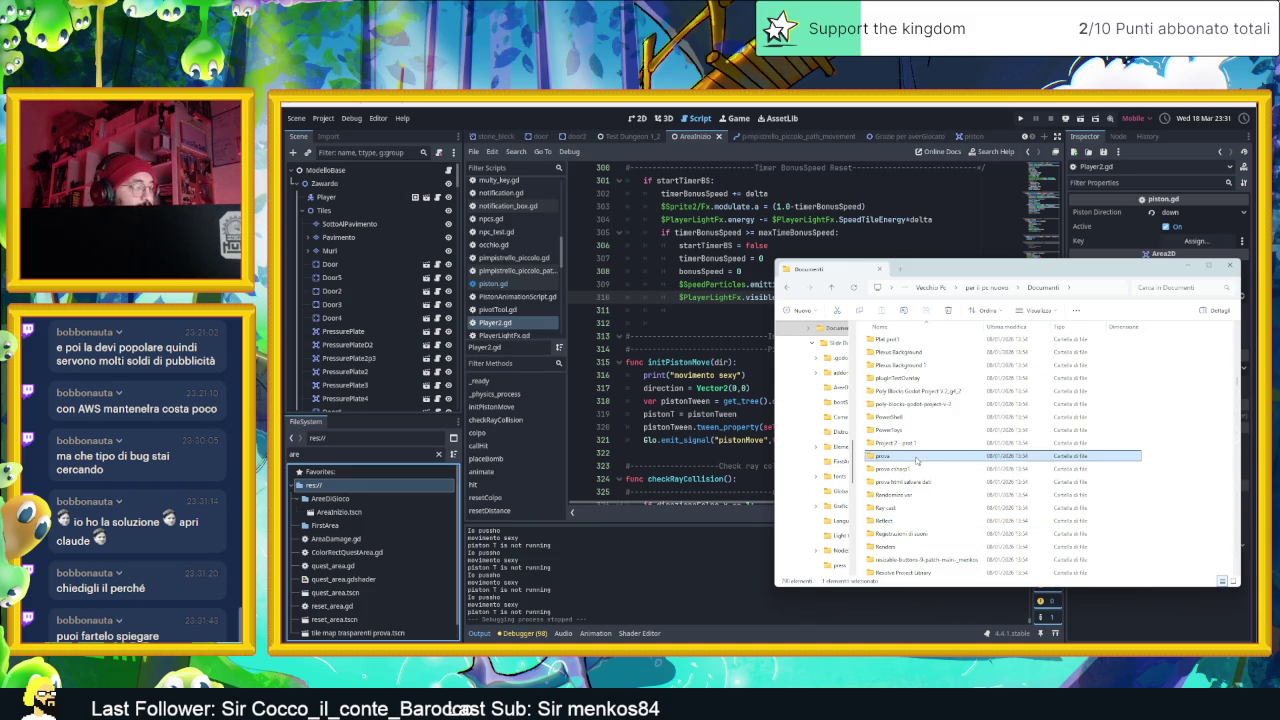
{"action": "scroll", "coordinate": [912, 458], "scroll_direction": "down", "scroll_amount": 4}
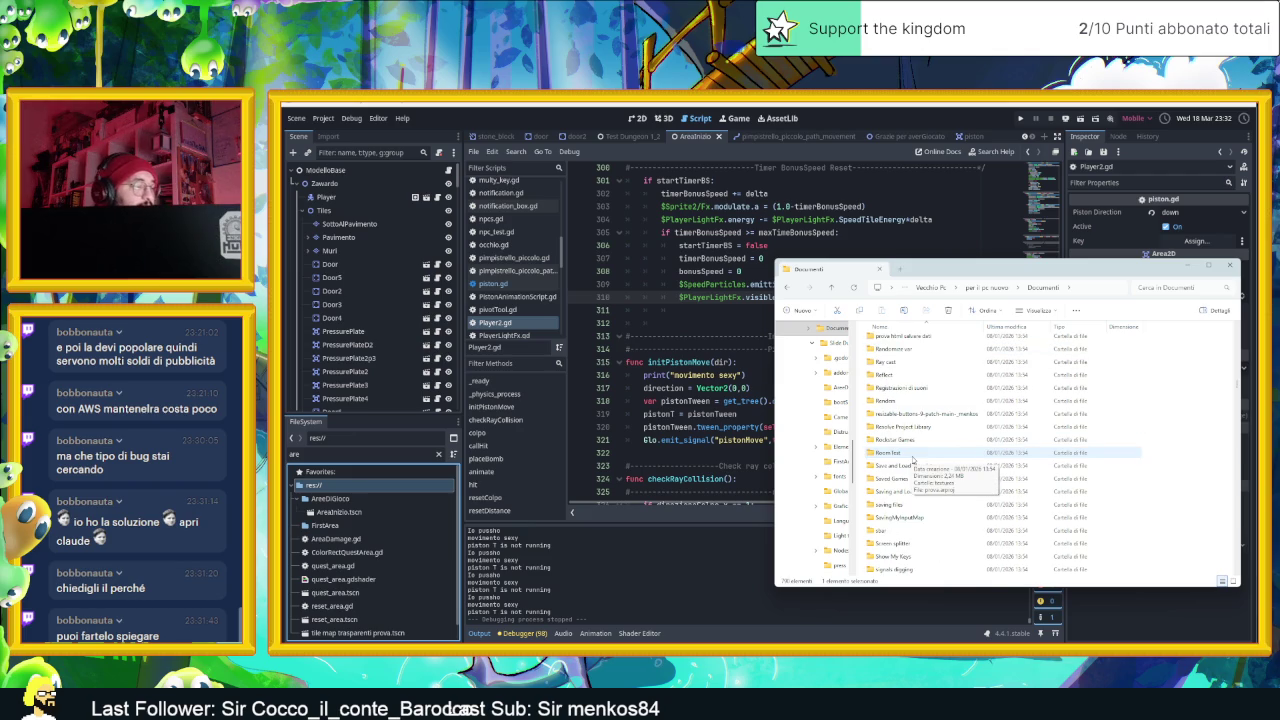
{"action": "left_click", "coordinate": [913, 464]}
Step down through the Documenti folders and files past Slide Dungeon.rar to Sliders2.stm
{"action": "key", "text": "Down"}
{"action": "key", "text": "Down"}
{"action": "key", "text": "Down"}
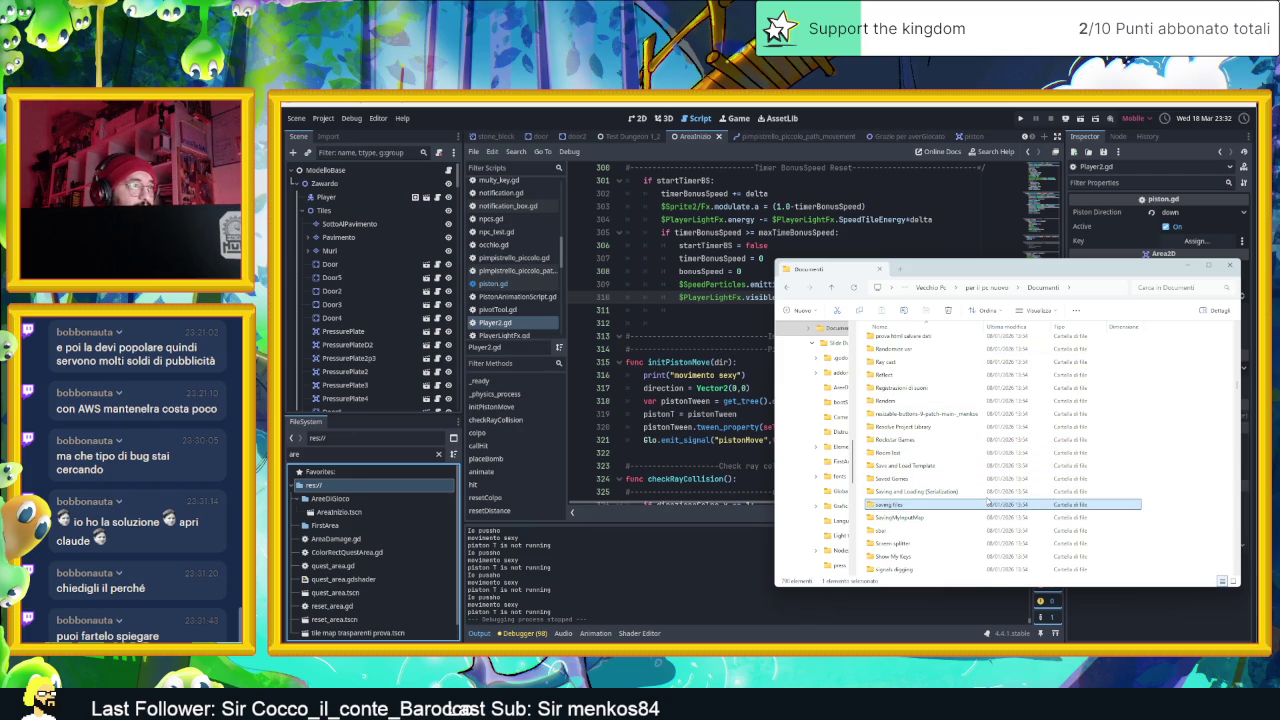
{"action": "key", "text": "Down"}
{"action": "key", "text": "Down"}
{"action": "key", "text": "Down"}
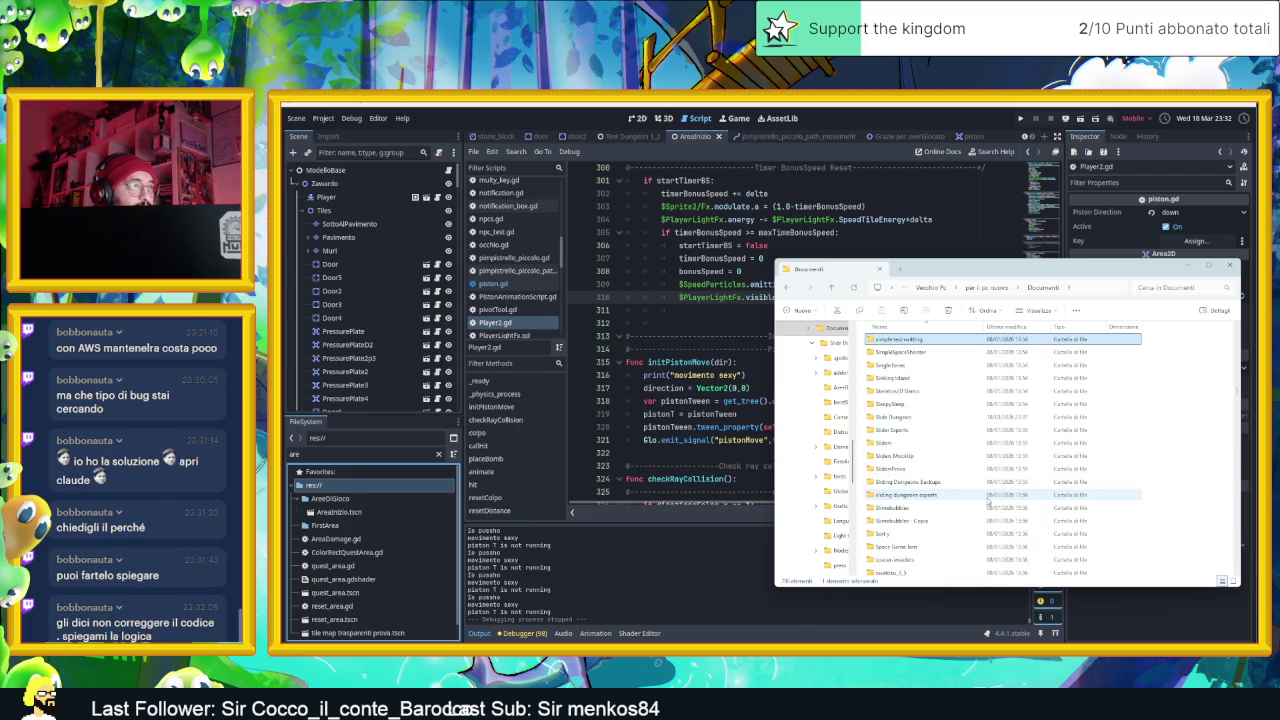
{"action": "key", "text": "Down"}
{"action": "key", "text": "Down"}
{"action": "key", "text": "Down"}
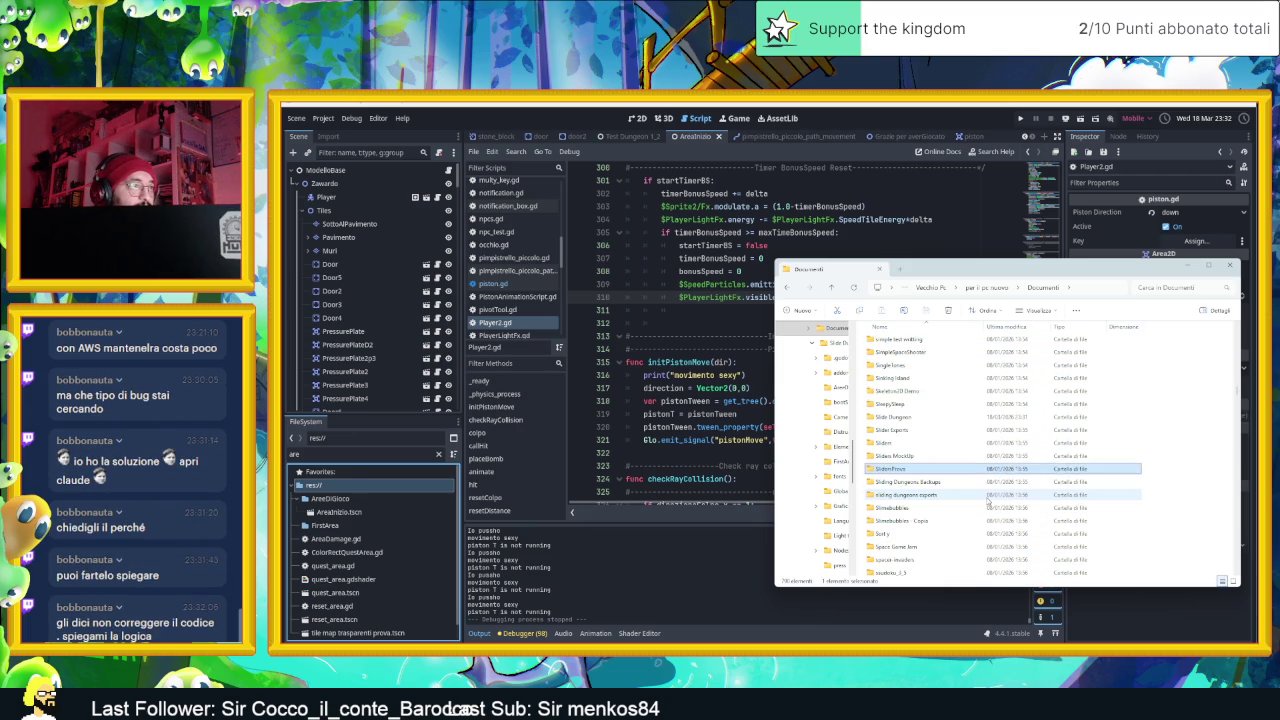
{"action": "key", "text": "Down"}
{"action": "key", "text": "Down"}
{"action": "key", "text": "Down"}
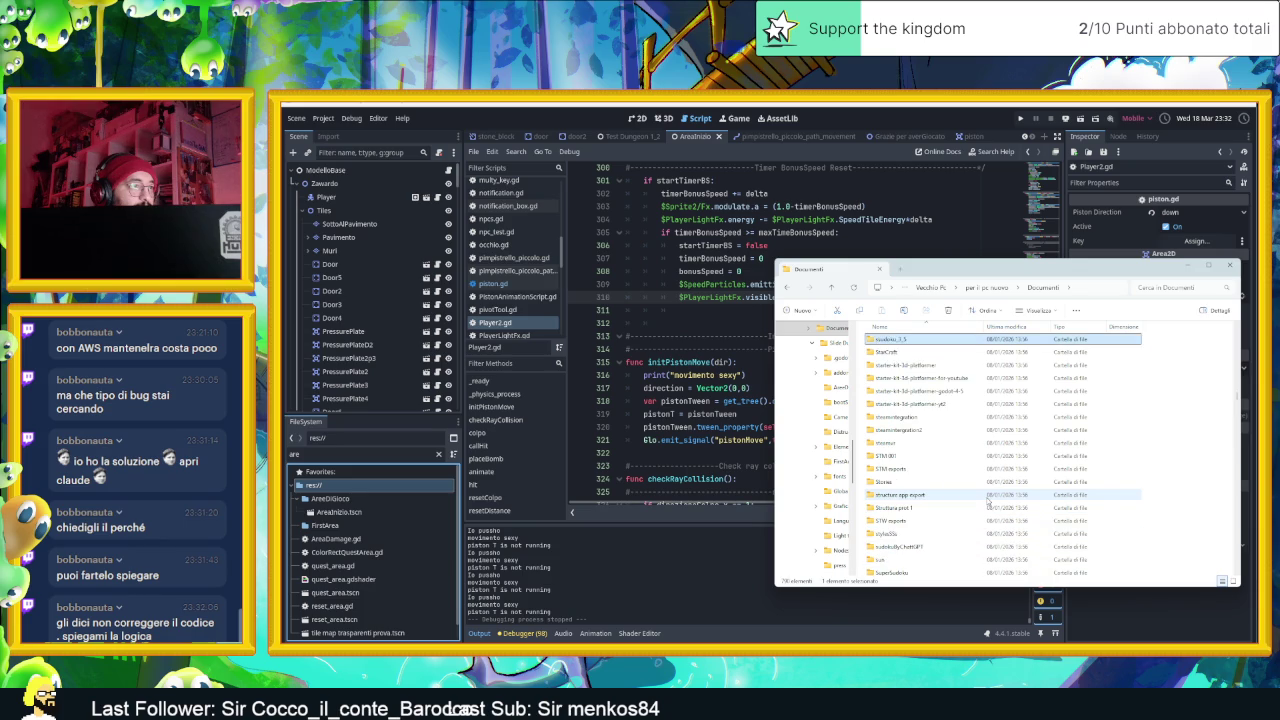
{"action": "key", "text": "Down"}
{"action": "key", "text": "Down"}
{"action": "key", "text": "Down"}
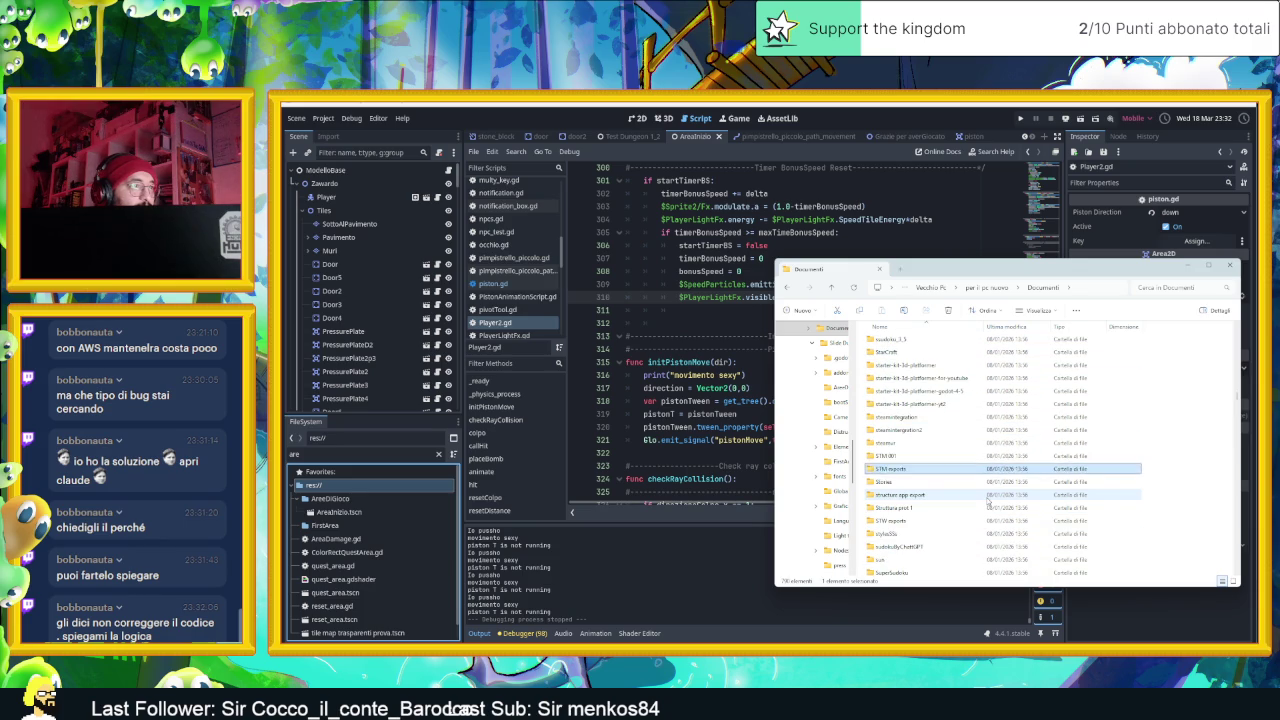
{"action": "key", "text": "Down"}
{"action": "key", "text": "Down"}
{"action": "key", "text": "Down"}
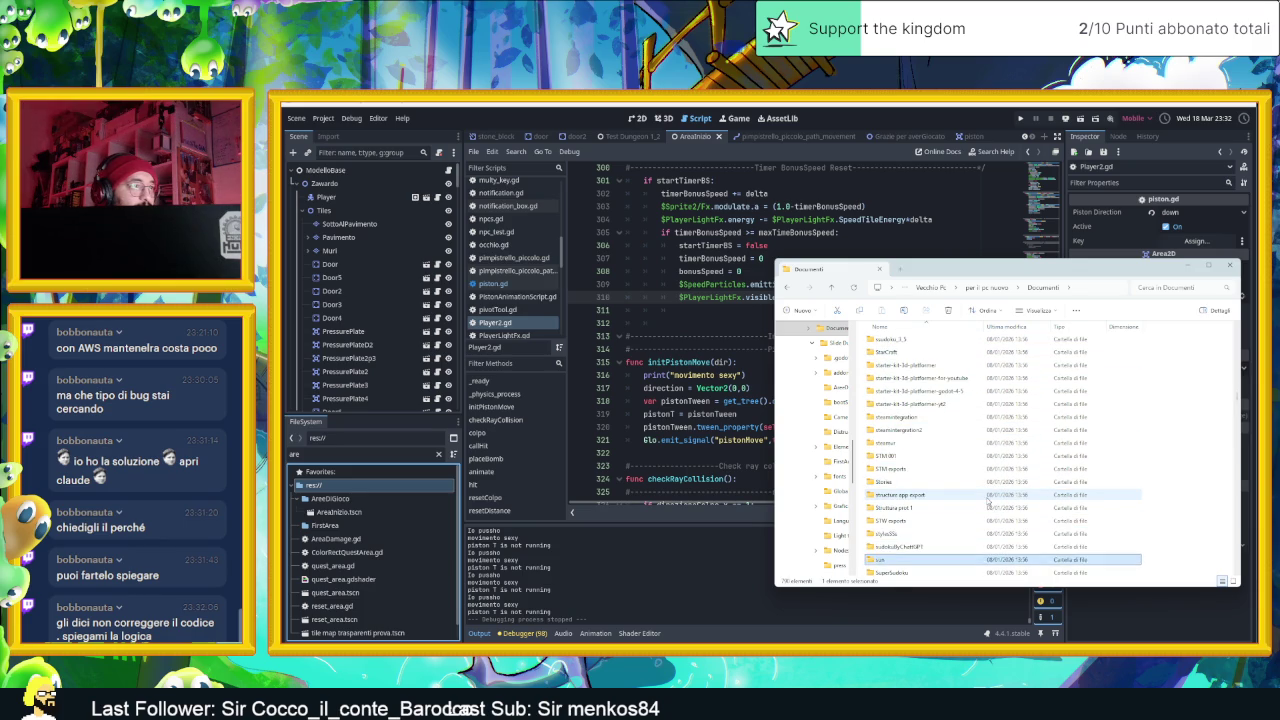
{"action": "key", "text": "Down"}
{"action": "key", "text": "Down"}
{"action": "key", "text": "Down"}
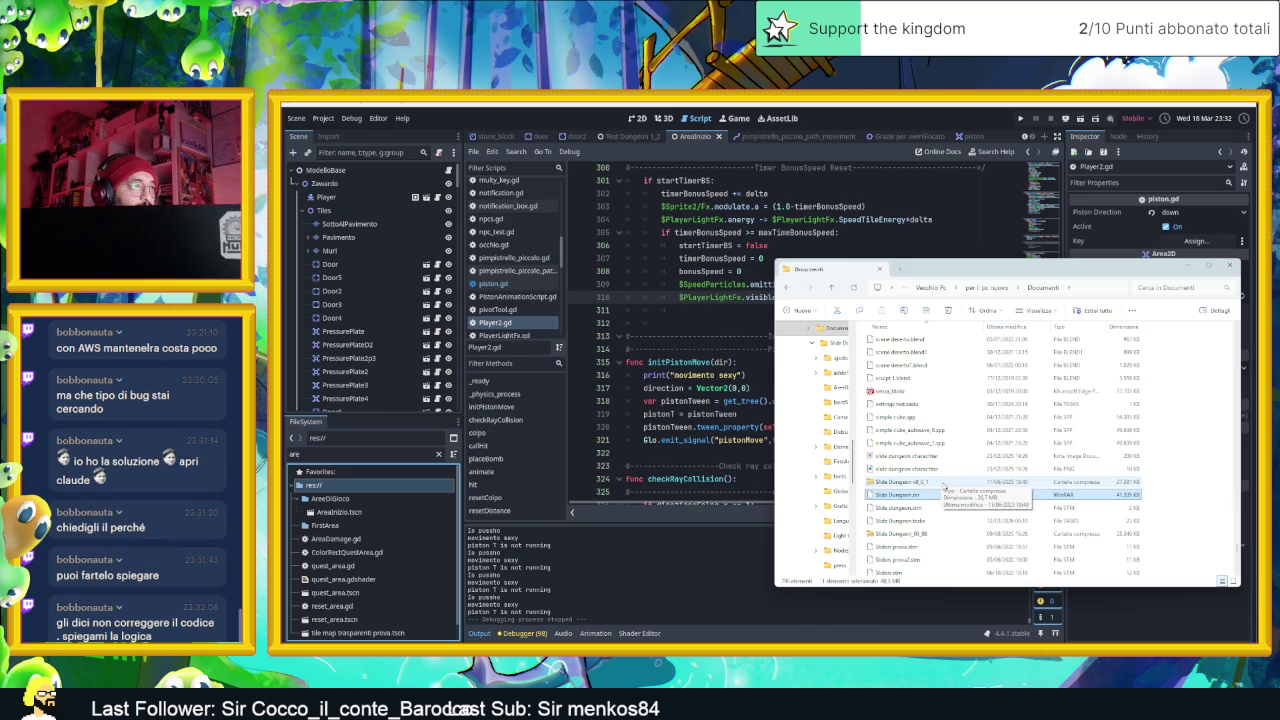
{"action": "key", "text": "Down"}
{"action": "key", "text": "Down"}
{"action": "key", "text": "Down"}
{"action": "key", "text": "Down"}
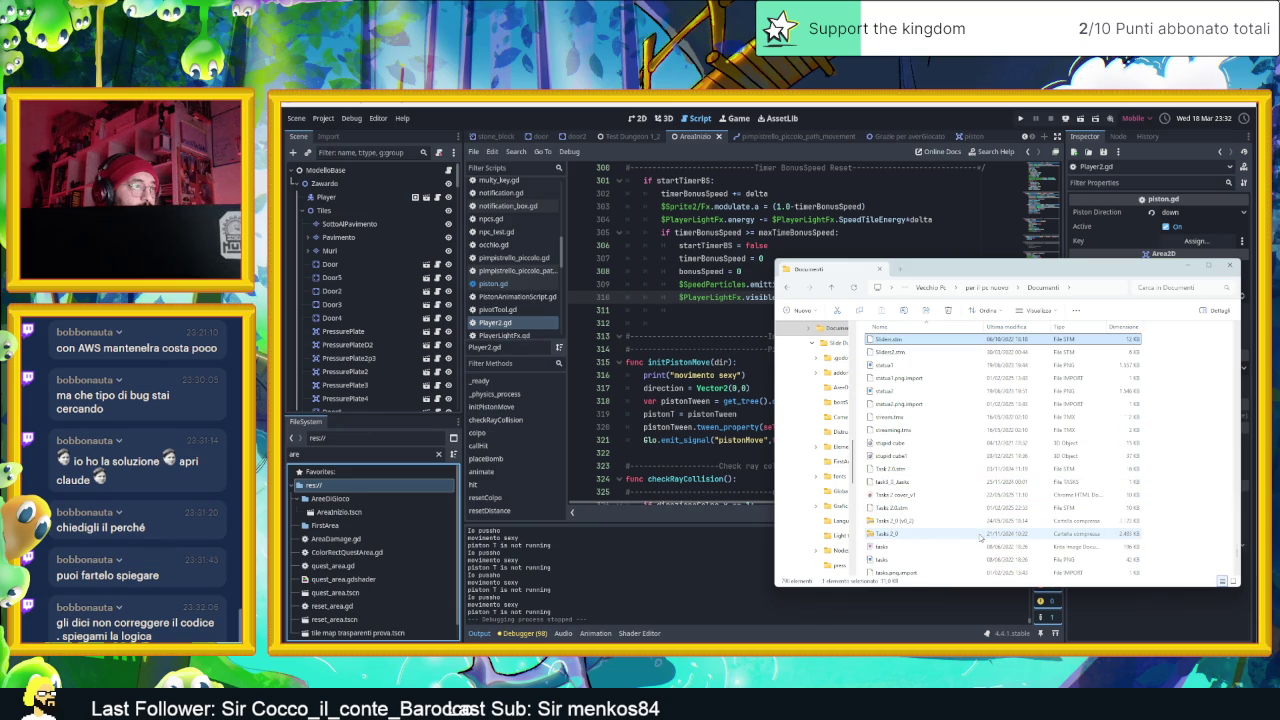
{"action": "key", "text": "Down"}
{"action": "key", "text": "s"}
{"action": "key", "text": "s"}
{"action": "key", "text": "s"}
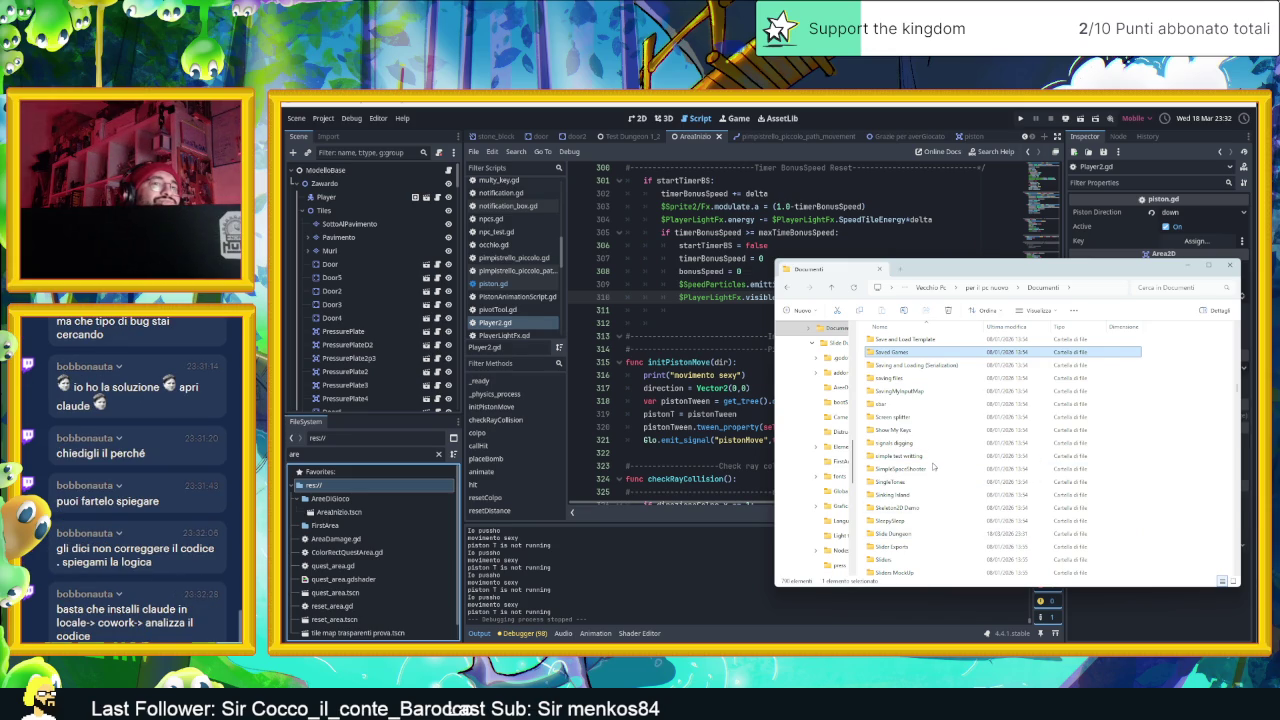
Open the Slide Dungeon folder to check its contents, then return to Documenti and bring up its context menu
{"action": "left_click", "coordinate": [920, 393]}
{"action": "scroll", "coordinate": [952, 443], "scroll_direction": "down", "scroll_amount": 1}
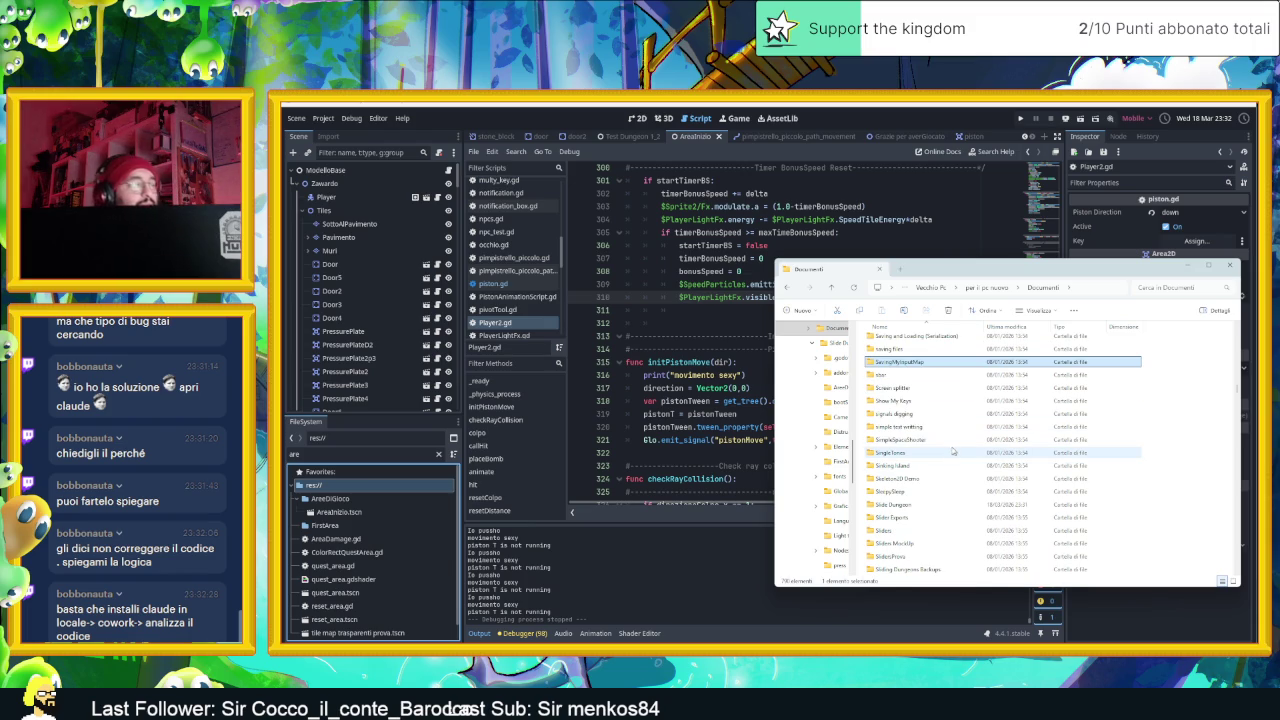
{"action": "left_click", "coordinate": [912, 376]}
{"action": "scroll", "coordinate": [966, 406], "scroll_direction": "up", "scroll_amount": 1}
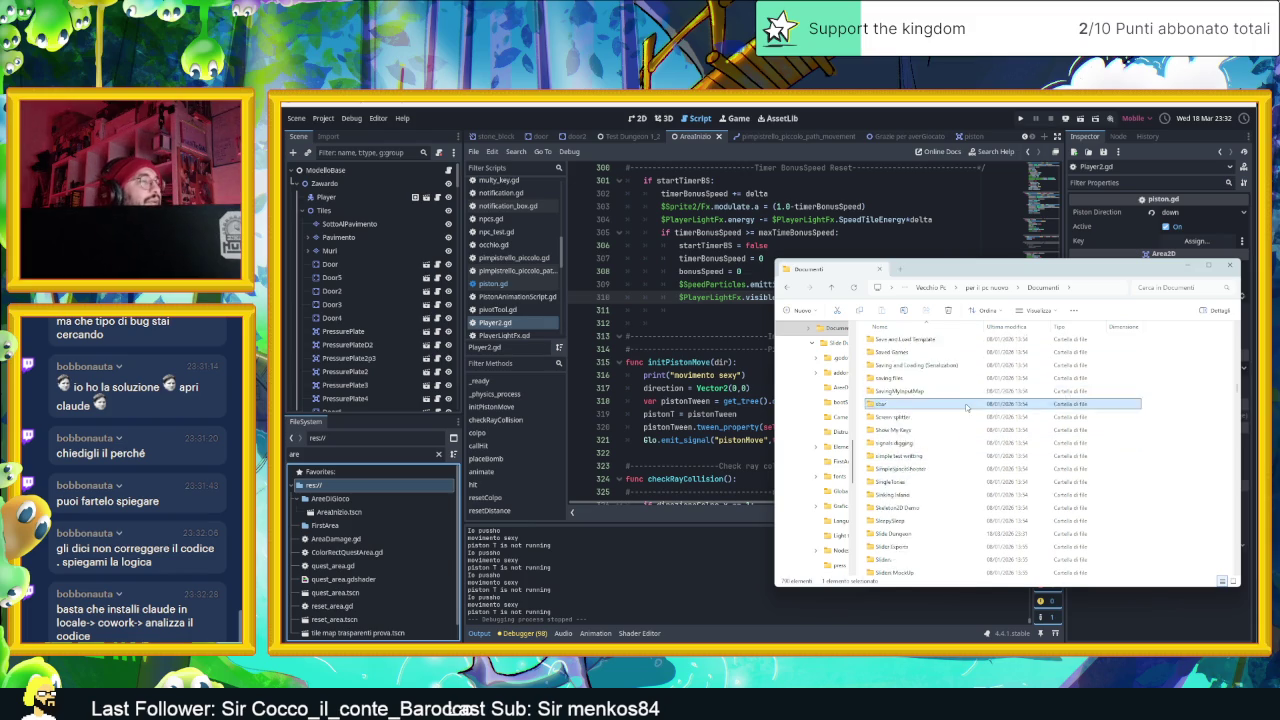
{"action": "scroll", "coordinate": [966, 406], "scroll_direction": "up", "scroll_amount": 2}
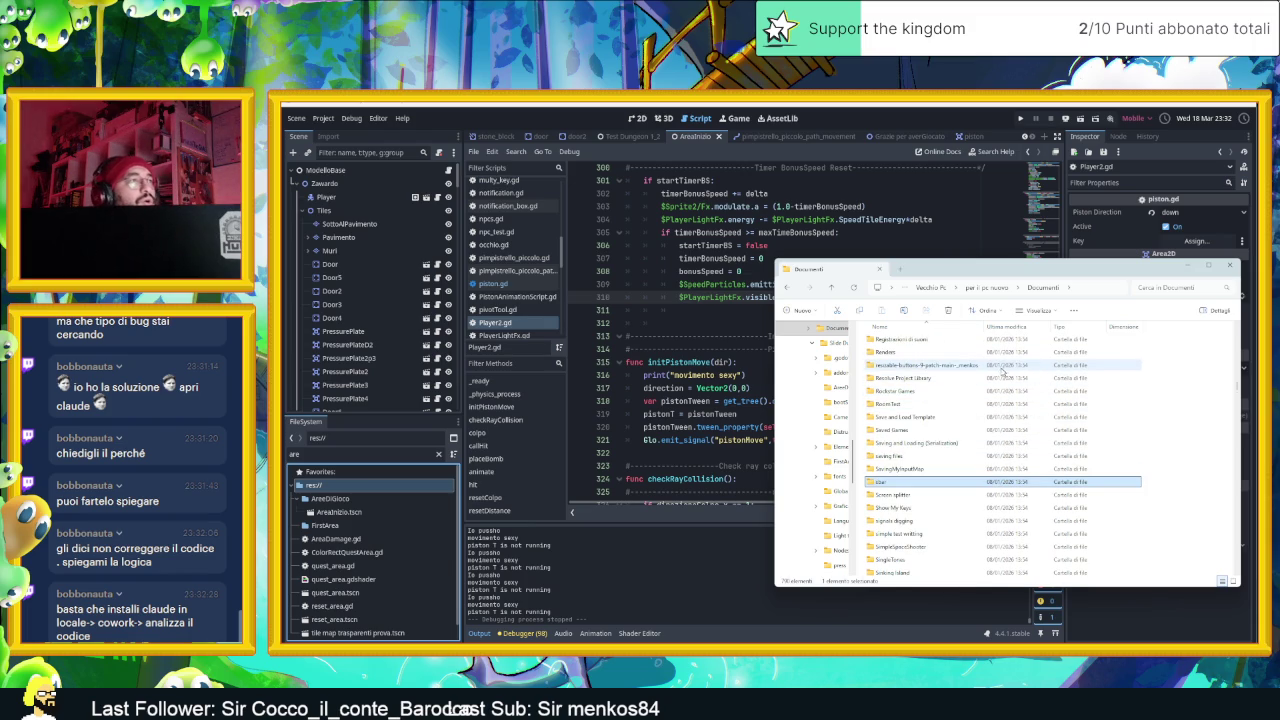
{"action": "double_click", "coordinate": [1015, 392]}
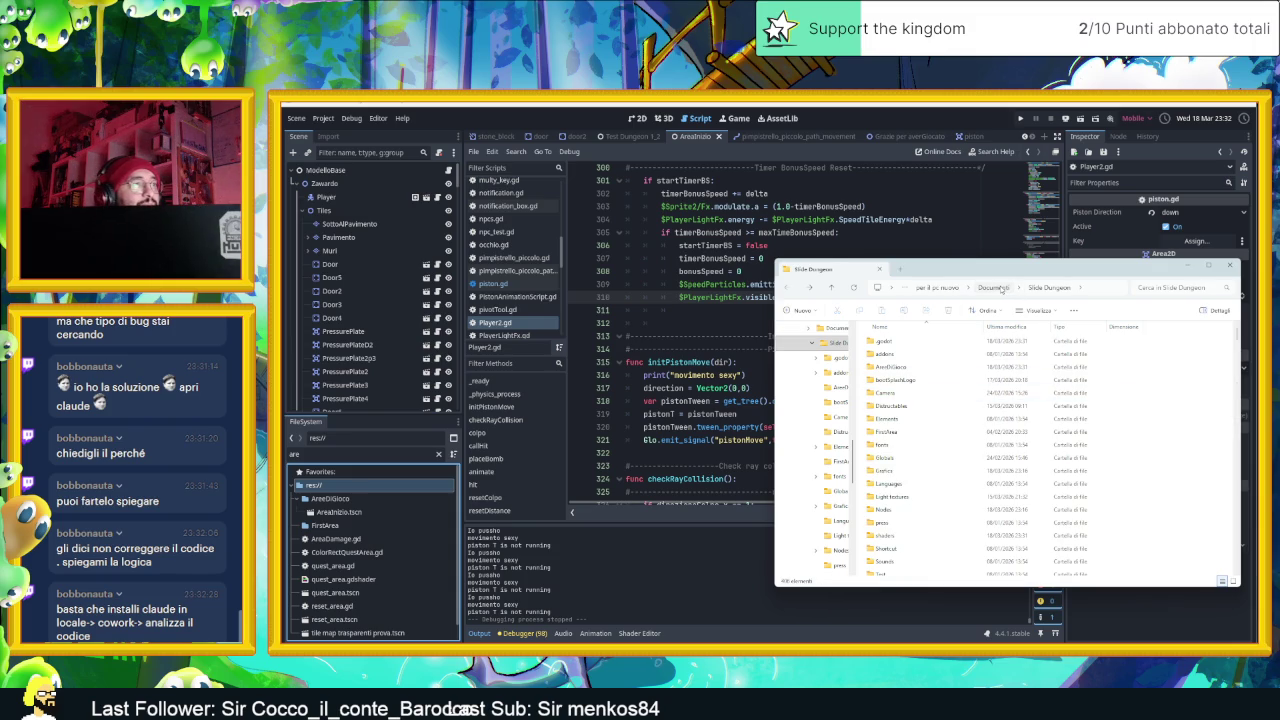
{"action": "left_click", "coordinate": [995, 288]}
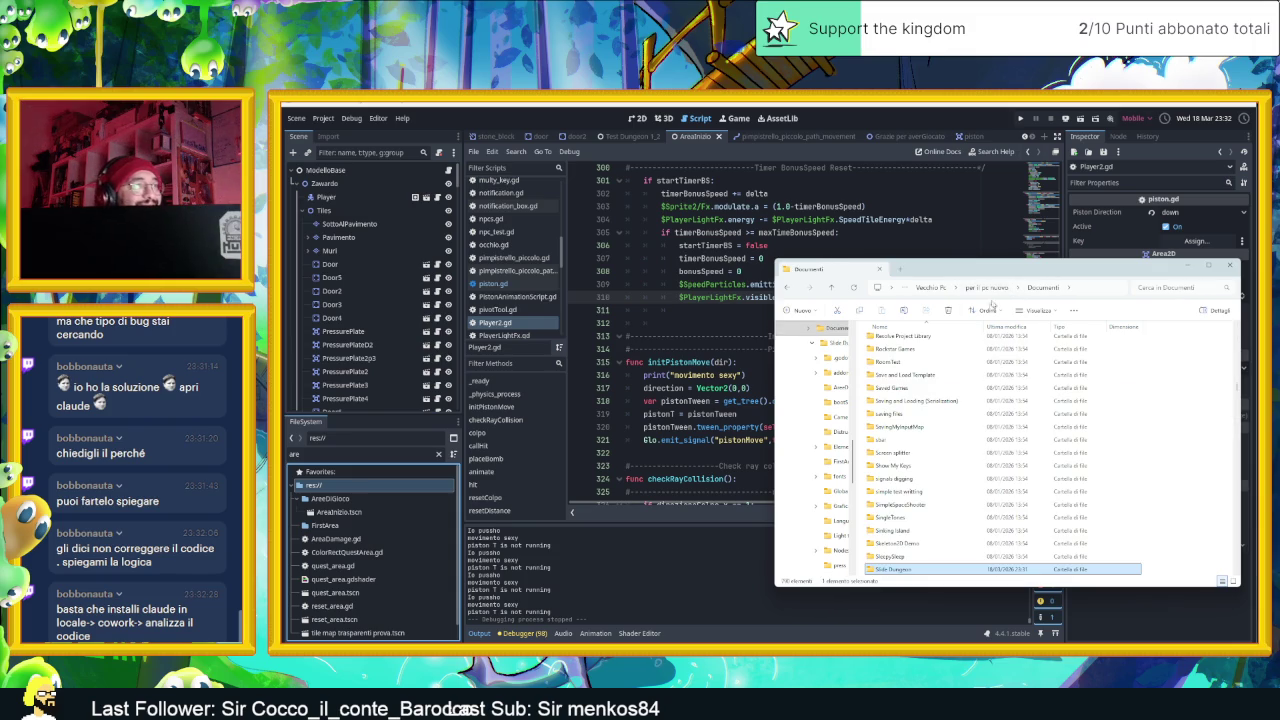
{"action": "right_click", "coordinate": [891, 570]}
Archive the Slide Dungeon folder with WinRAR, appending '_build_v1_portable' to the archive name
{"action": "mouse_move", "coordinate": [1030, 541]}
{"action": "left_click", "coordinate": [1070, 545]}
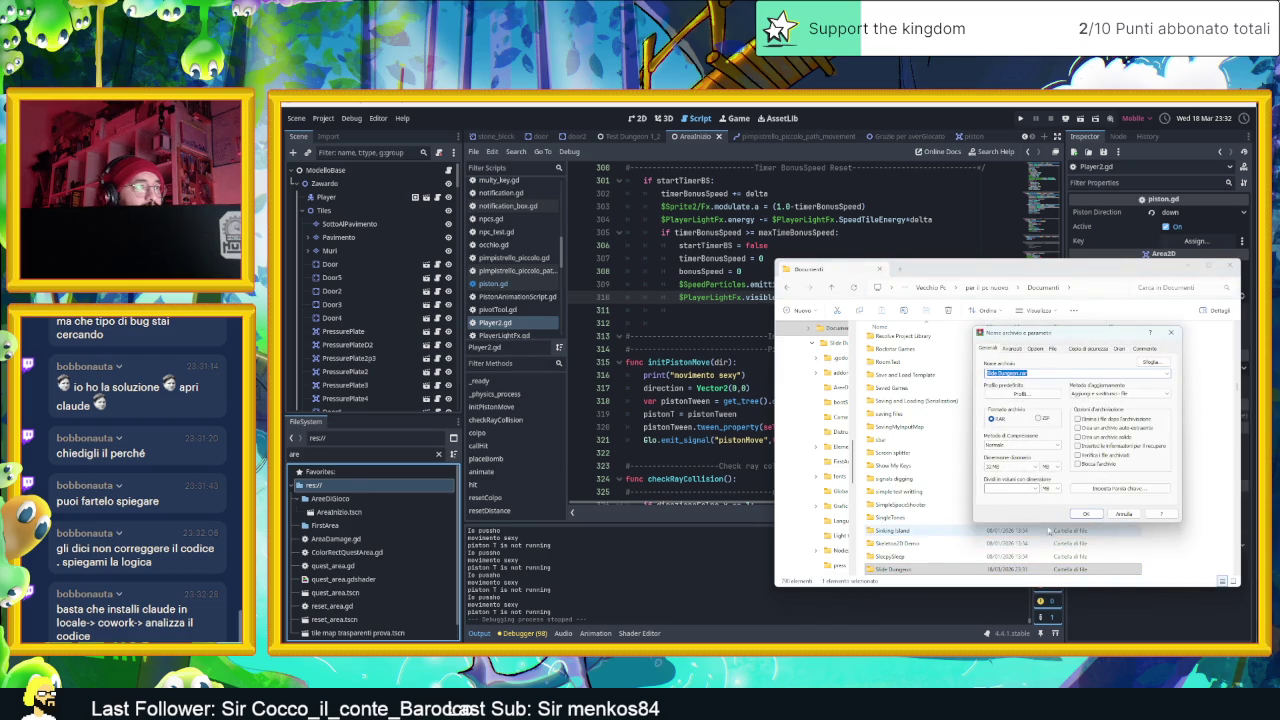
{"action": "left_click", "coordinate": [1021, 372]}
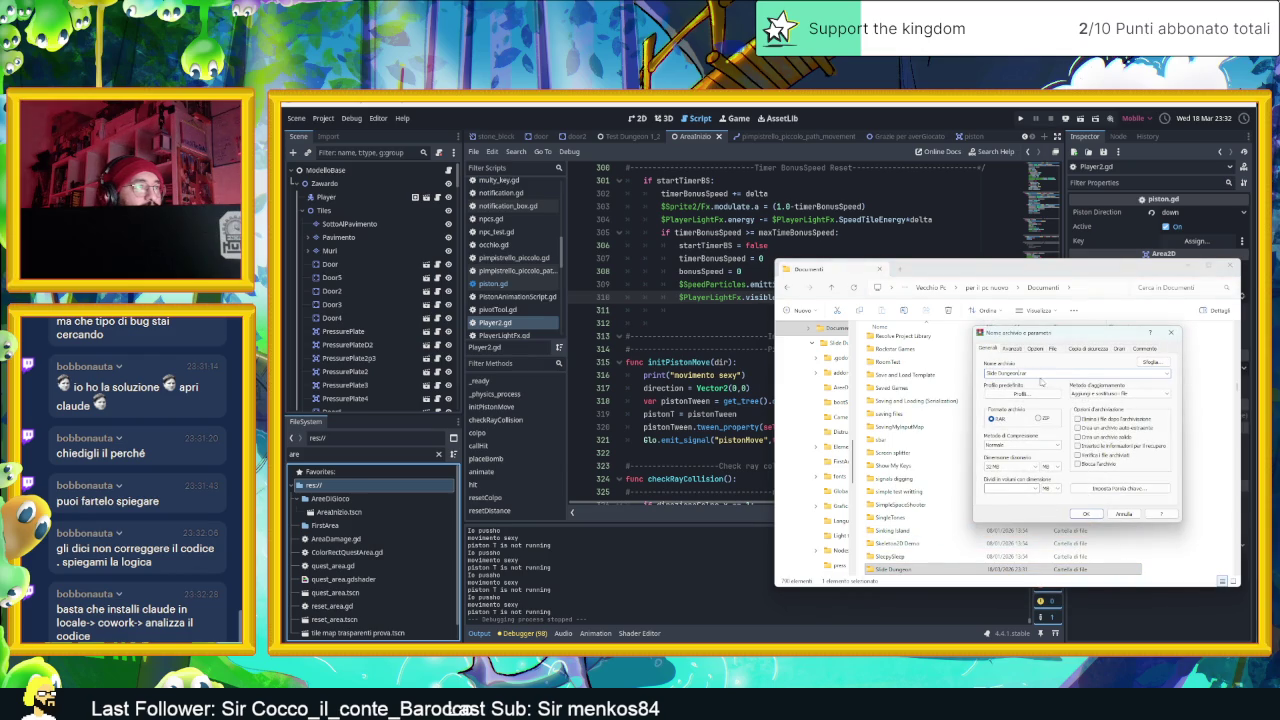
{"action": "type", "text": "_bu"}
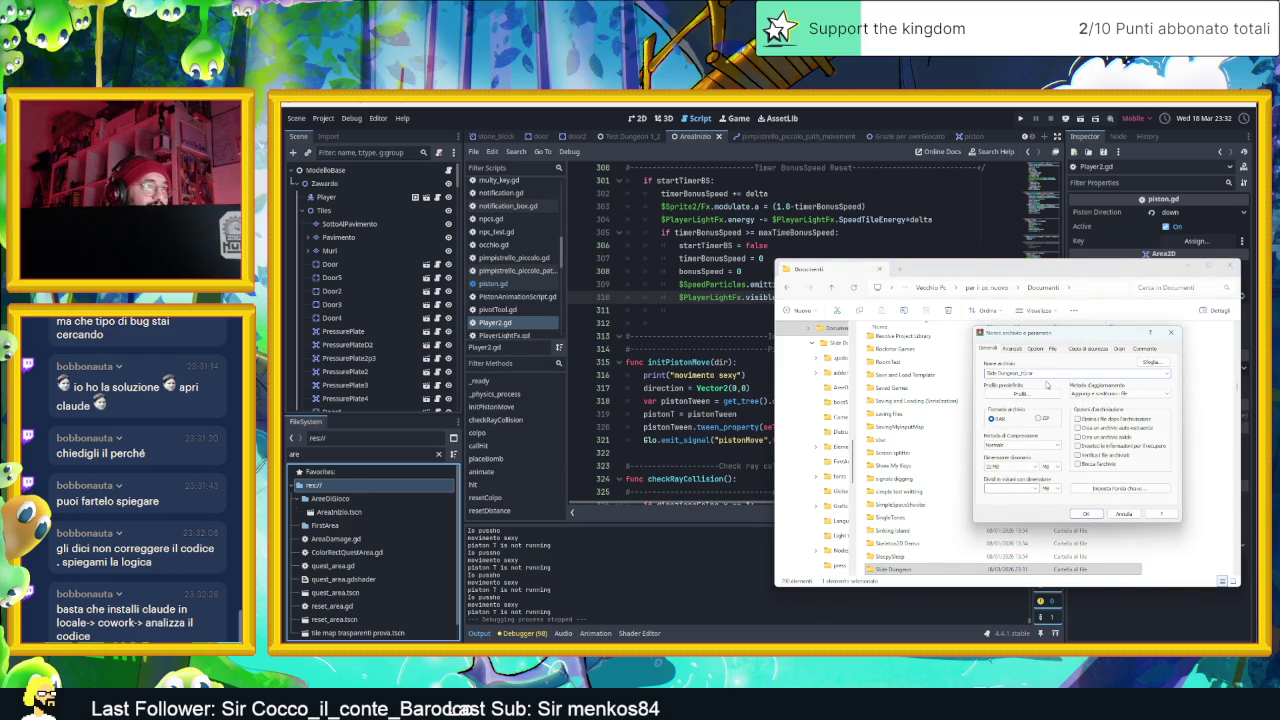
{"action": "type", "text": "ild"}
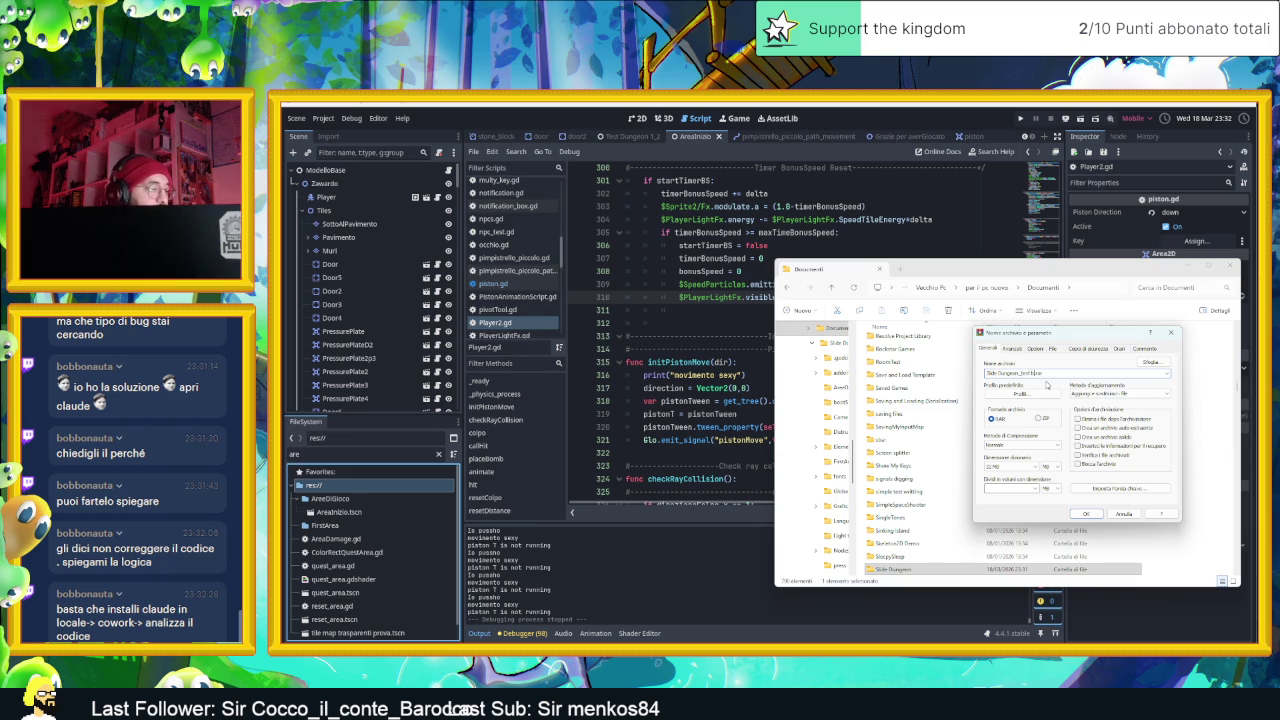
{"action": "type", "text": "_v1_p"}
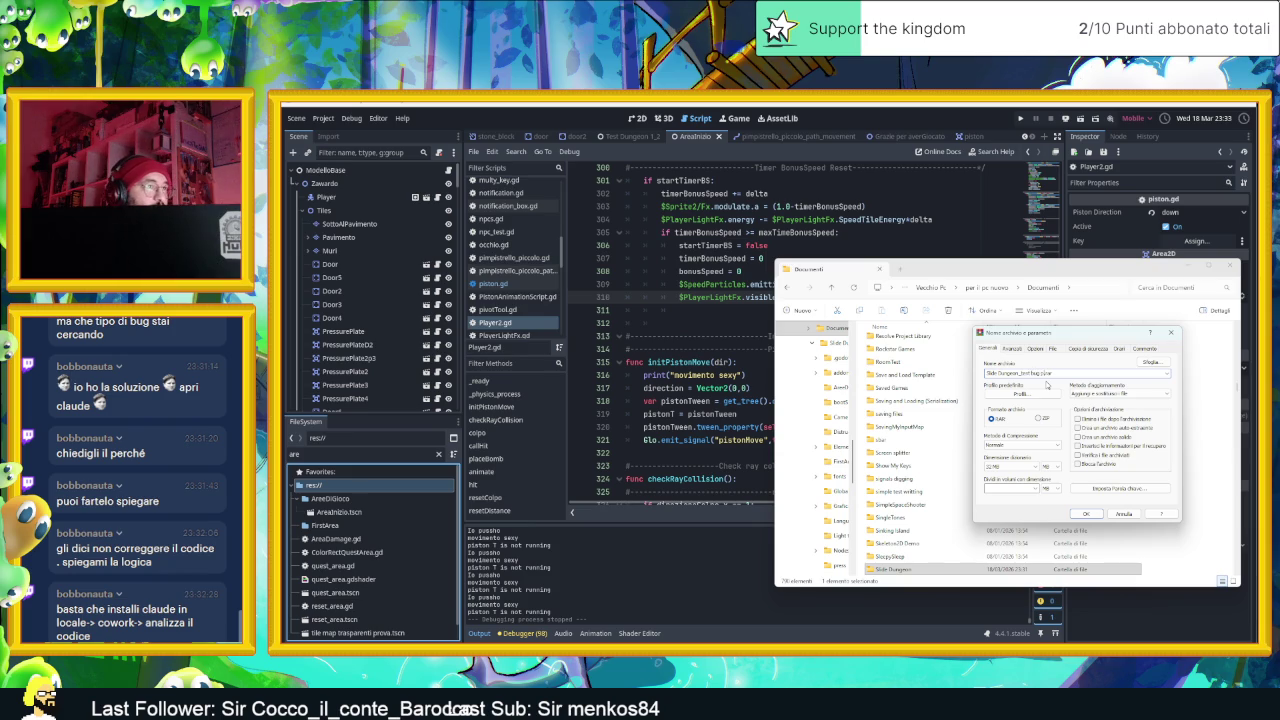
{"action": "type", "text": "ortable"}
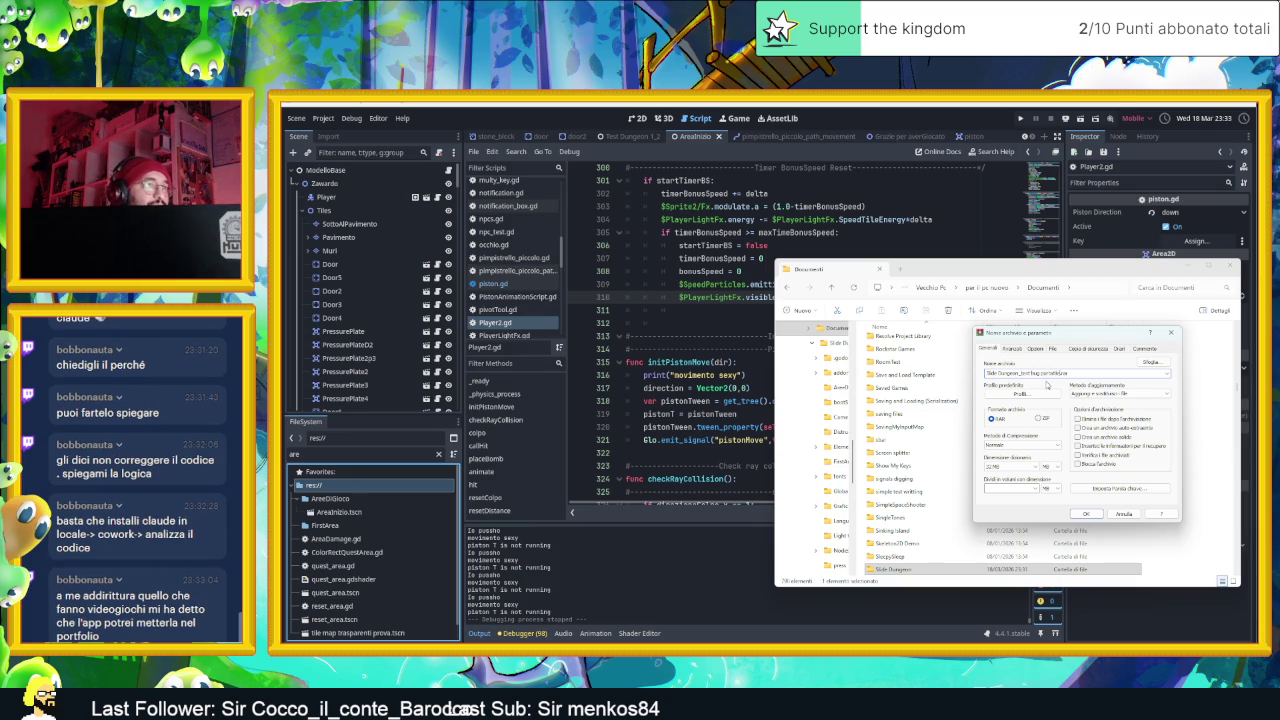
{"action": "left_click", "coordinate": [1094, 515]}
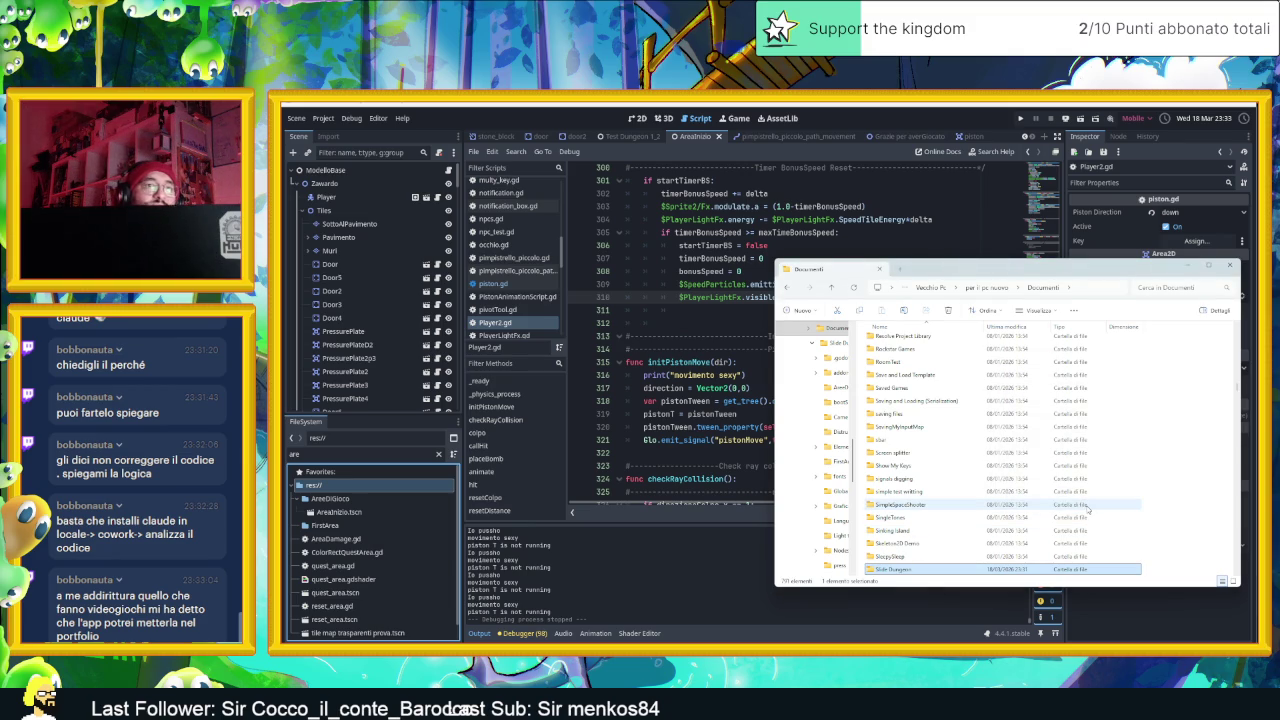
Scroll through the Documenti file list looking for the newly created archive
{"action": "scroll", "coordinate": [1087, 510], "scroll_direction": "down", "scroll_amount": 10}
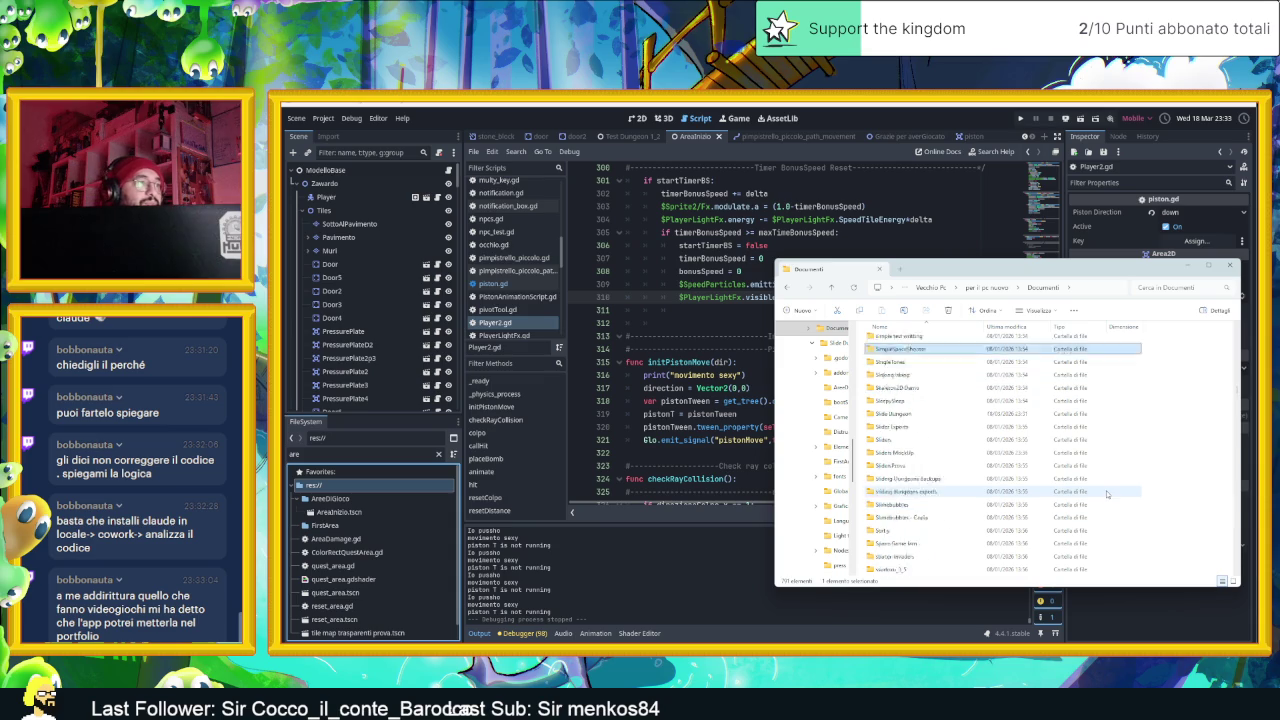
{"action": "scroll", "coordinate": [1110, 497], "scroll_direction": "down", "scroll_amount": 10}
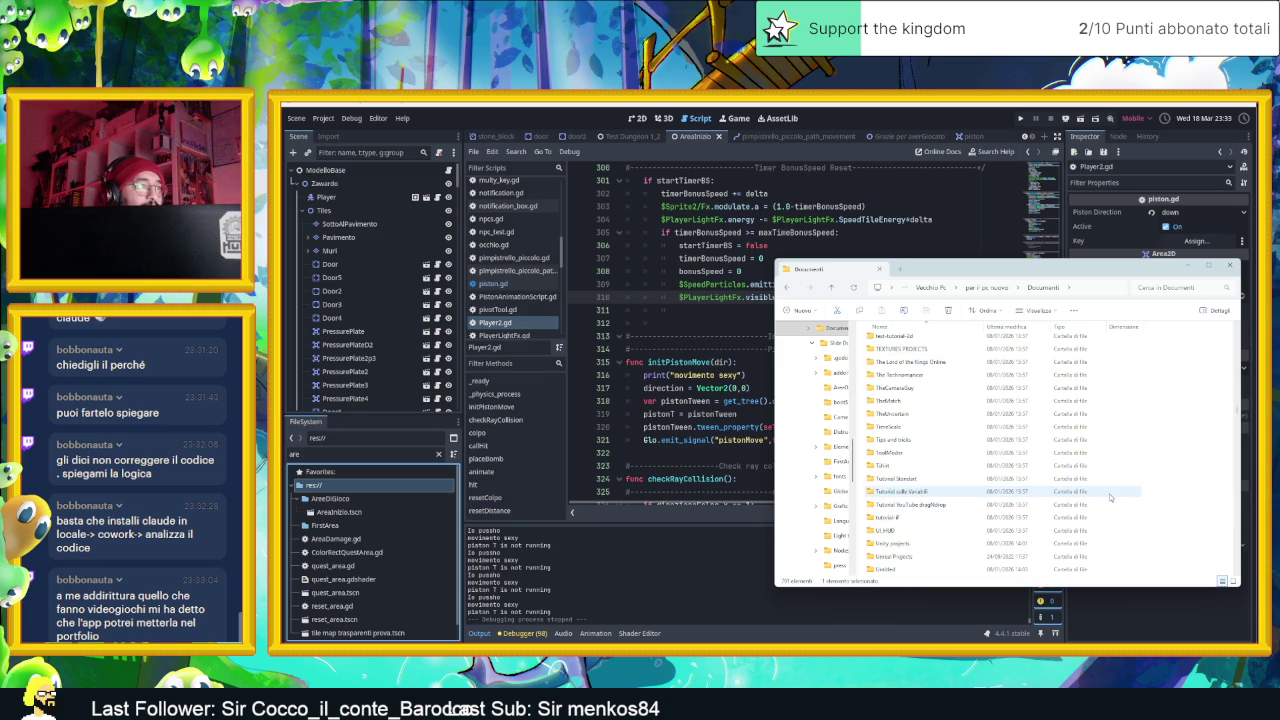
{"action": "scroll", "coordinate": [1108, 494], "scroll_direction": "up", "scroll_amount": 3}
{"action": "scroll", "coordinate": [1108, 494], "scroll_direction": "down", "scroll_amount": 6}
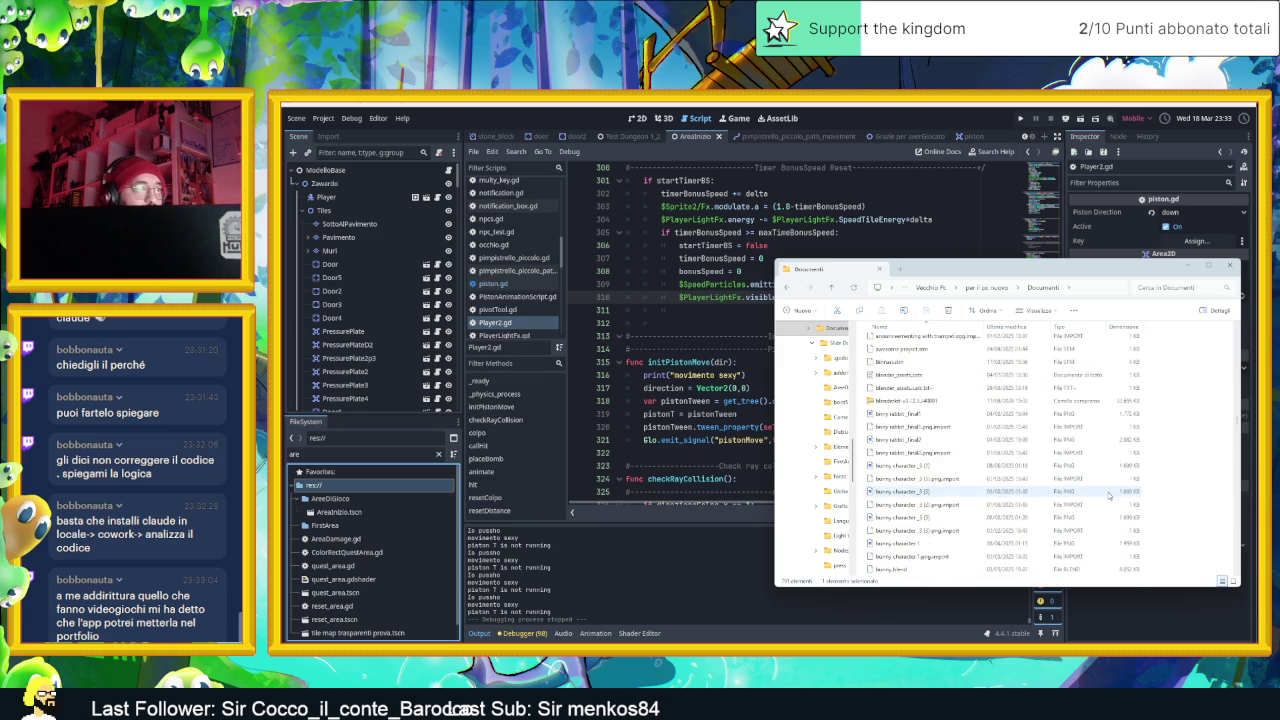
{"action": "scroll", "coordinate": [1108, 494], "scroll_direction": "down", "scroll_amount": 8}
{"action": "scroll", "coordinate": [1109, 494], "scroll_direction": "down", "scroll_amount": 4}
{"action": "scroll", "coordinate": [1109, 494], "scroll_direction": "down", "scroll_amount": 5}
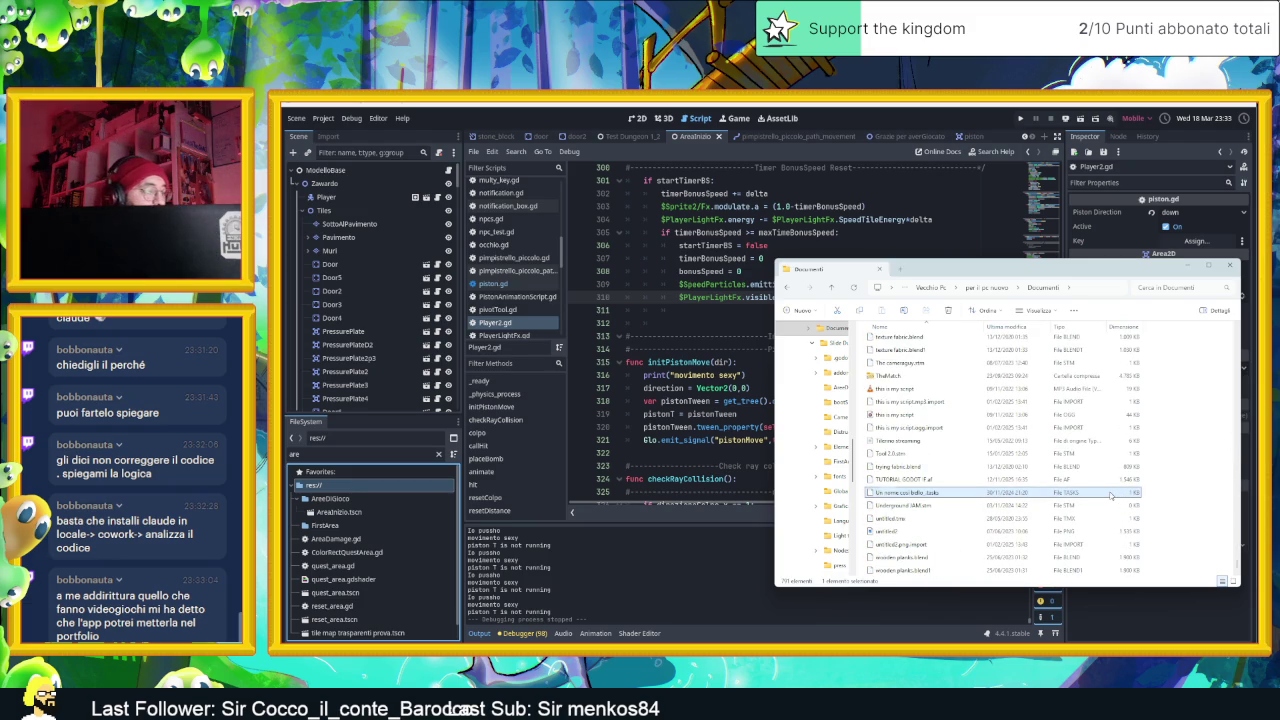
Search Documenti for 'slide dunge' and select the Slide Dungeon.rar and test bug portable archives
{"action": "key", "text": "s"}
{"action": "left_click", "coordinate": [1166, 287]}
{"action": "type", "text": "slide du"}
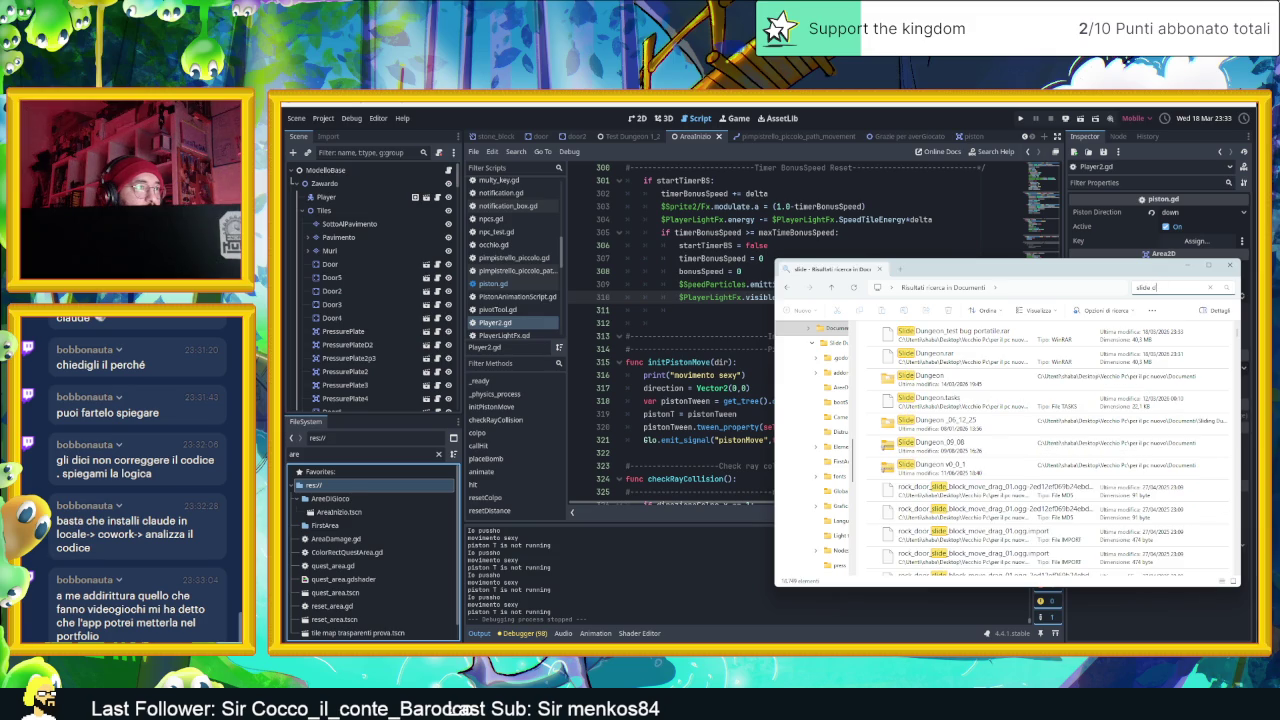
{"action": "type", "text": "nge"}
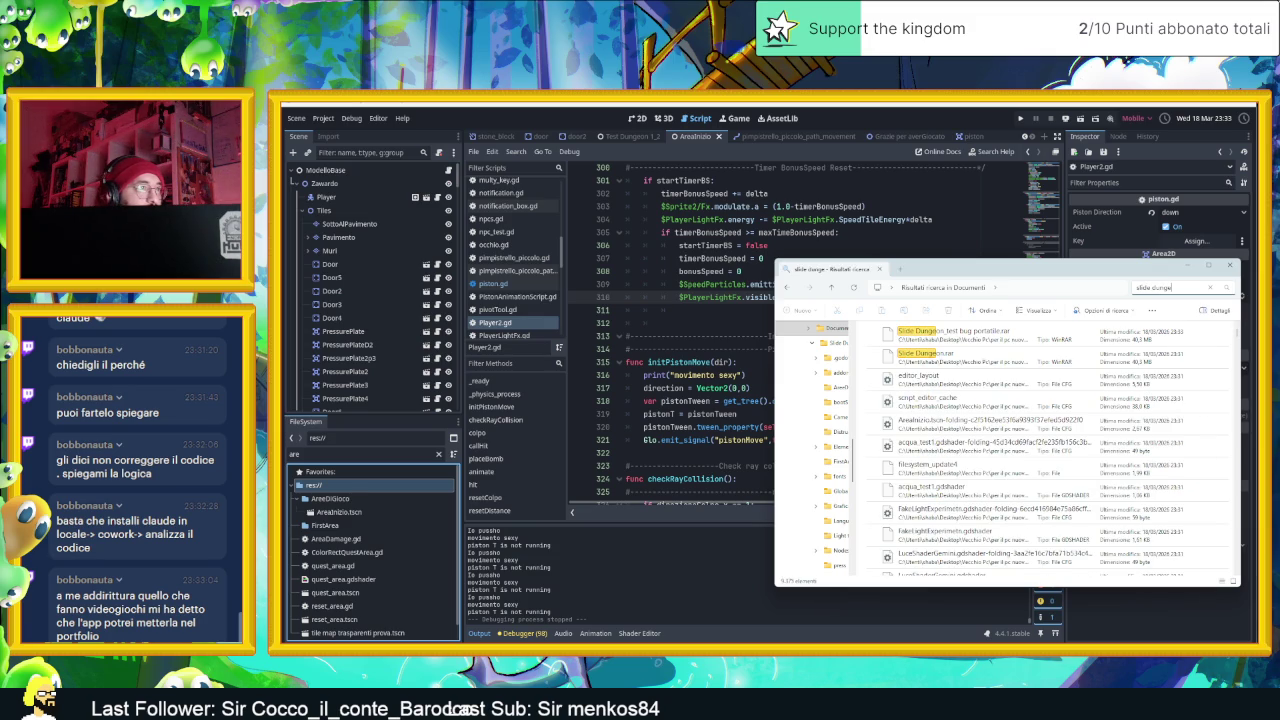
{"action": "left_click", "coordinate": [1031, 369]}
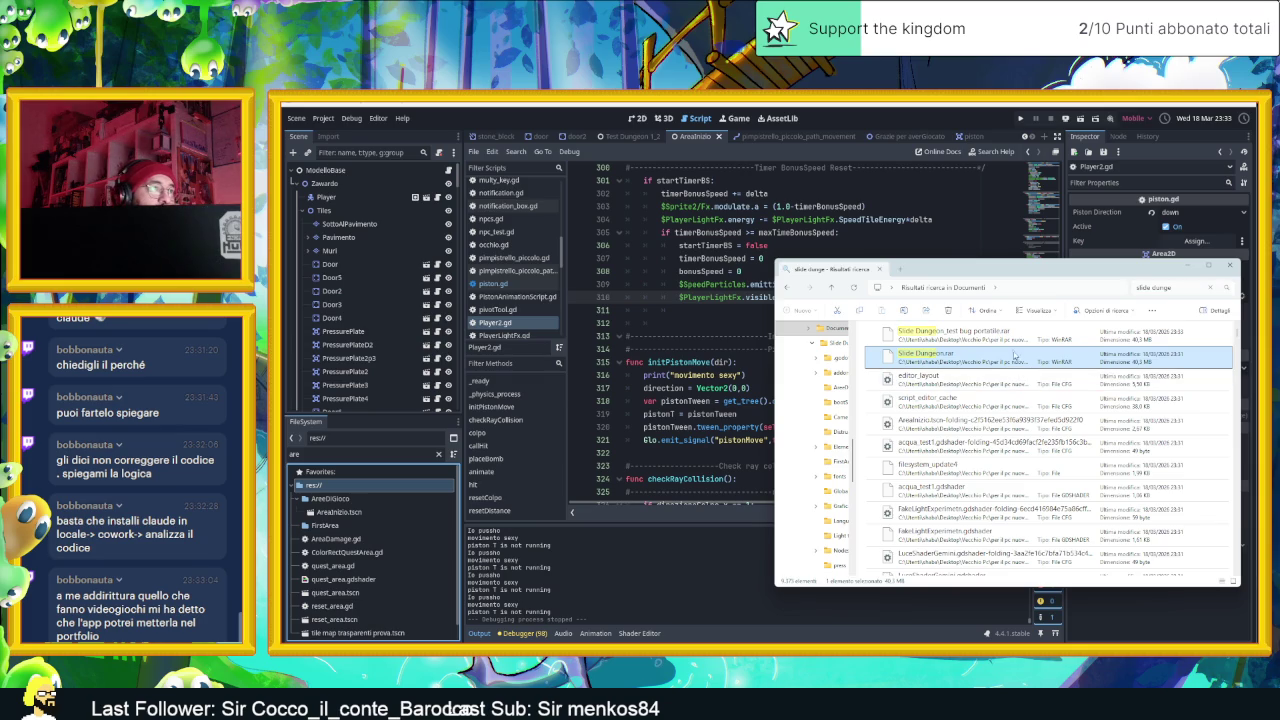
{"action": "left_click", "coordinate": [1011, 342]}
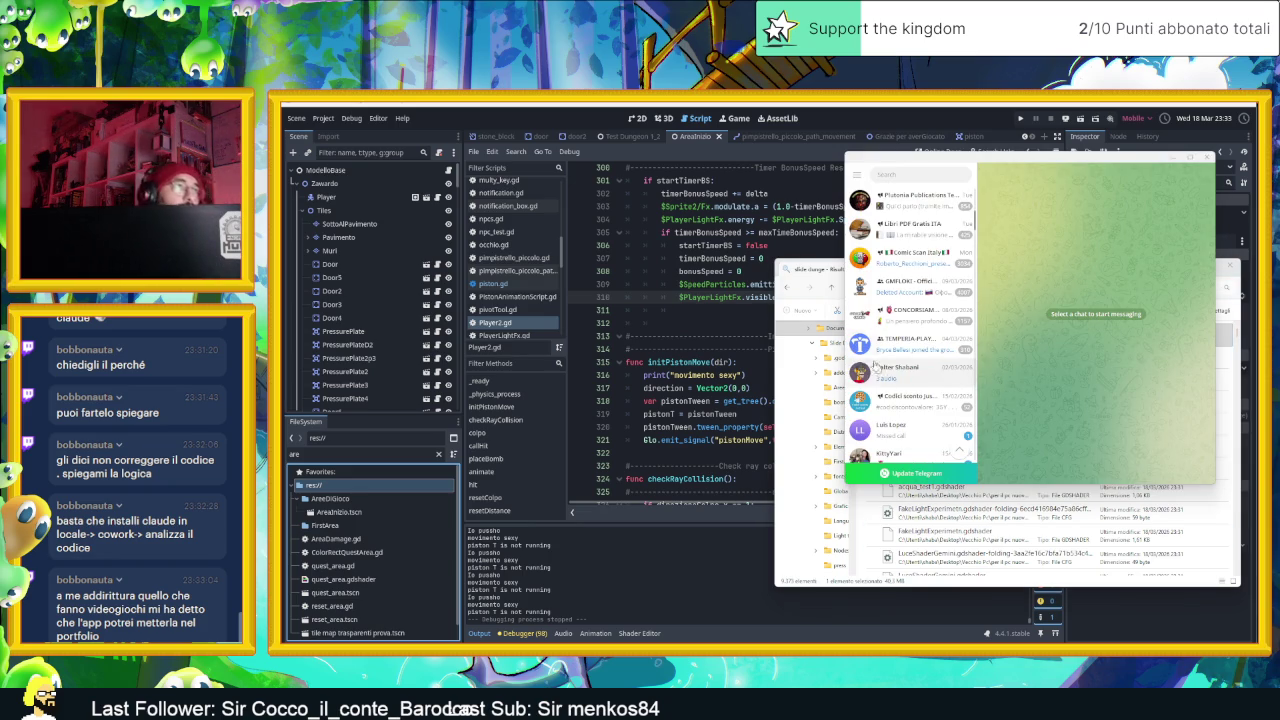
Close Telegram and drag the Slide Dungeon_test bug portable.rar archive out to transfer it
{"action": "left_click", "coordinate": [1207, 157]}
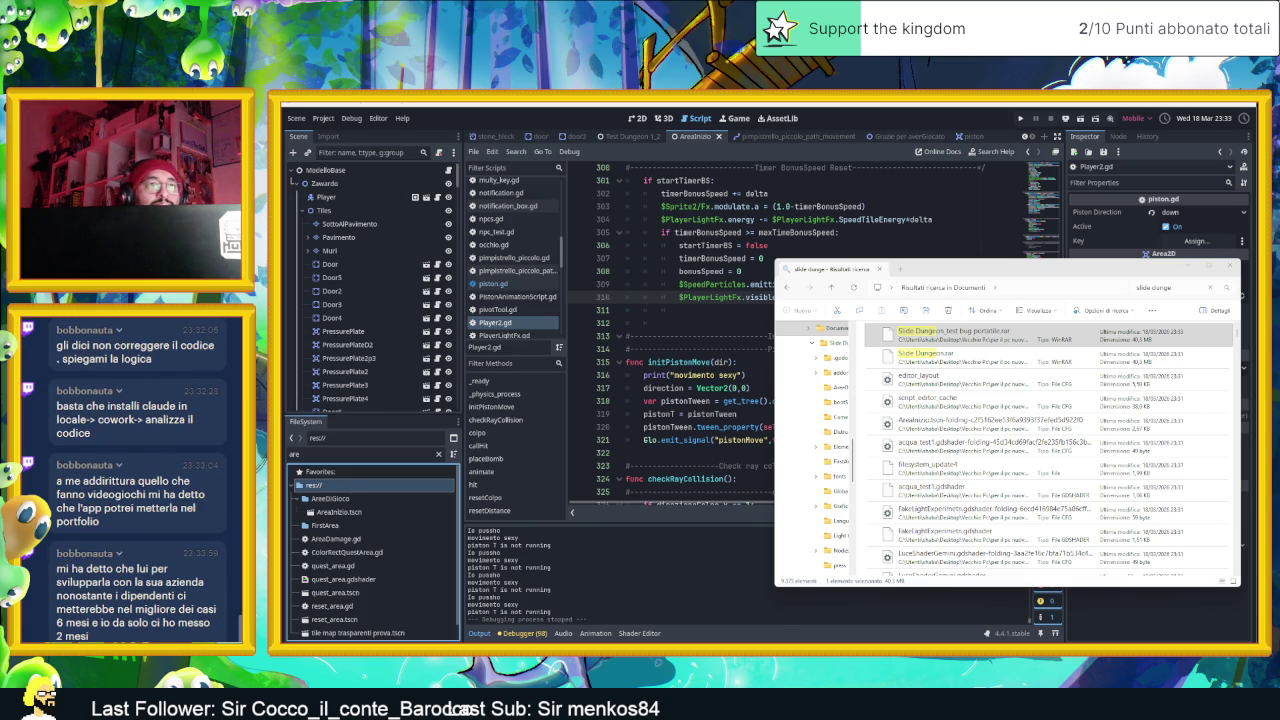
{"action": "left_click_drag", "start_coordinate": [938, 338], "coordinate": [1174, 424]}
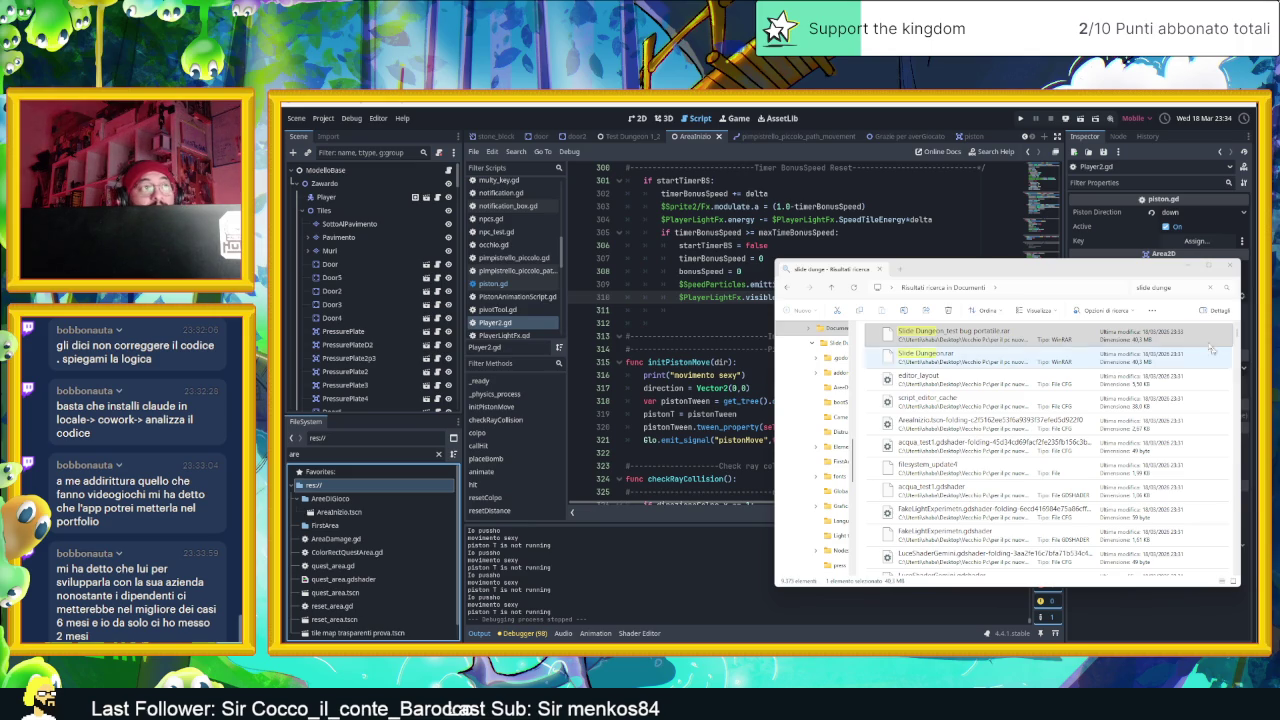
Close the archive search window and open the second PC's Start menu in AirServer
{"action": "left_click", "coordinate": [1228, 269]}
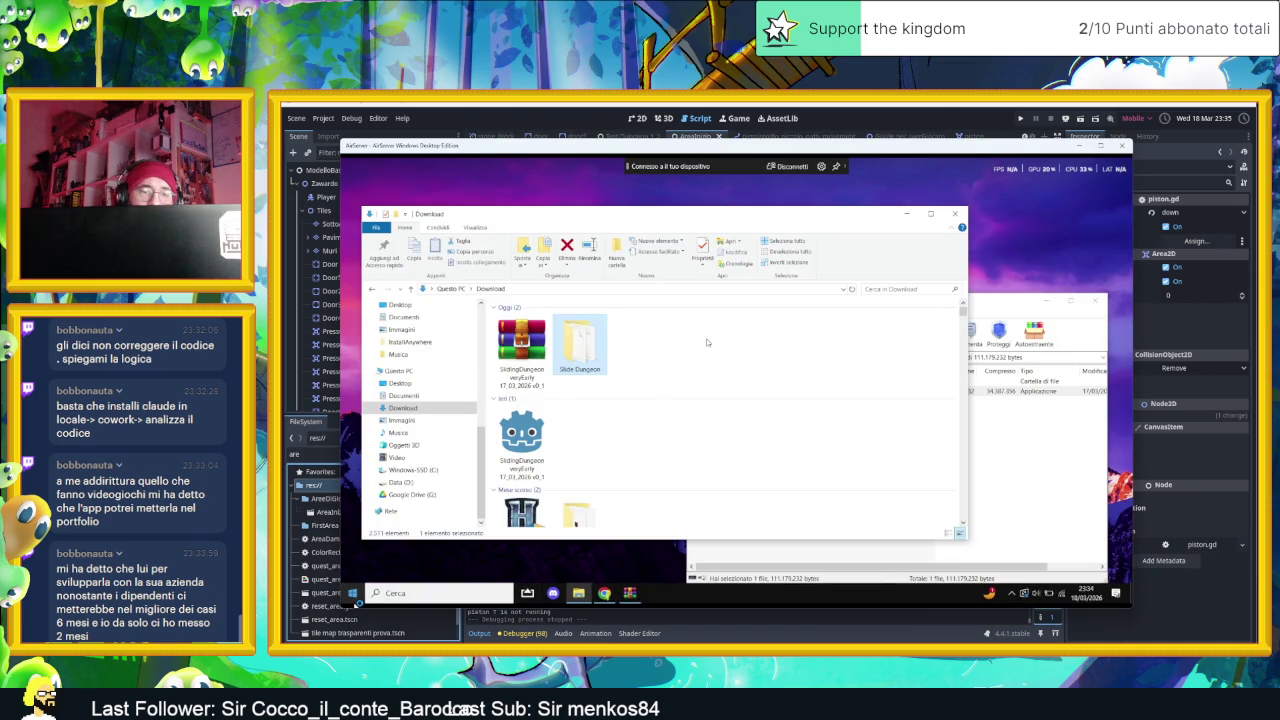
{"action": "key", "text": "super"}
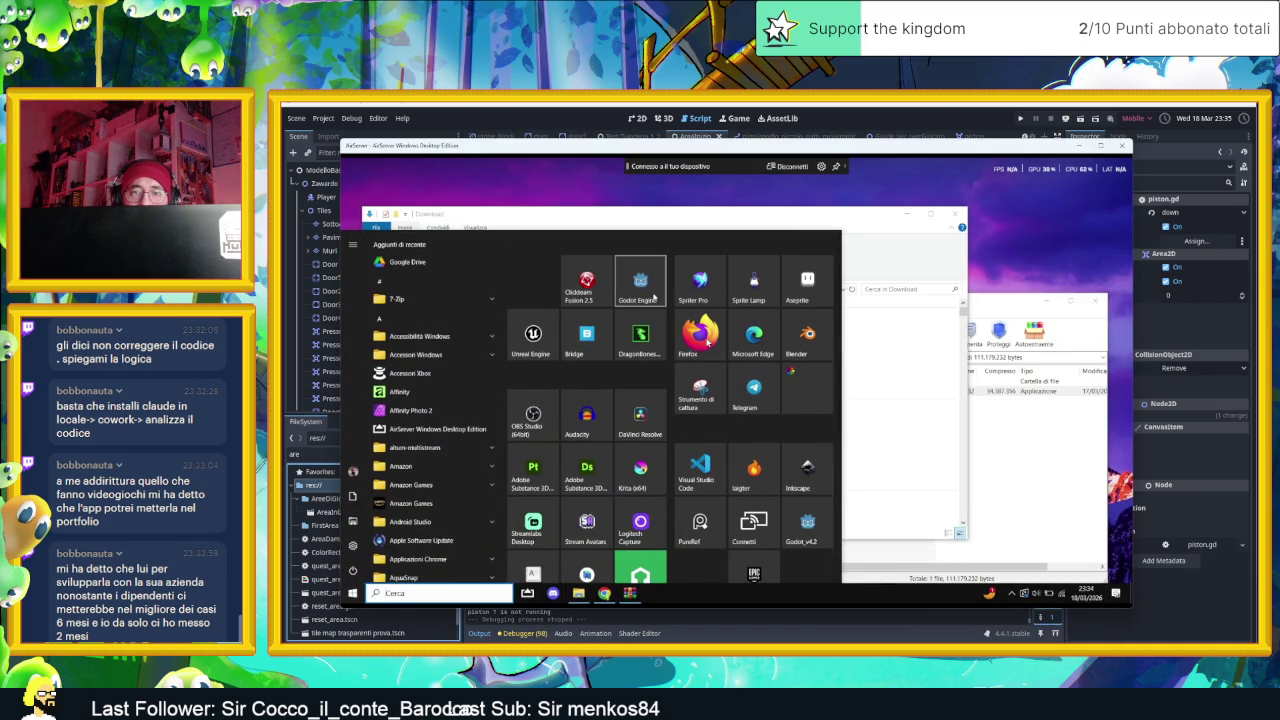
Launch Godot_v4 (2) from the second PC's Start menu
{"action": "scroll", "coordinate": [655, 297], "scroll_direction": "down", "scroll_amount": 4}
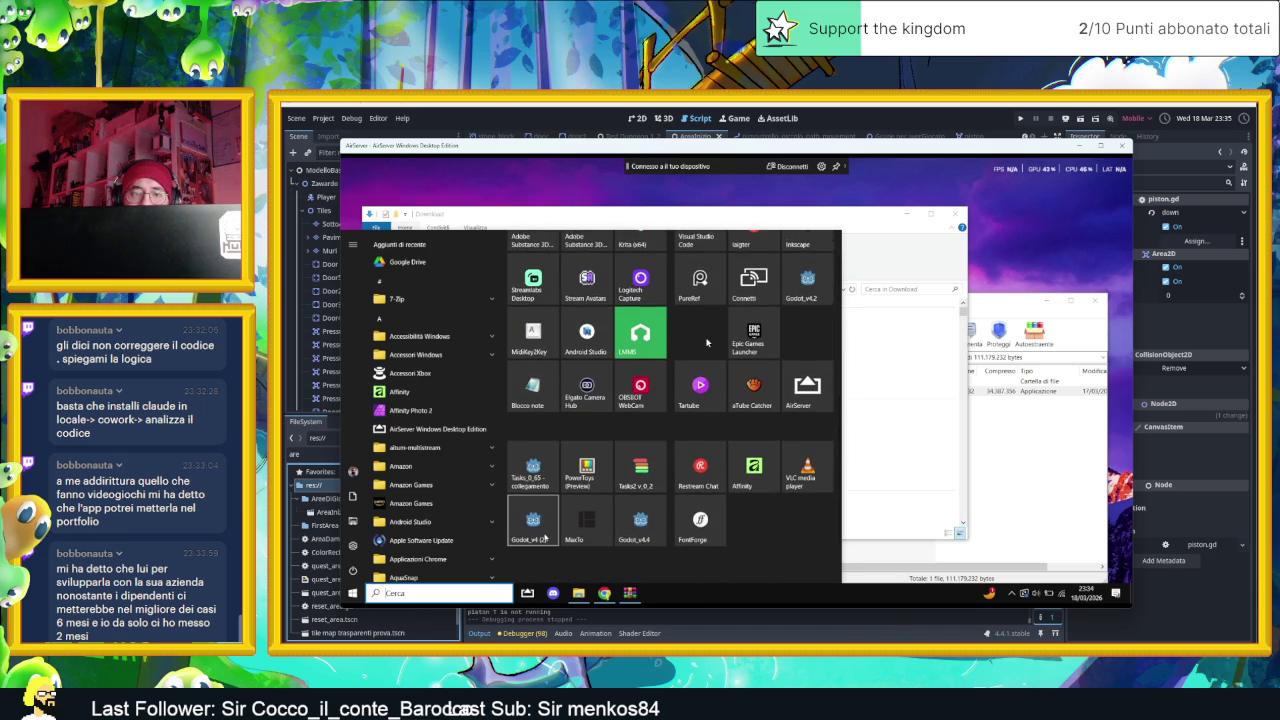
{"action": "left_click", "coordinate": [544, 537]}
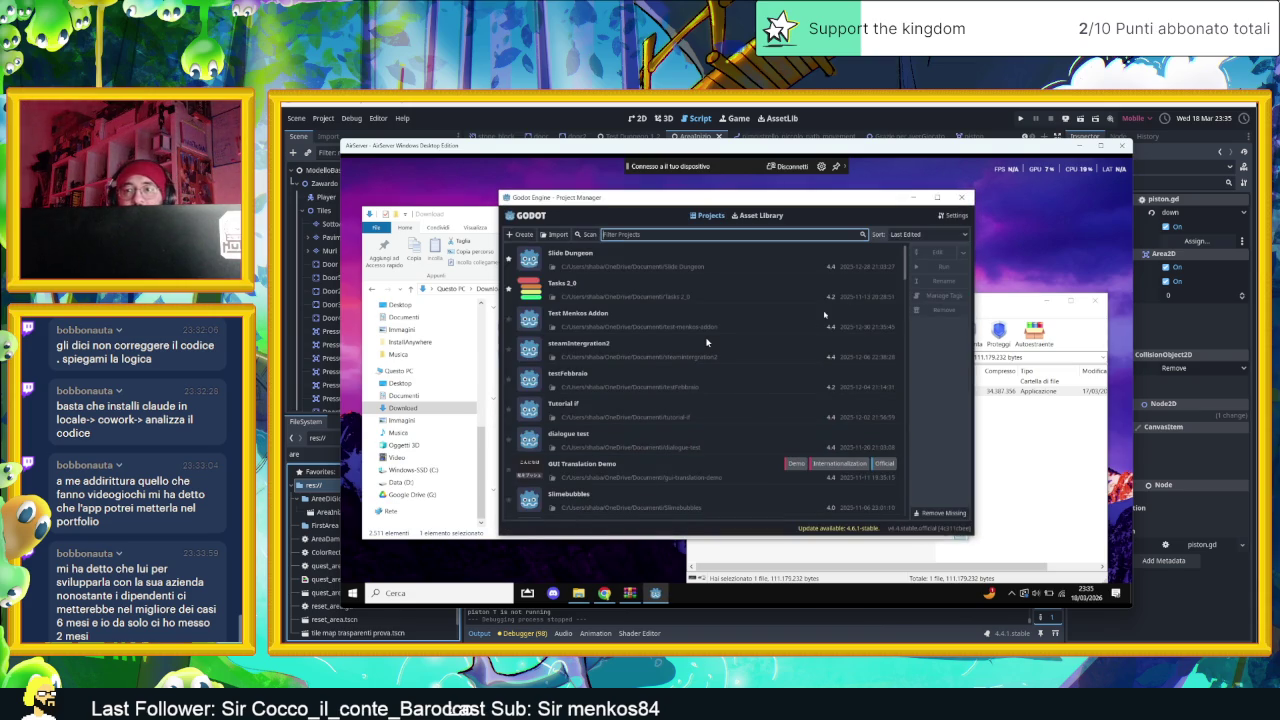
Import the Download folder's Slide Dungeon project by dragging it from File Explorer onto the Project Manager
{"action": "left_click", "coordinate": [561, 235]}
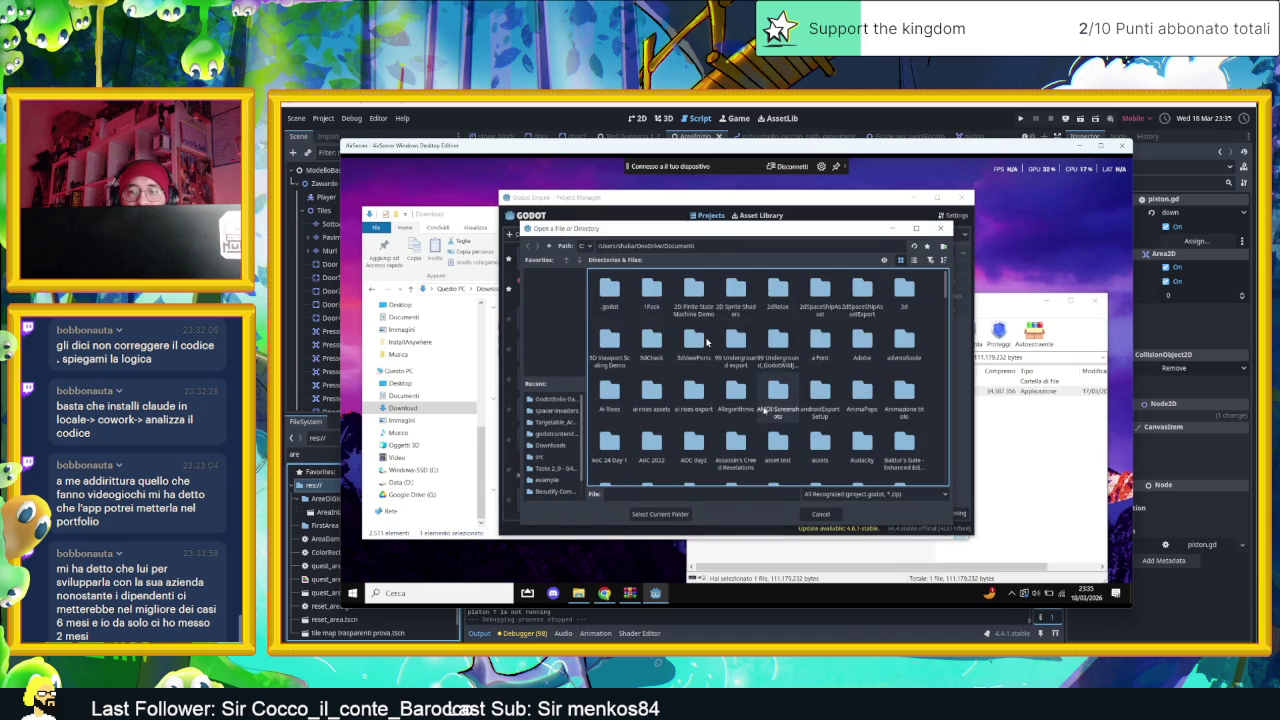
{"action": "left_click", "coordinate": [826, 515]}
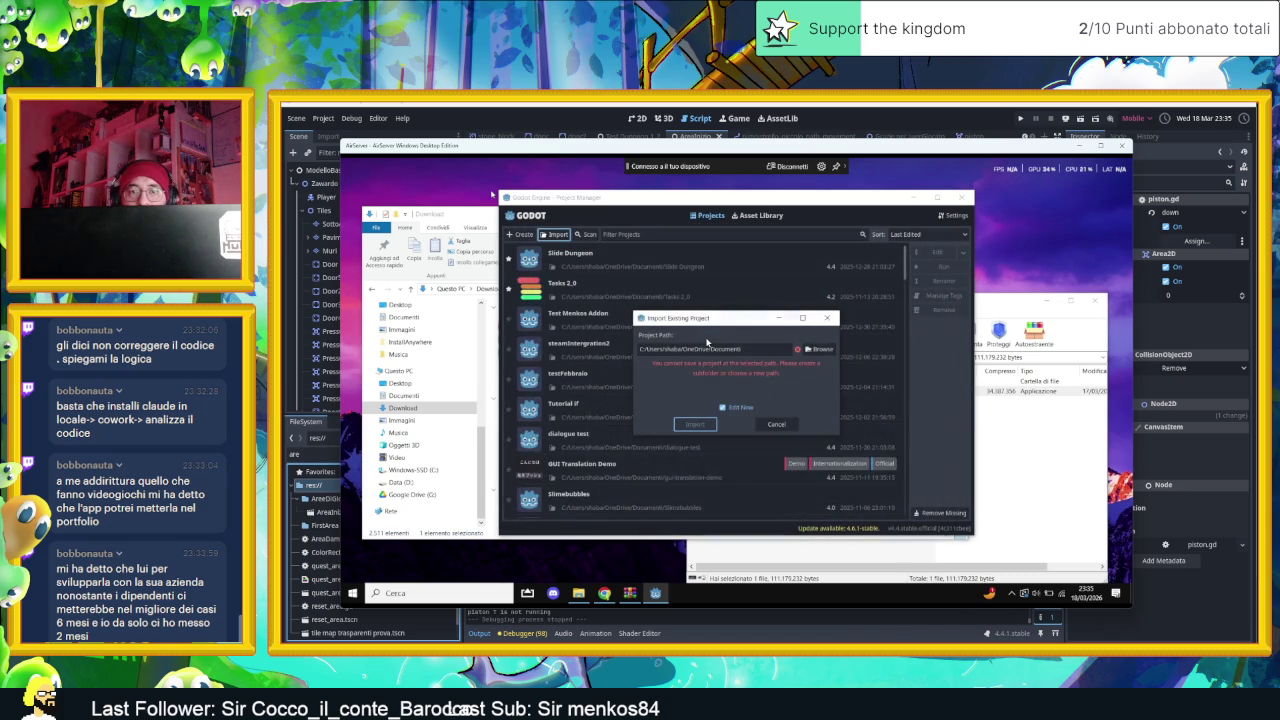
{"action": "left_click", "coordinate": [776, 424]}
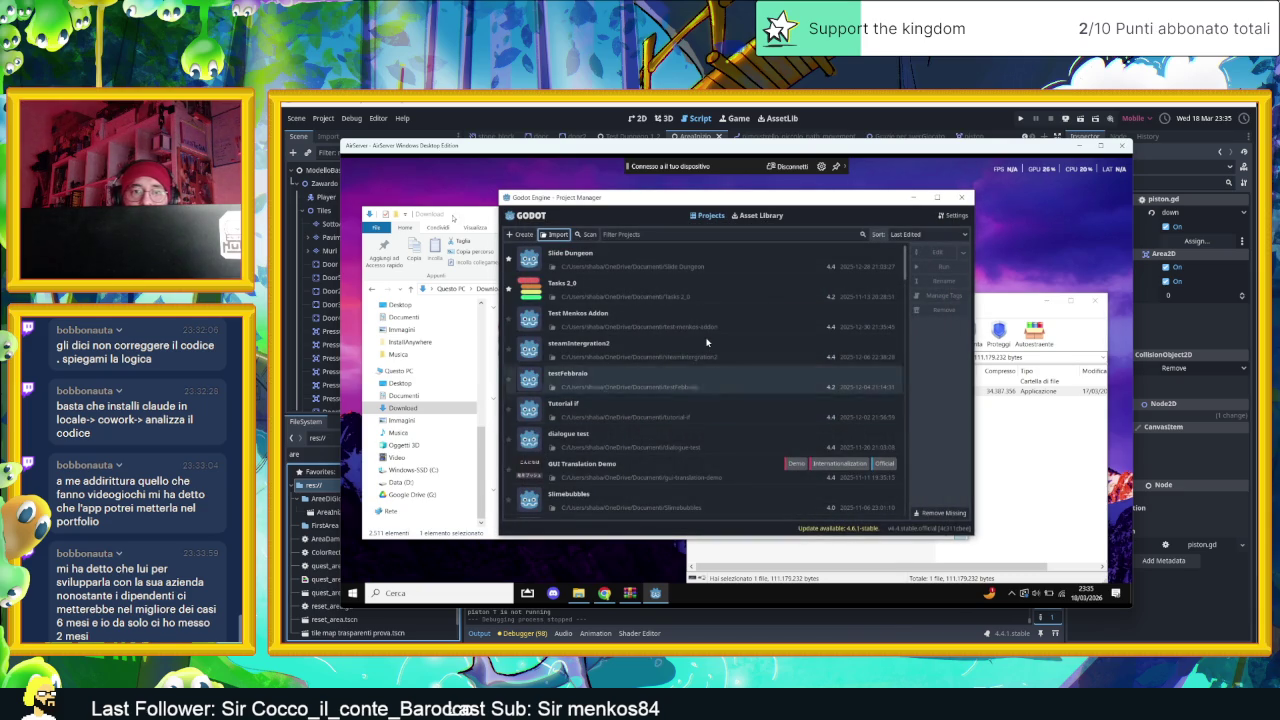
{"action": "key", "text": "alt+Tab"}
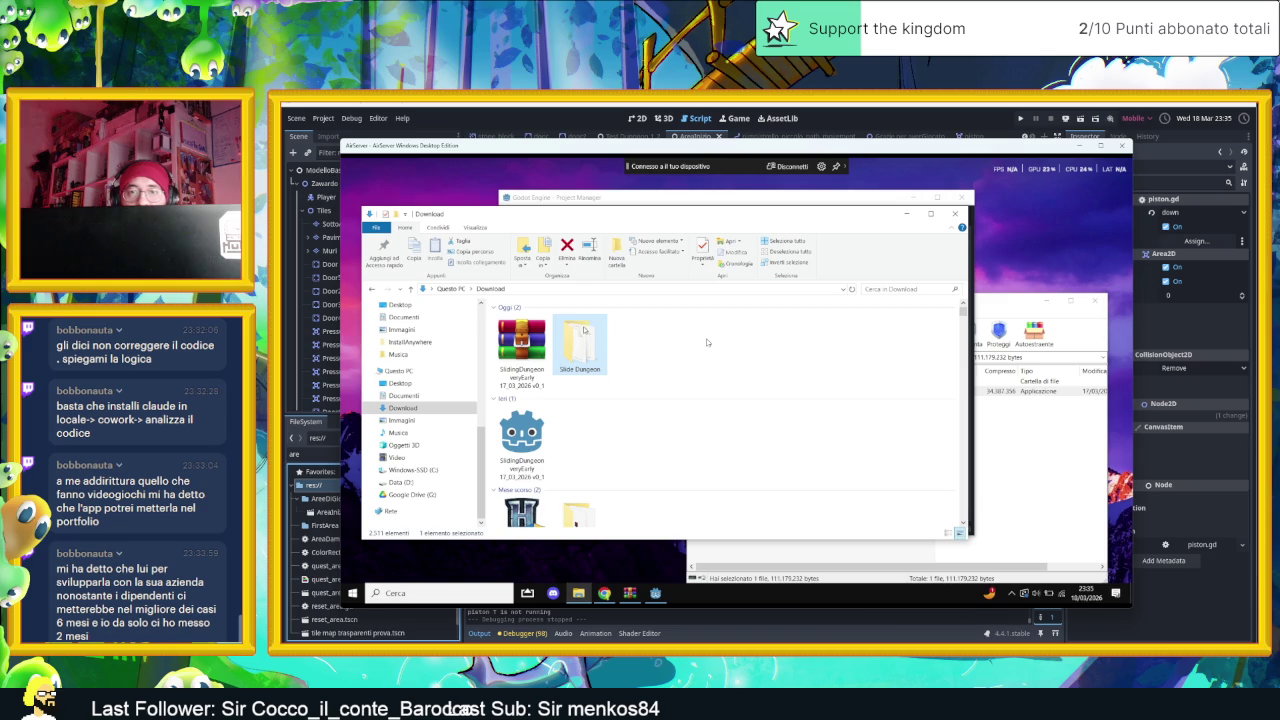
{"action": "left_click_drag", "start_coordinate": [650, 213], "coordinate": [664, 348]}
{"action": "left_click_drag", "start_coordinate": [605, 483], "coordinate": [632, 255]}
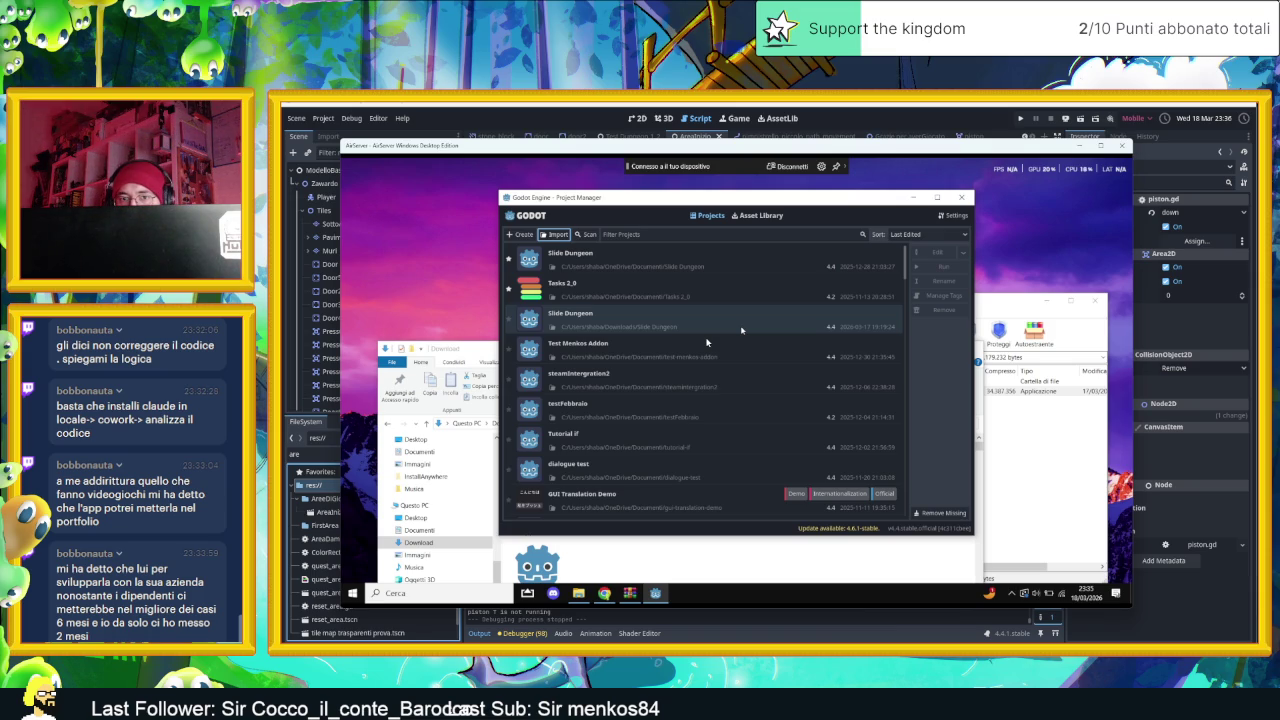
Open the imported Slide Dungeon project, save the scene, and run it, moving the slime down
{"action": "left_click", "coordinate": [741, 329]}
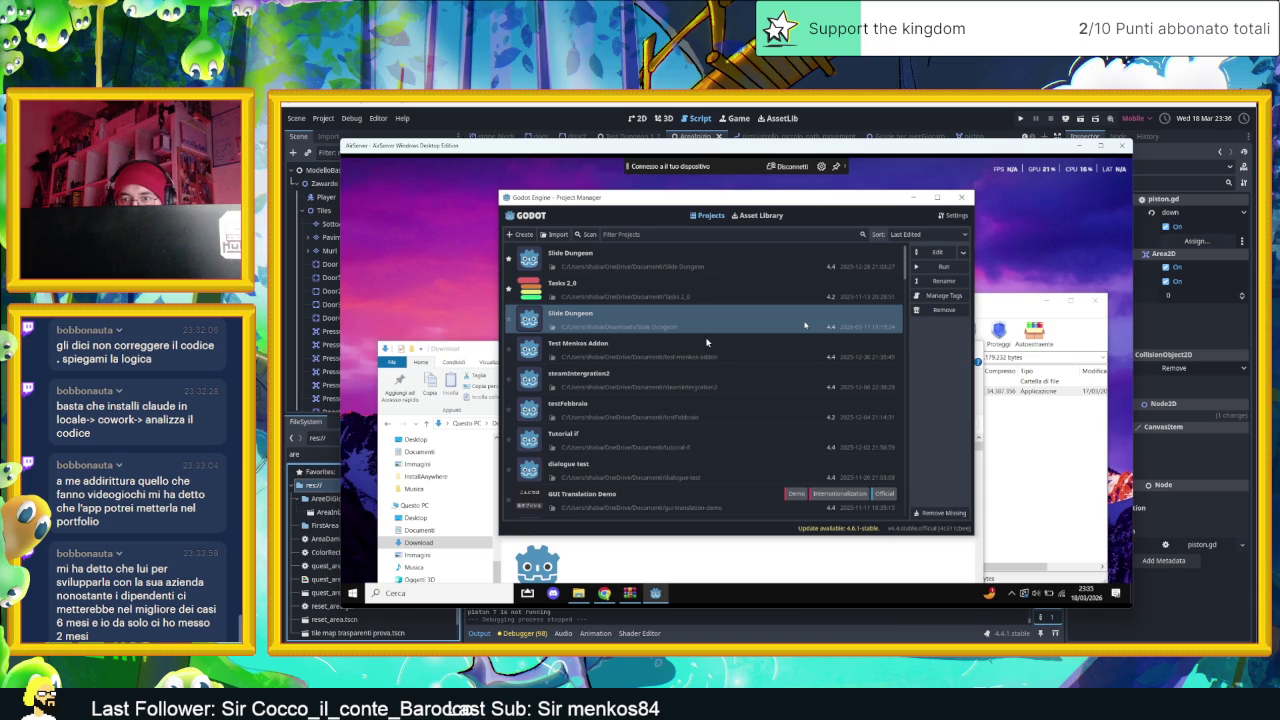
{"action": "double_click", "coordinate": [805, 325]}
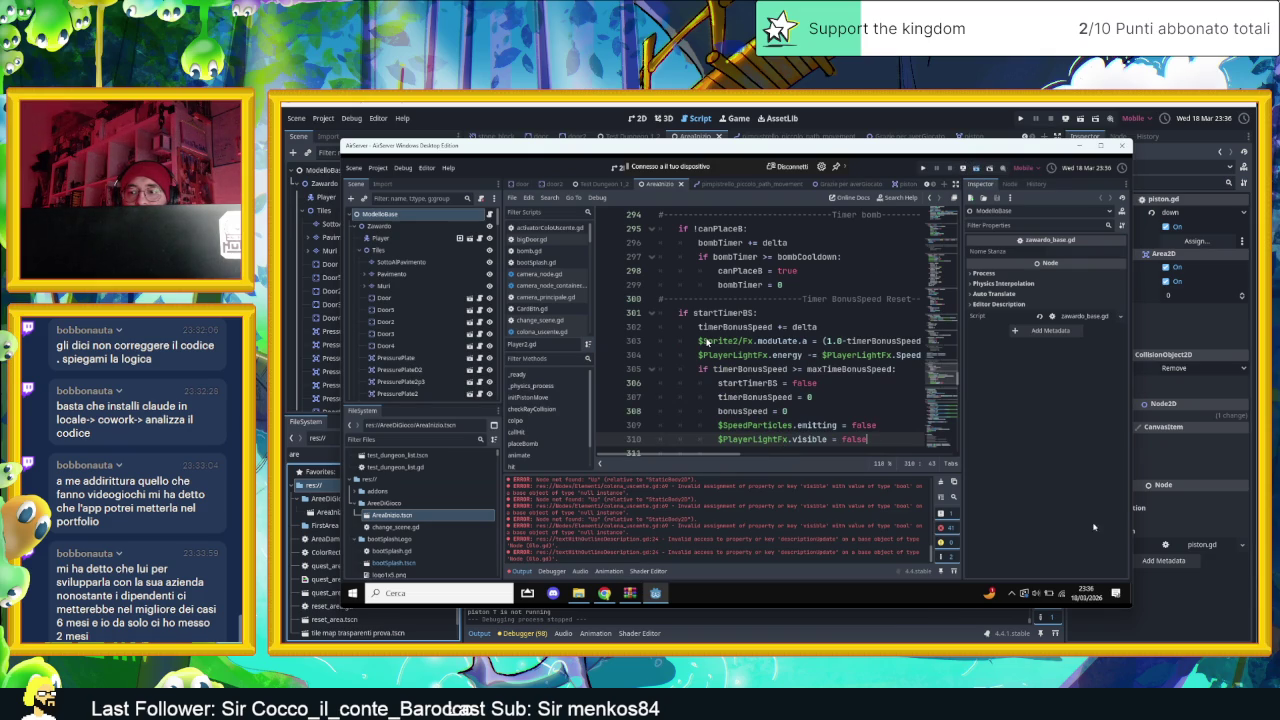
{"action": "left_click", "coordinate": [1050, 592]}
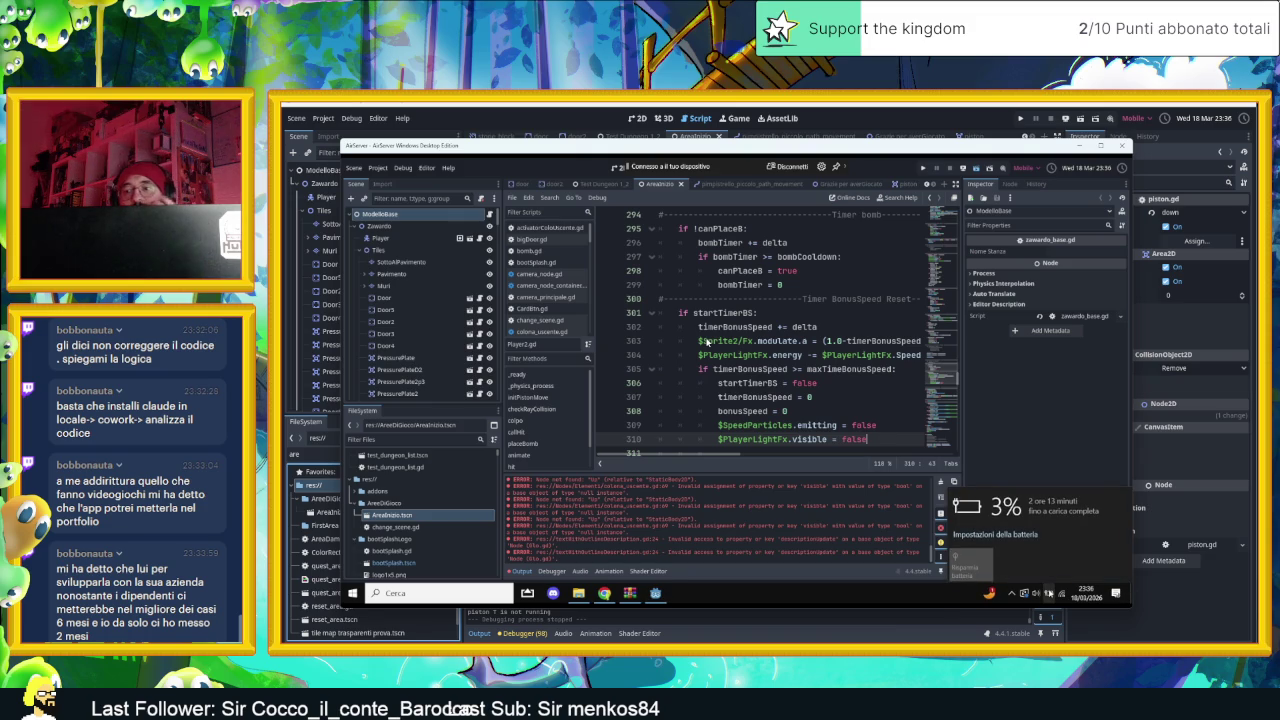
{"action": "key", "text": "ctrl+s"}
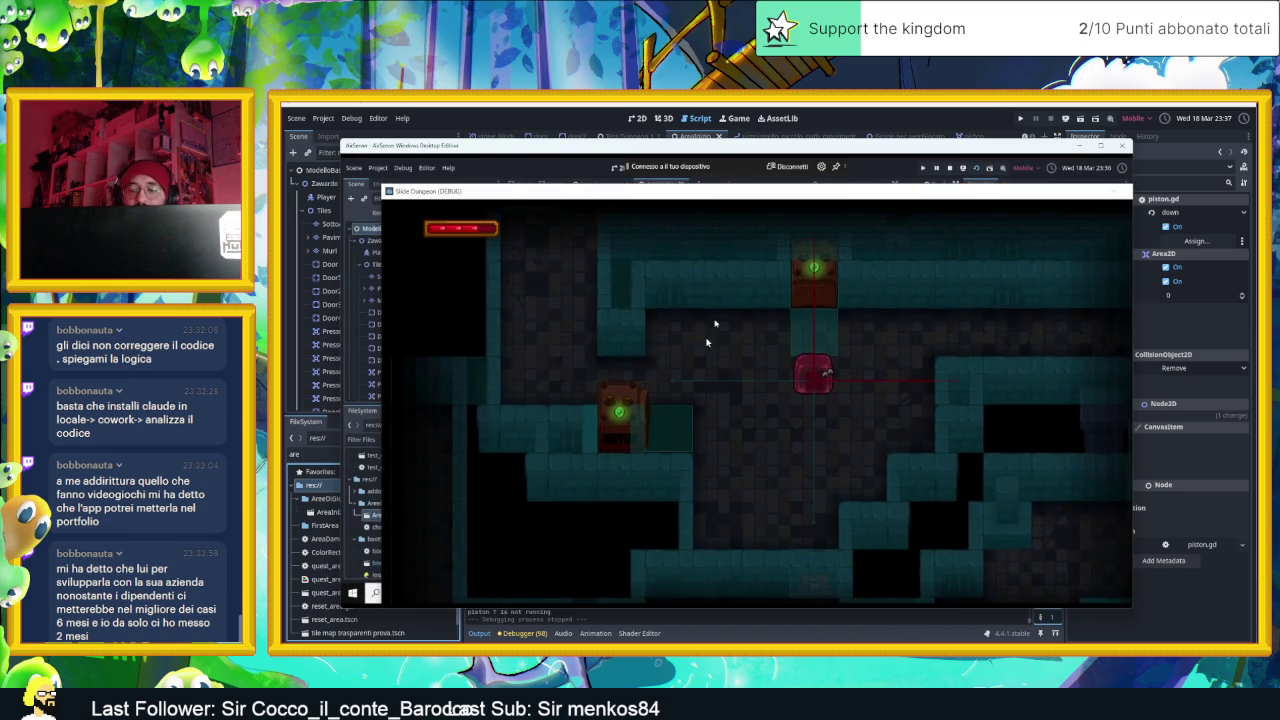
{"action": "key", "text": "Down"}
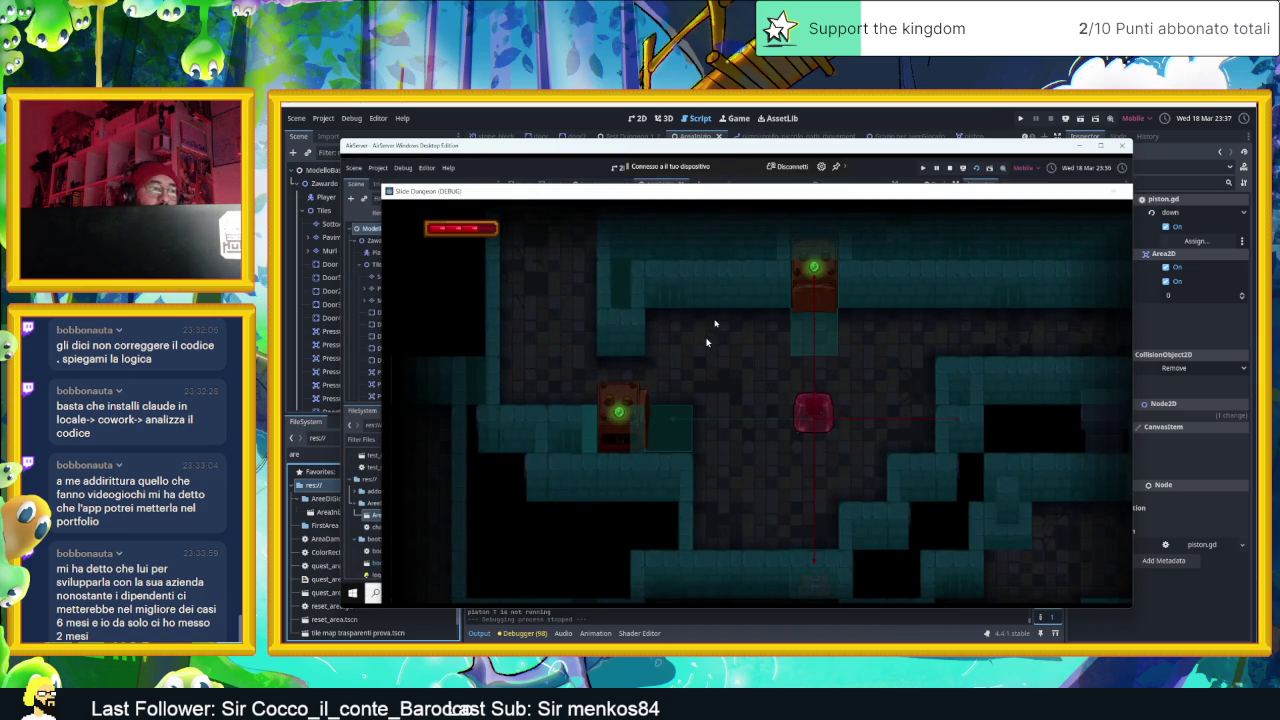
Drag the running game window aside so the Godot editor behind it is visible
{"action": "left_click_drag", "start_coordinate": [712, 195], "coordinate": [1040, 207]}
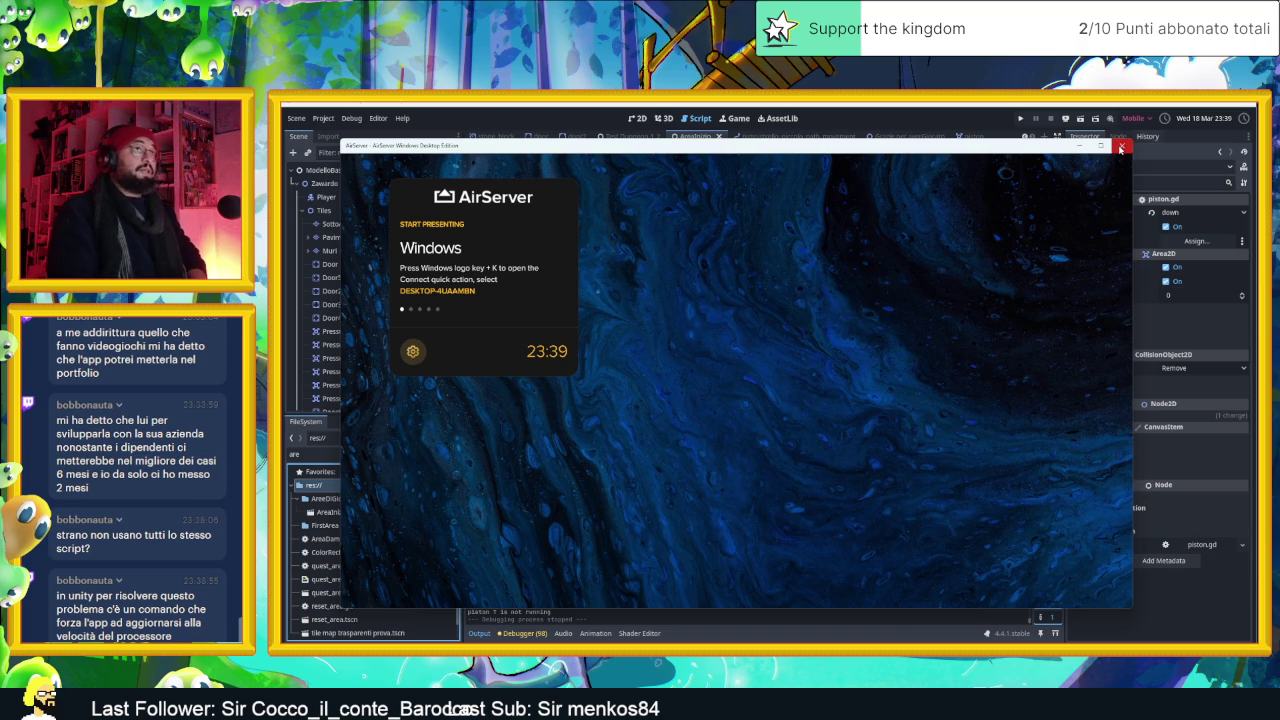
Close AirServer, then run the level with F5 on the main PC, sliding the slime around the piston before stopping
{"action": "left_click", "coordinate": [1121, 148]}
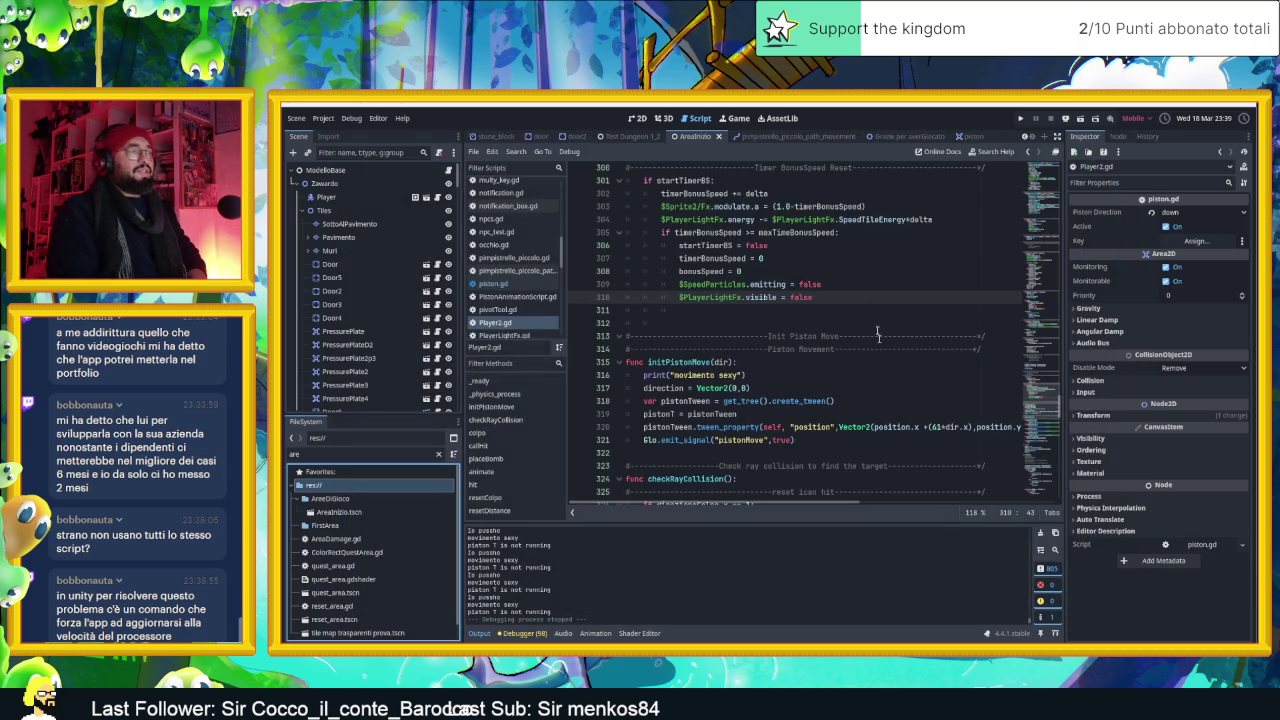
{"action": "left_click", "coordinate": [638, 118]}
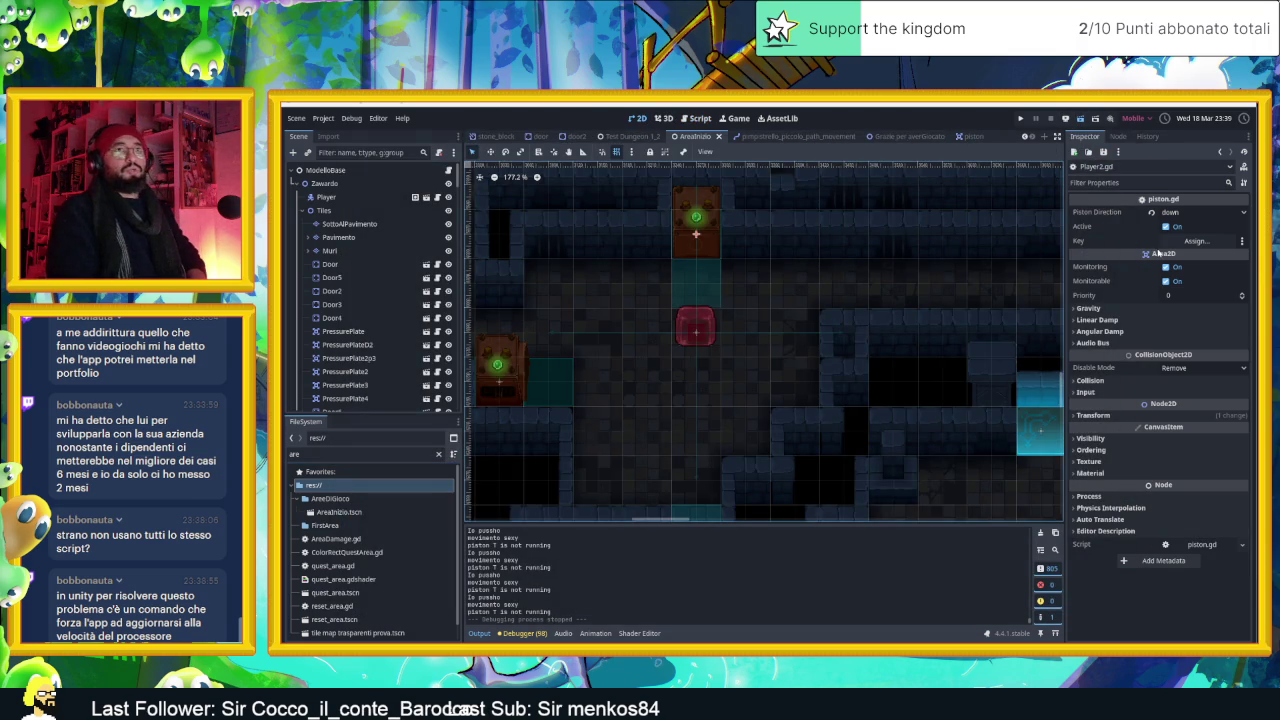
{"action": "key", "text": "F5"}
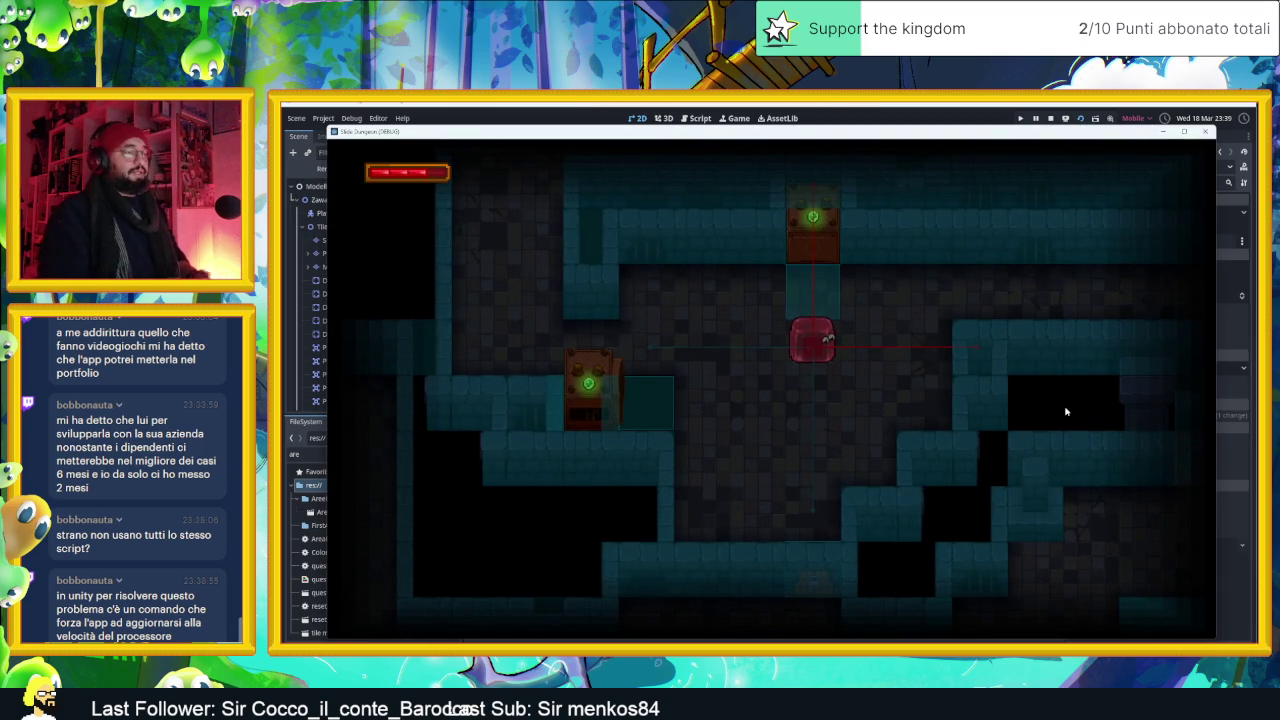
{"action": "key", "text": "Up"}
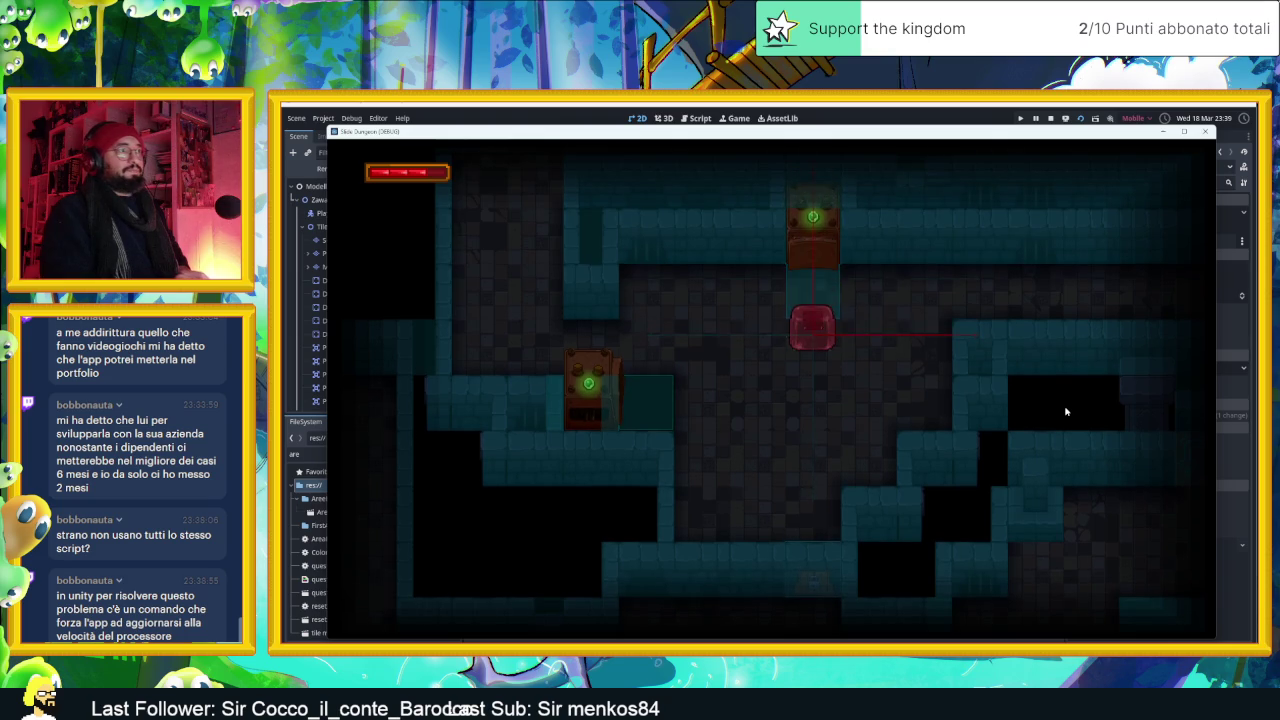
{"action": "key", "text": "Right"}
{"action": "key", "text": "Down"}
{"action": "key", "text": "Left"}
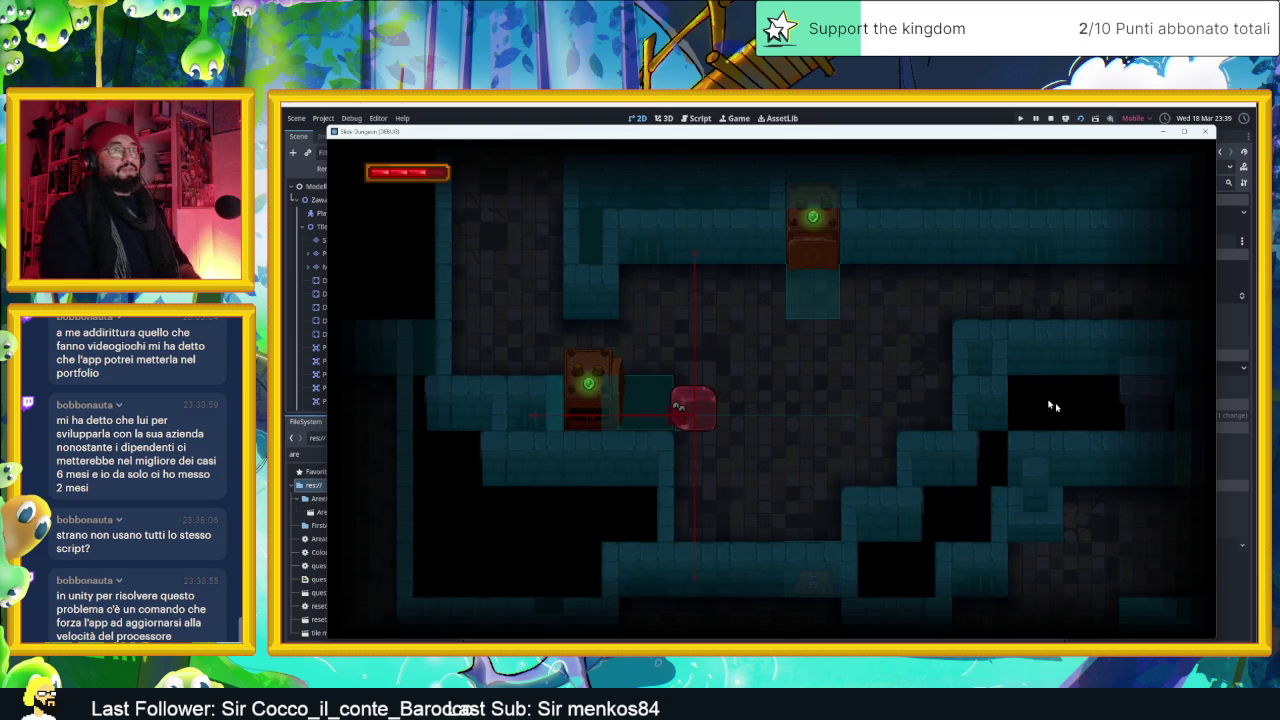
{"action": "left_click", "coordinate": [1205, 131]}
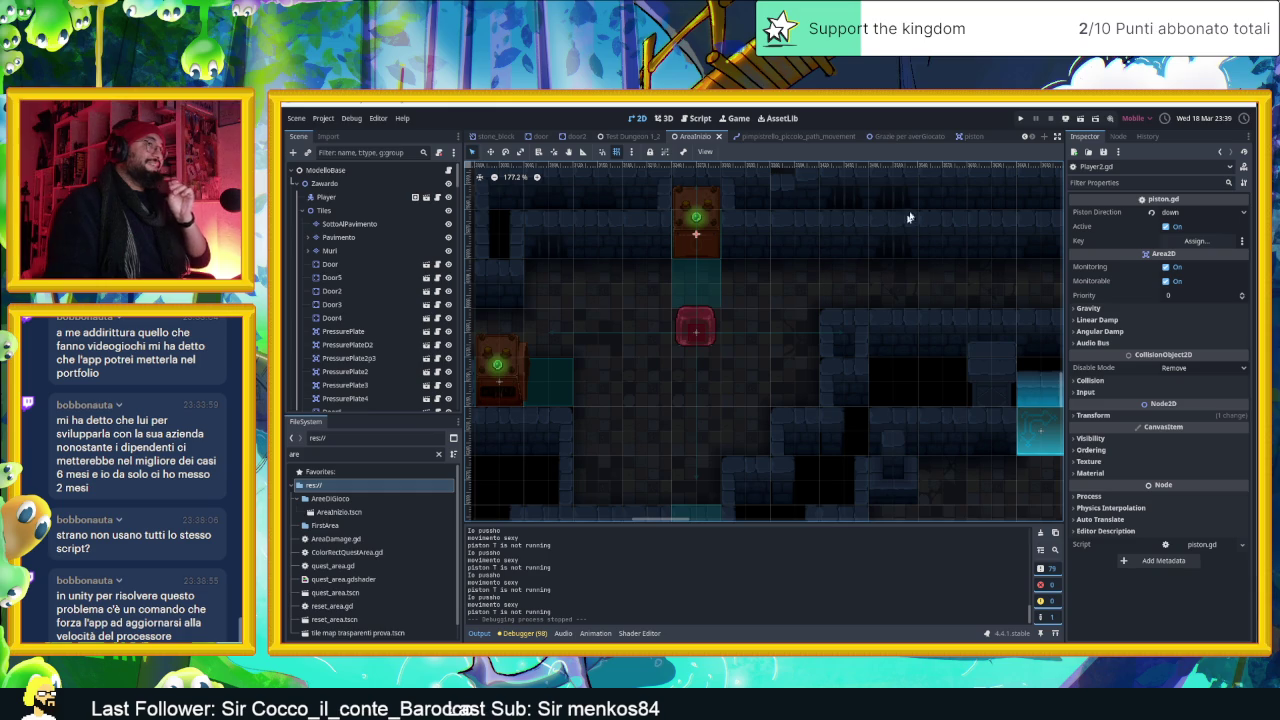
Open the piston scene's piston.gd script and scroll to its _ready function
{"action": "left_click", "coordinate": [962, 137]}
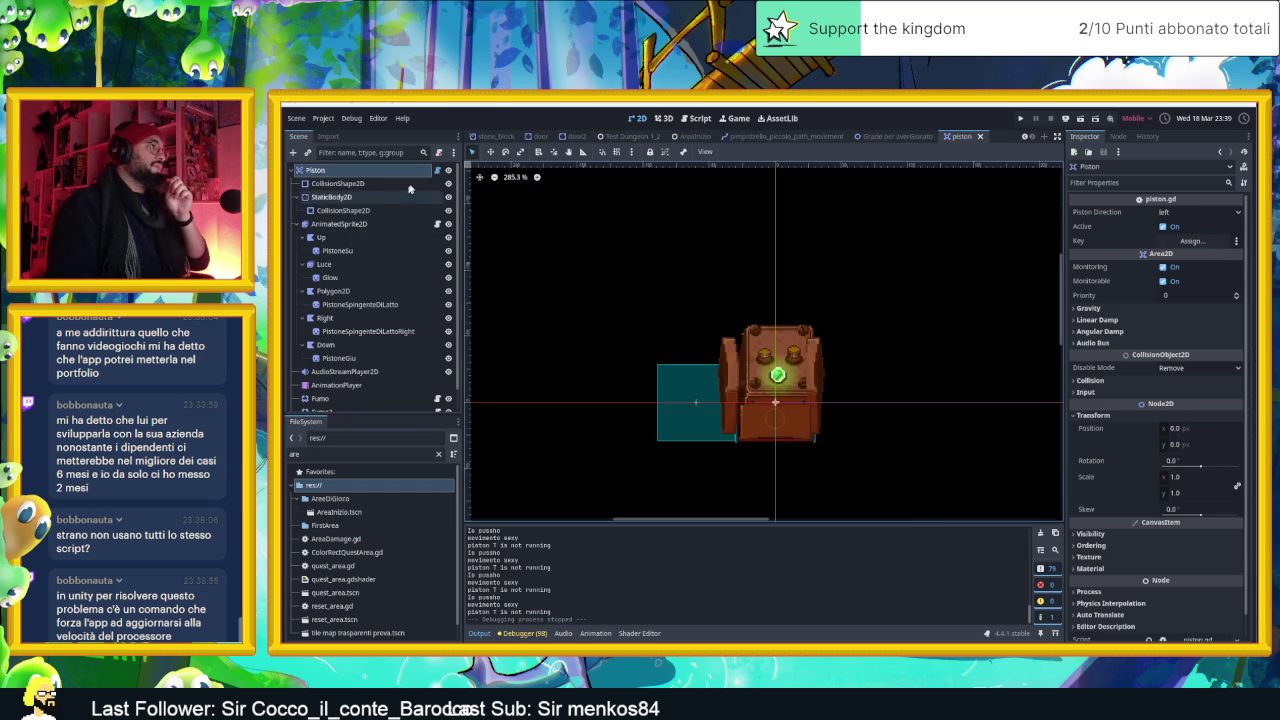
{"action": "left_click", "coordinate": [437, 170]}
{"action": "scroll", "coordinate": [821, 392], "scroll_direction": "down", "scroll_amount": 9}
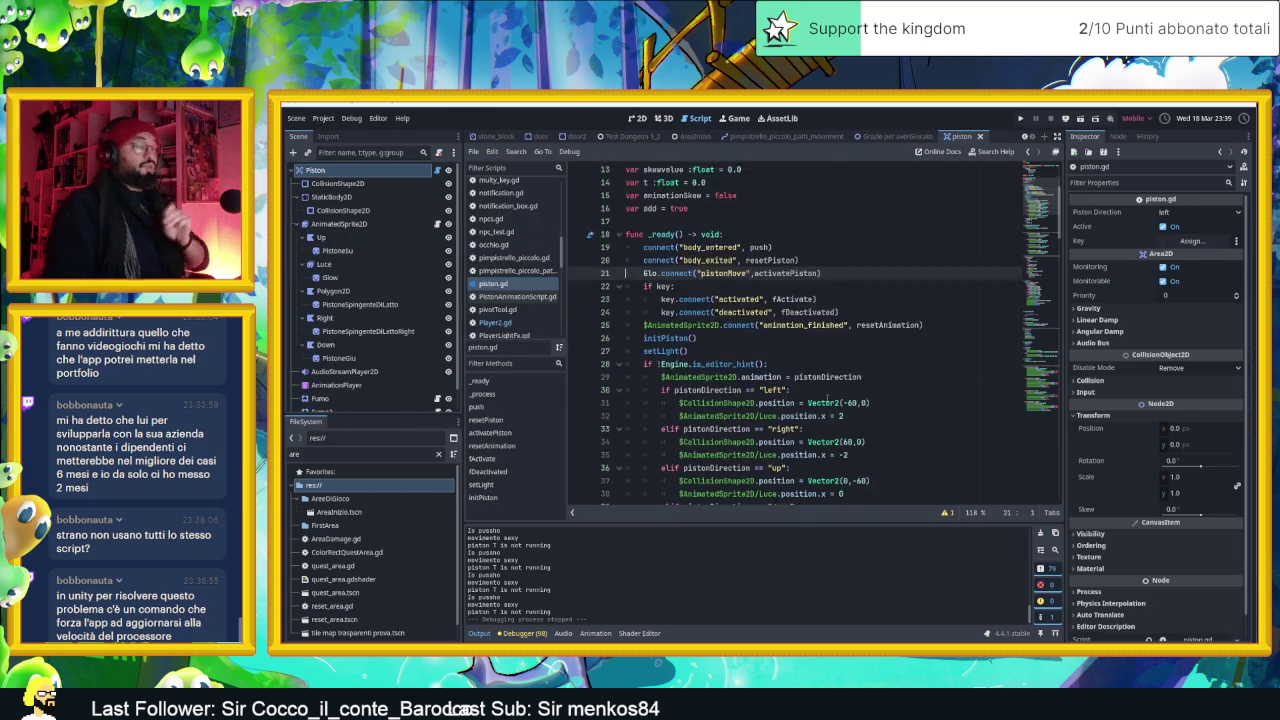
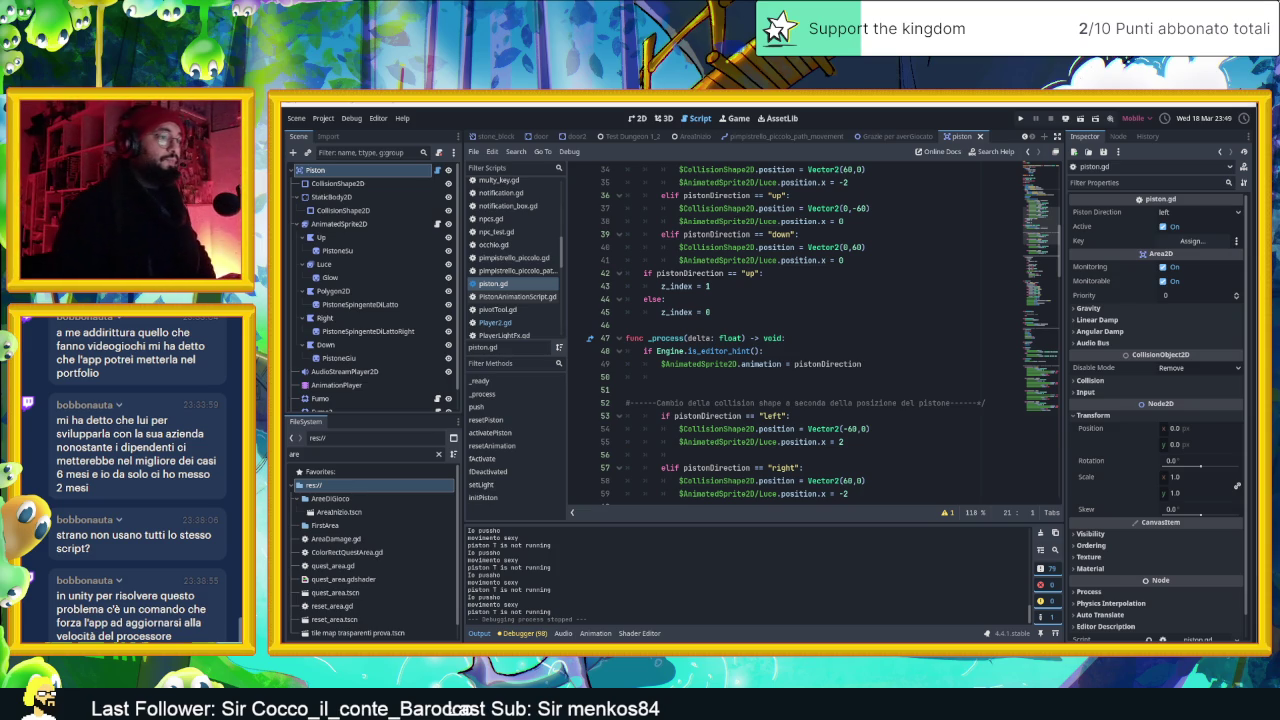
Launch AirServer from the Start menu's pinned apps over the piston.gd script editor
{"action": "key", "text": "super"}
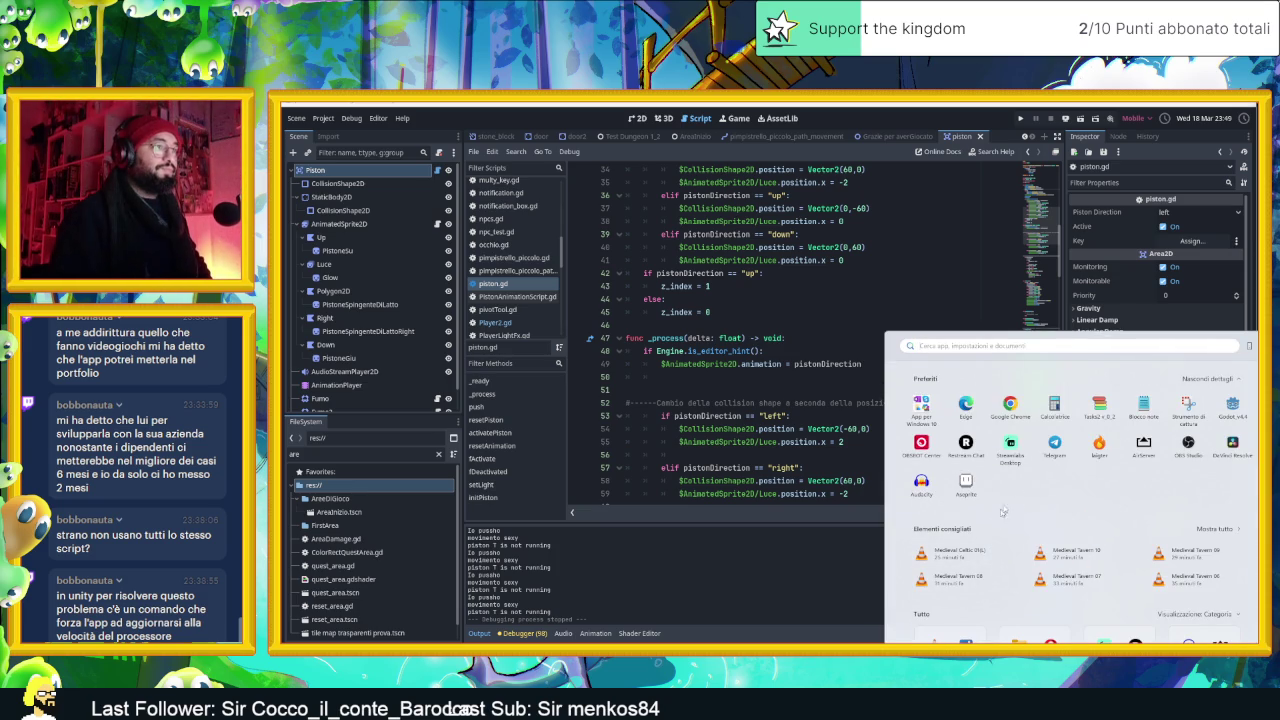
{"action": "left_click", "coordinate": [1145, 445]}
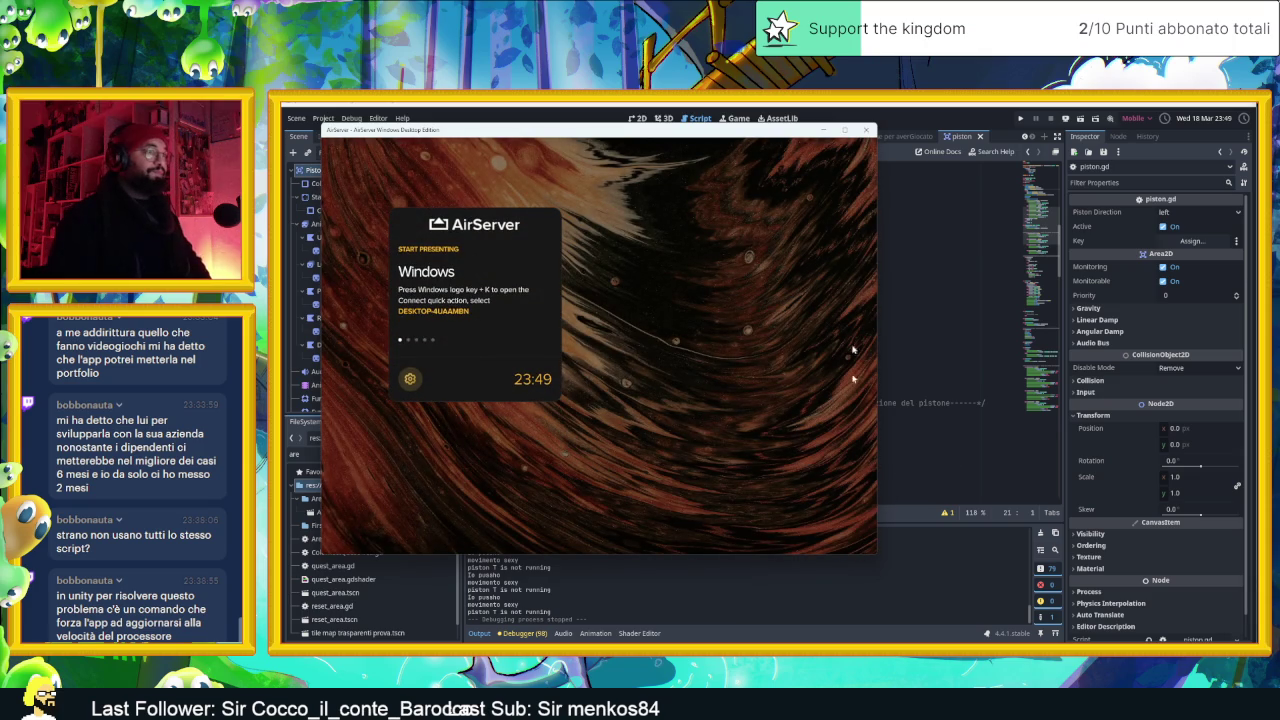
Maximize the AirServer window and open the shared Gemini chat 'Gestire FPS in Unity Script'
{"action": "left_click_drag", "start_coordinate": [792, 135], "coordinate": [800, 141]}
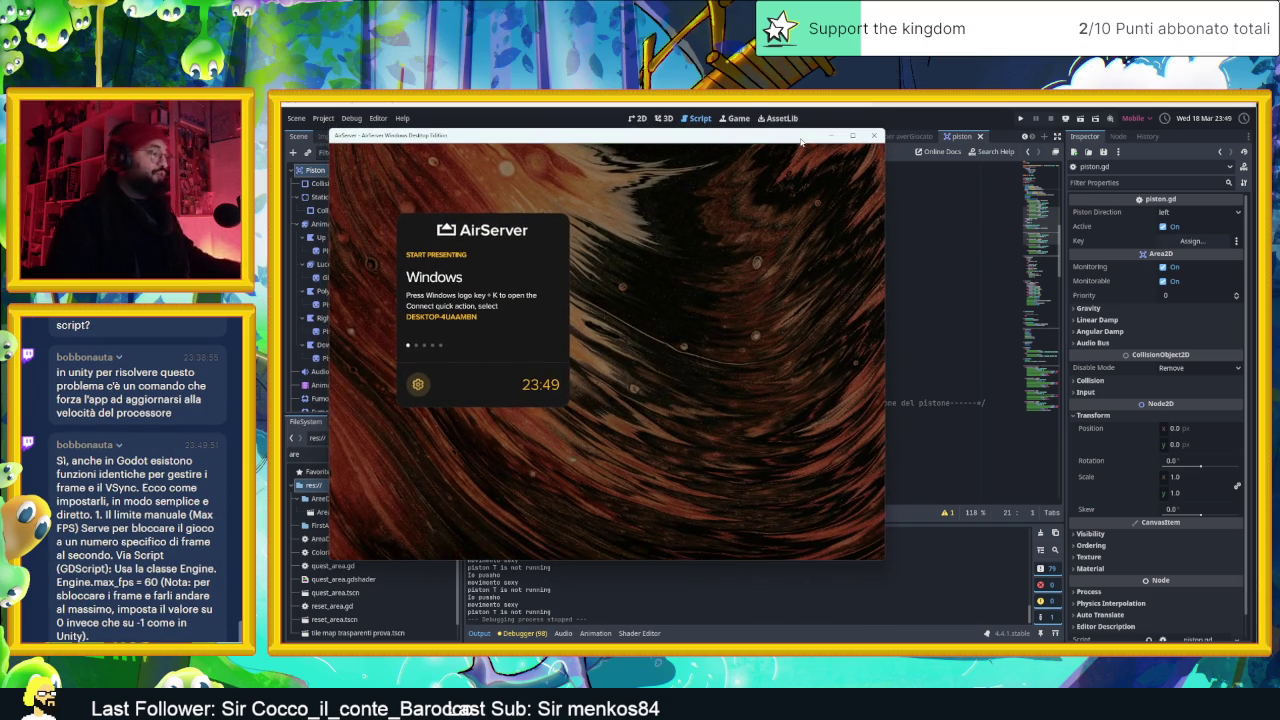
{"action": "double_click", "coordinate": [800, 141]}
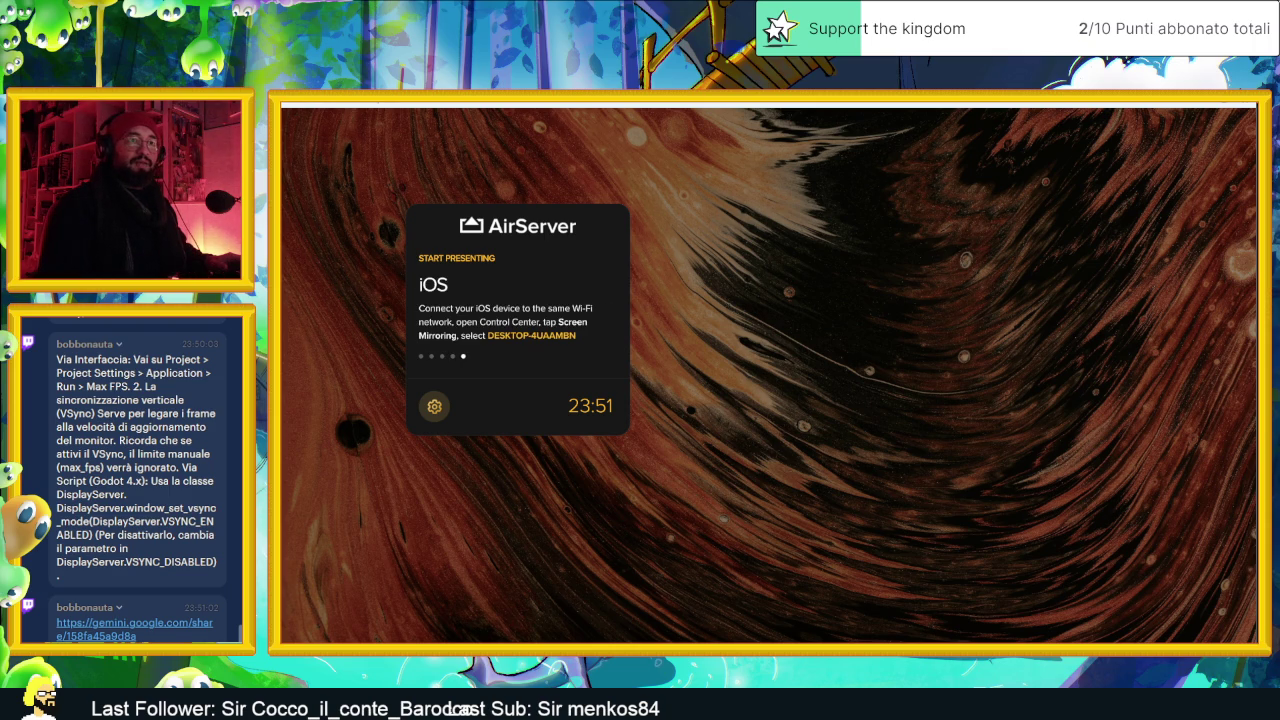
{"action": "left_click", "coordinate": [110, 635]}
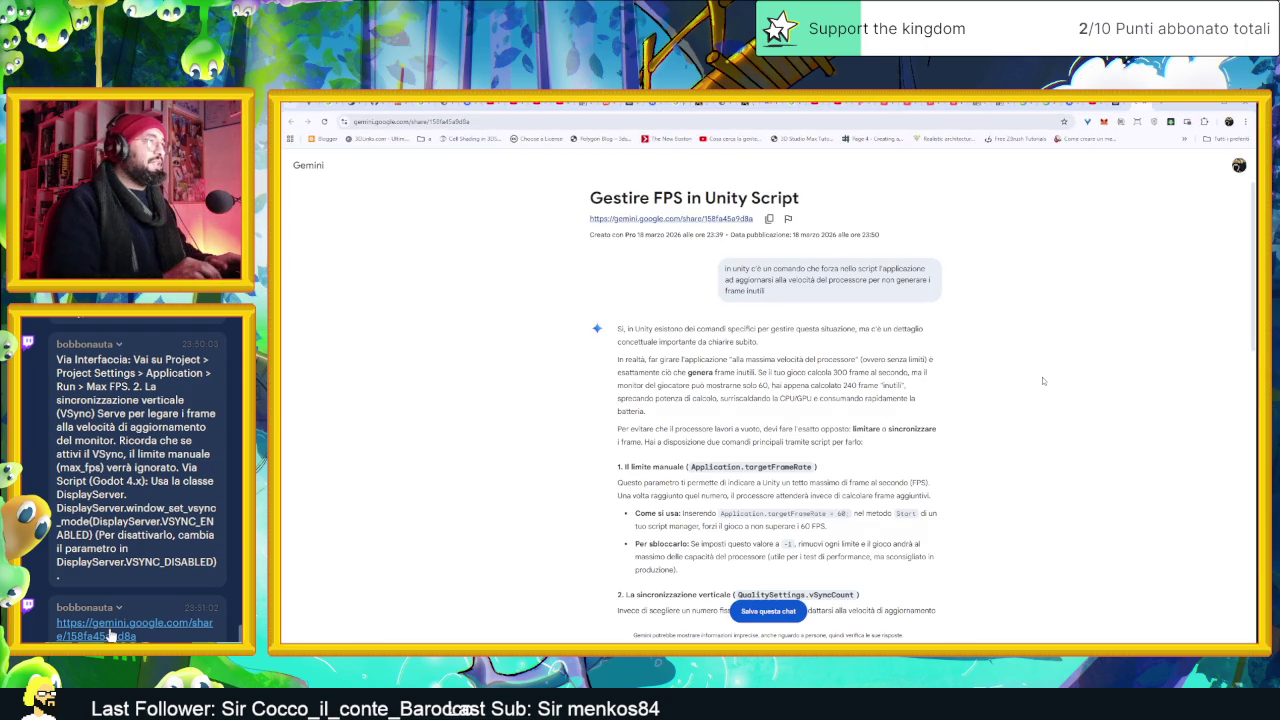
Scroll through the Gemini answer on managing FPS in Unity
{"action": "scroll", "coordinate": [995, 403], "scroll_direction": "down", "scroll_amount": 2}
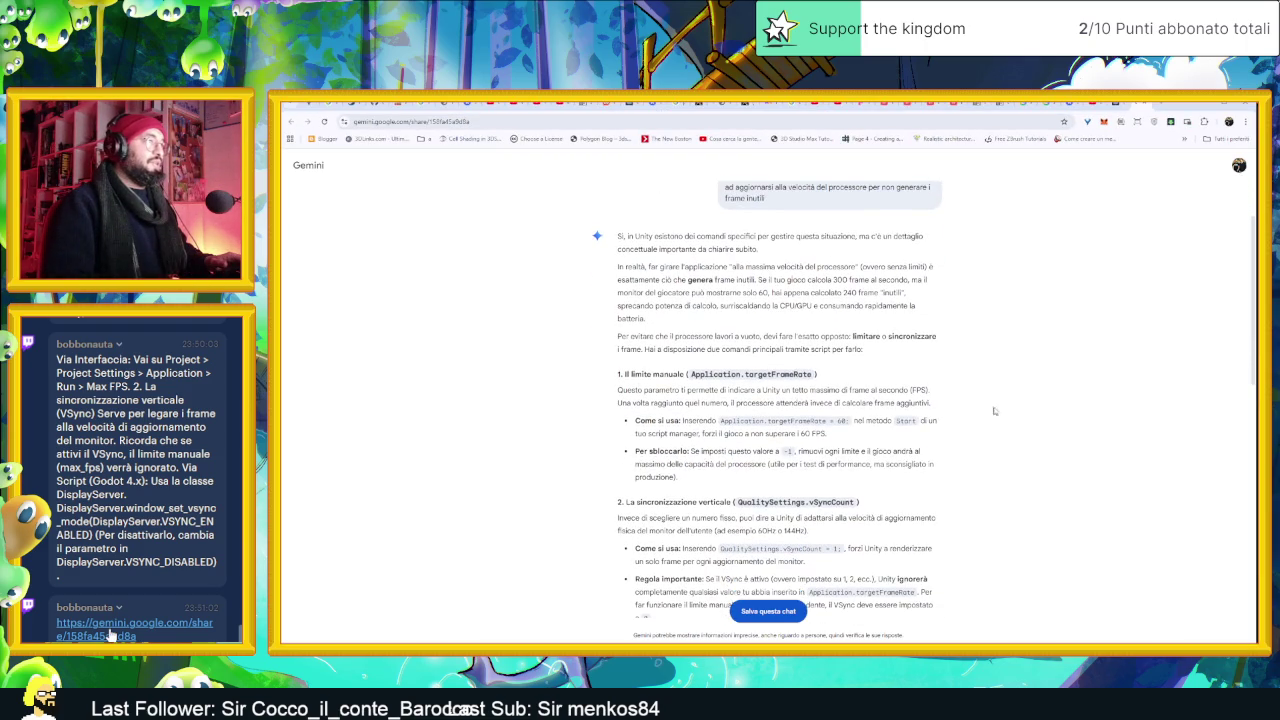
{"action": "scroll", "coordinate": [1028, 426], "scroll_direction": "down", "scroll_amount": 3}
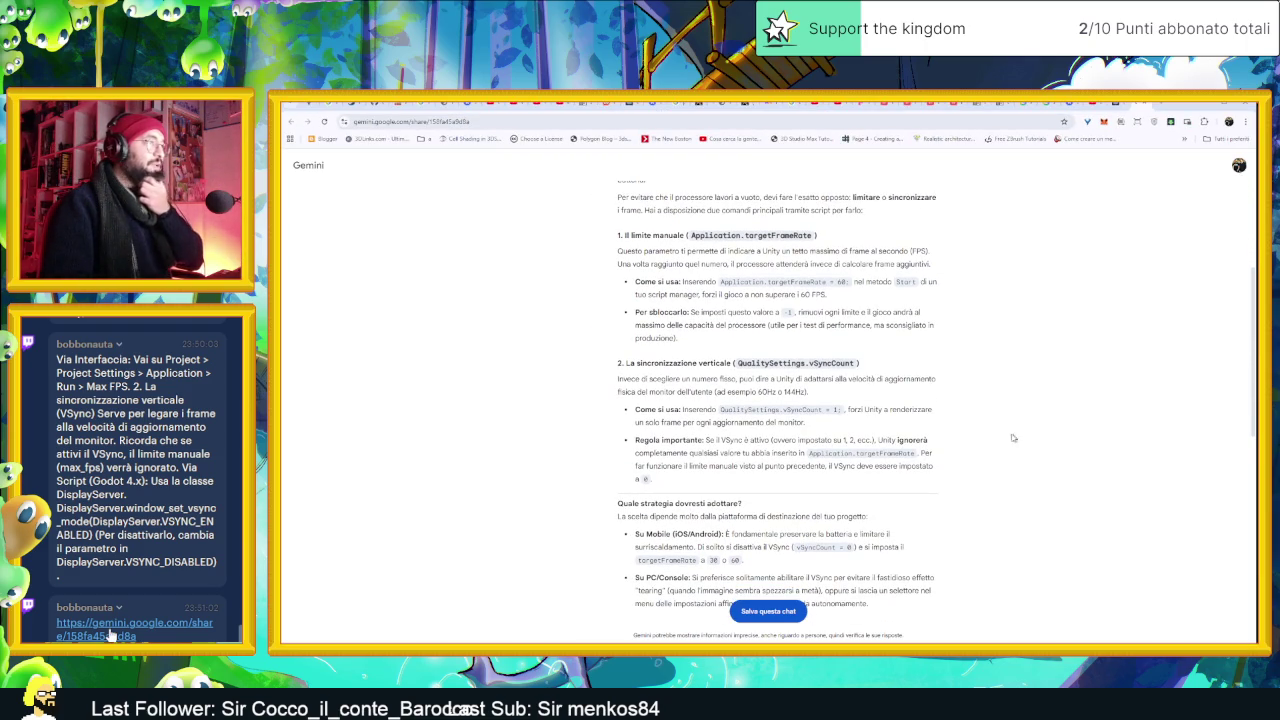
{"action": "scroll", "coordinate": [1013, 438], "scroll_direction": "down", "scroll_amount": 1}
{"action": "scroll", "coordinate": [994, 419], "scroll_direction": "up", "scroll_amount": 6}
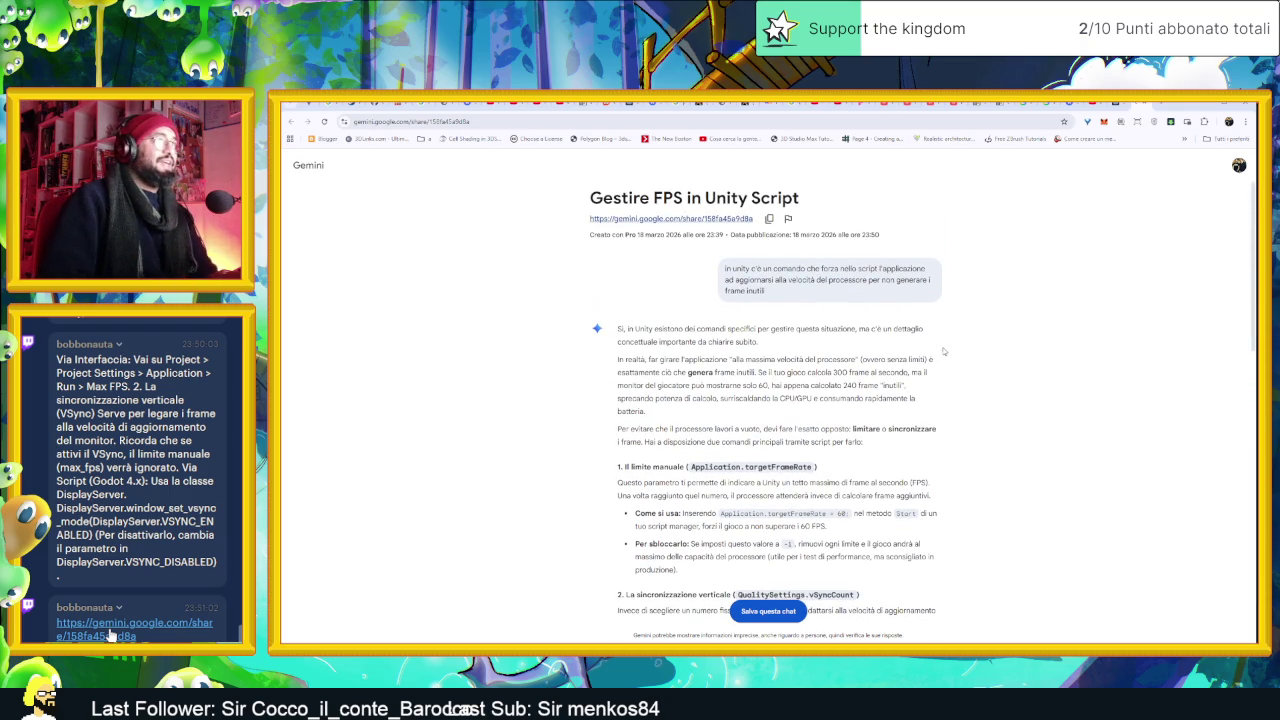
{"action": "scroll", "coordinate": [969, 337], "scroll_direction": "down", "scroll_amount": 1}
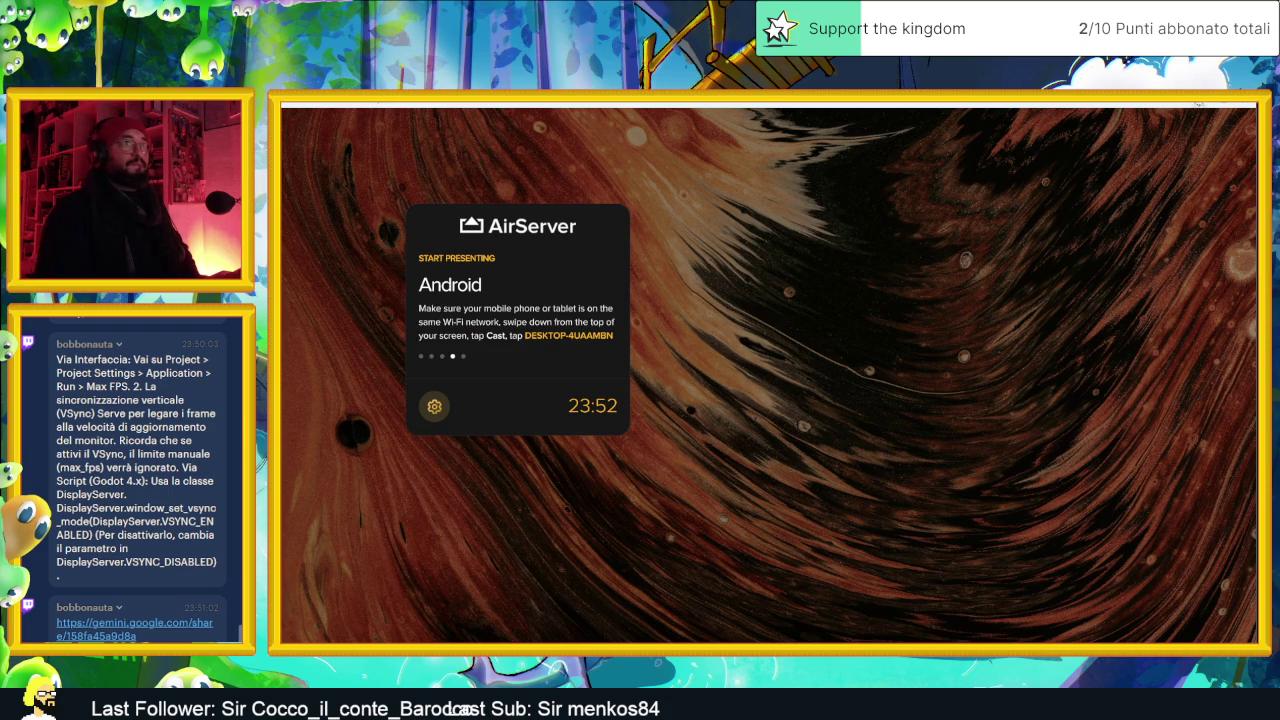
Close the full-screen AirServer display and relaunch AirServer from the Start menu
{"action": "left_click", "coordinate": [1246, 107]}
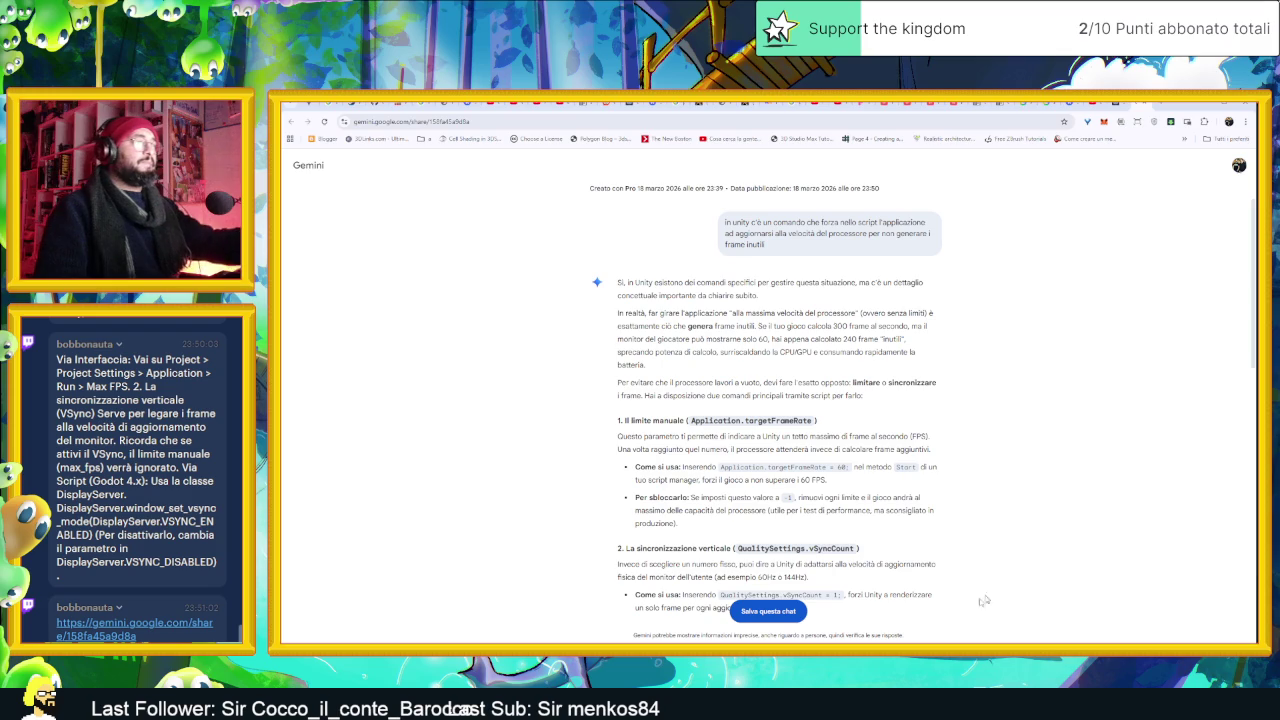
{"action": "key", "text": "super"}
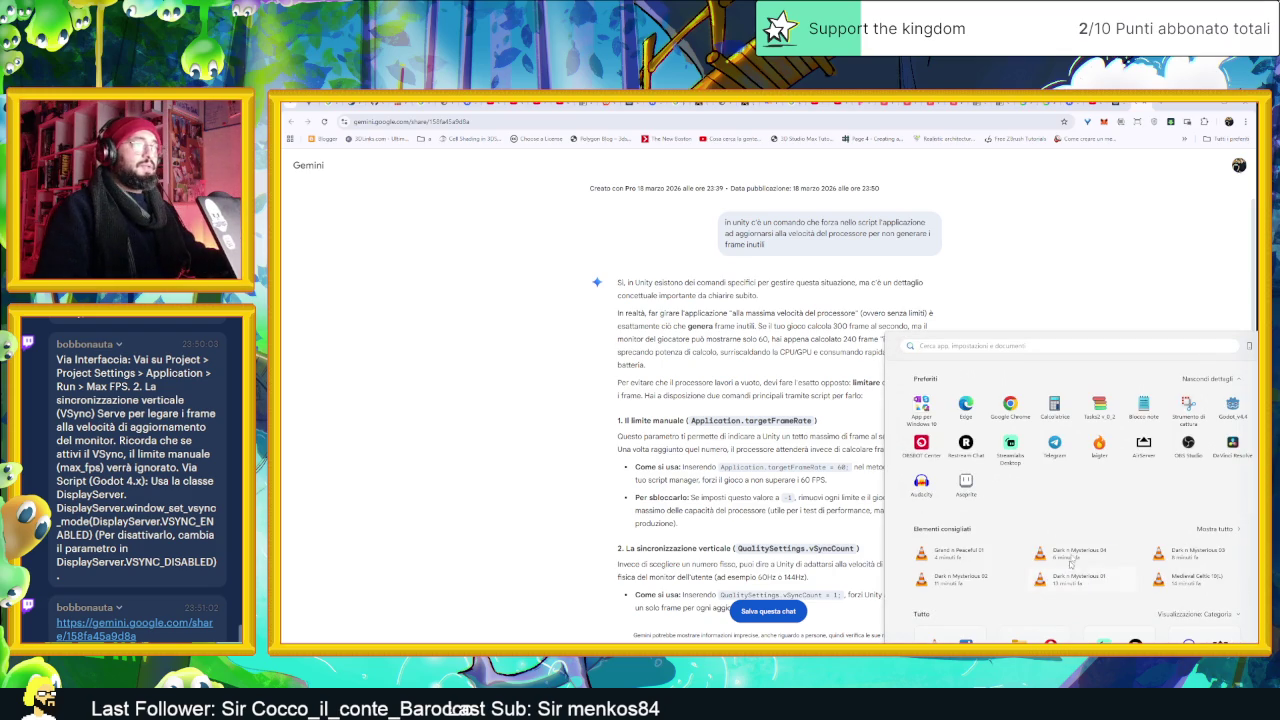
{"action": "left_click", "coordinate": [1143, 448]}
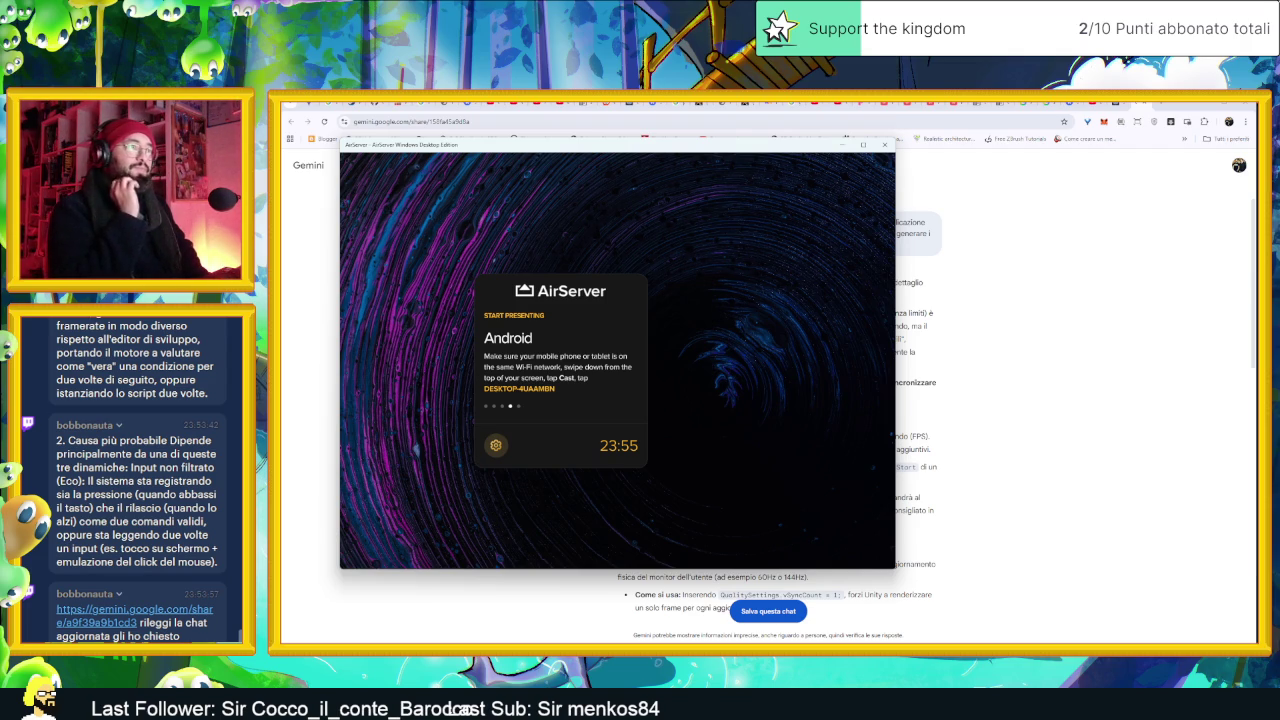
Close AirServer's start-presenting window to reveal the Gemini chat on Unity frame-rate limiting
{"action": "left_click", "coordinate": [971, 301]}
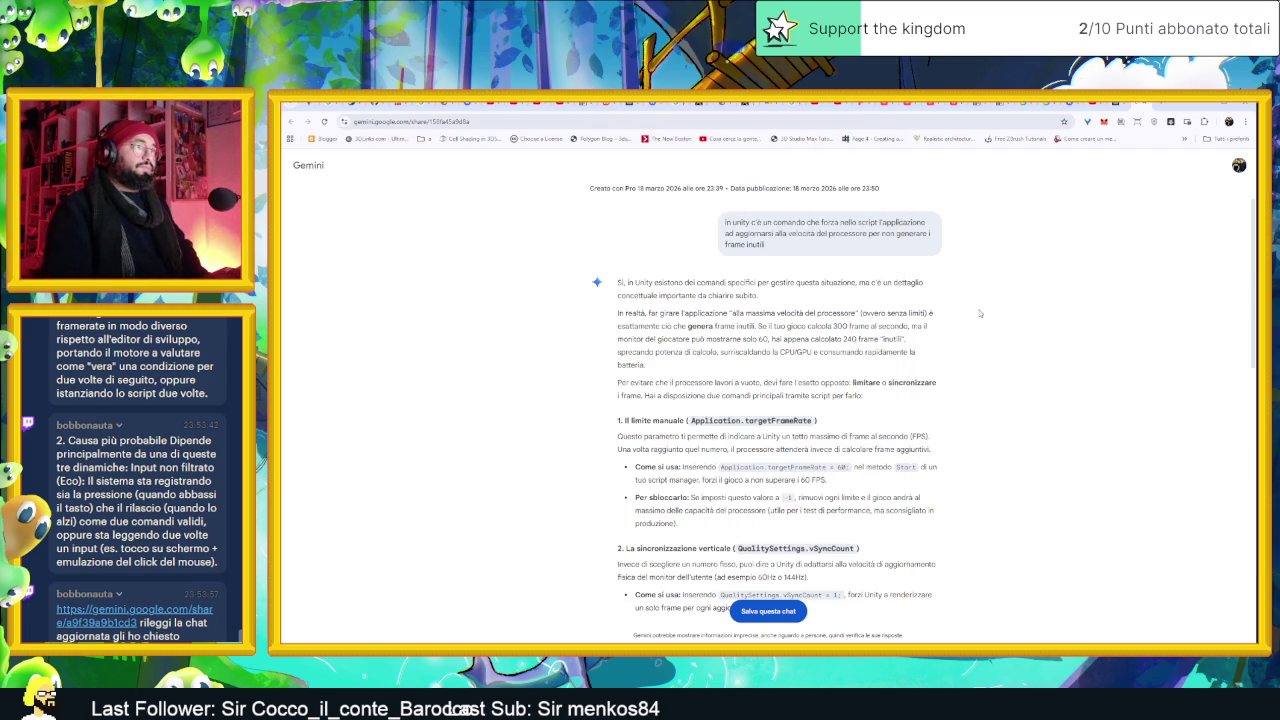
Open the updated shared Gemini chat and scroll past the FPS/VSync answer to the double-execution reply
{"action": "scroll", "coordinate": [980, 313], "scroll_direction": "down", "scroll_amount": 5}
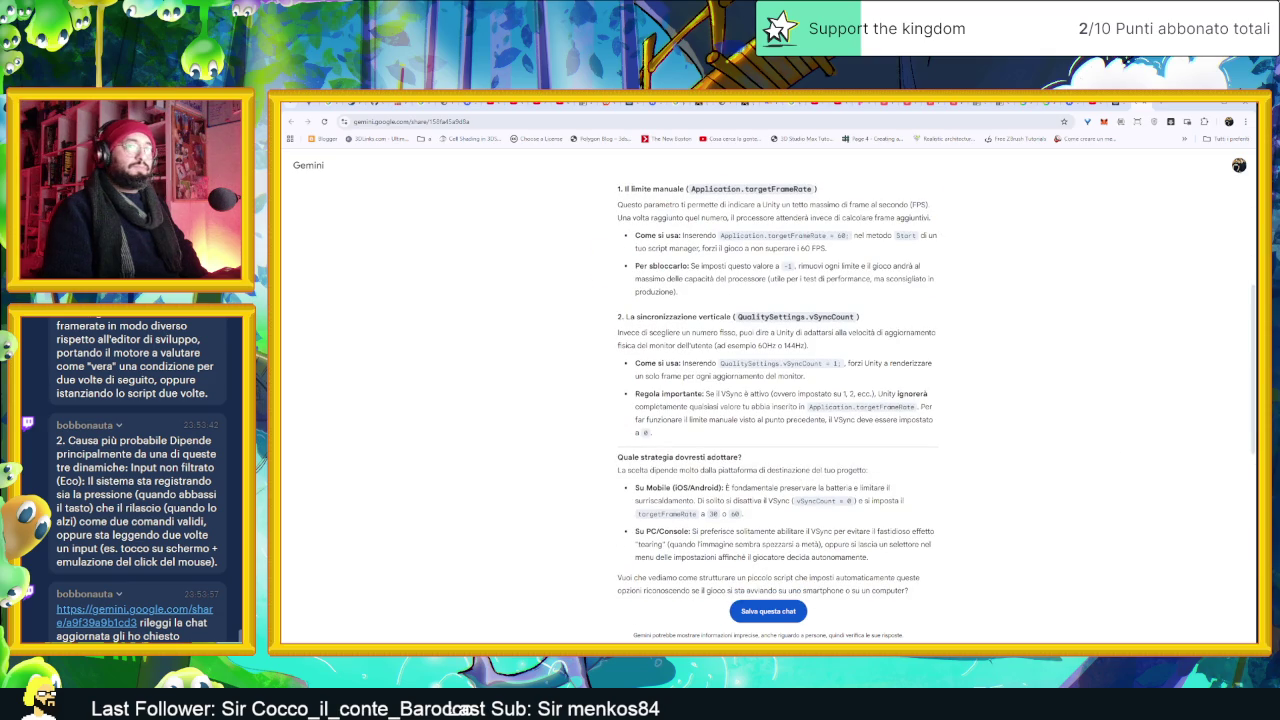
{"action": "left_click", "coordinate": [128, 622]}
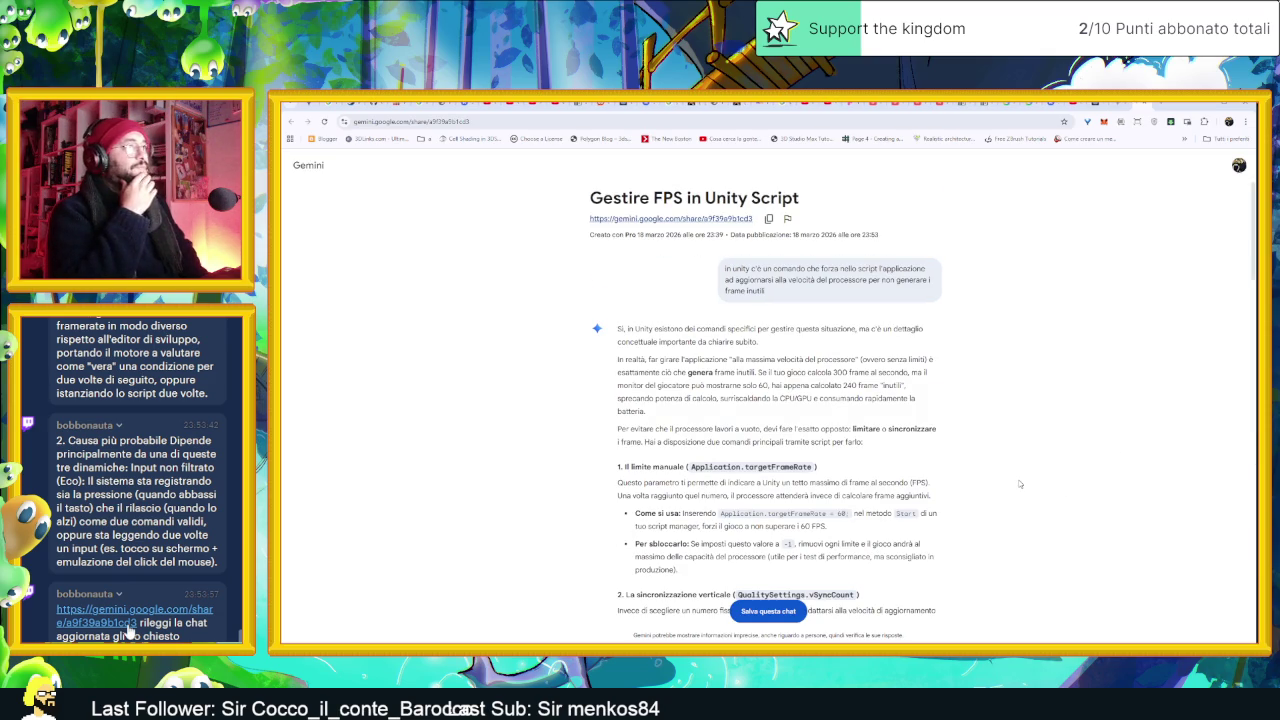
{"action": "scroll", "coordinate": [1019, 484], "scroll_direction": "down", "scroll_amount": 15}
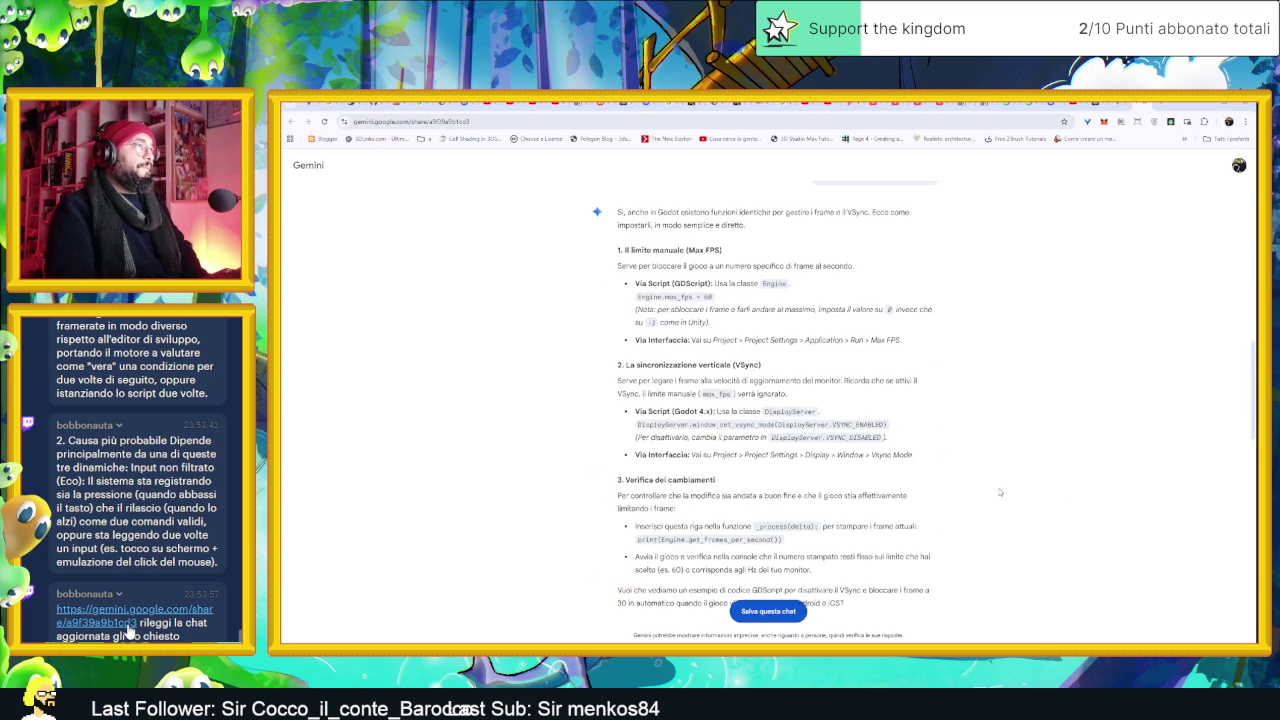
{"action": "scroll", "coordinate": [944, 400], "scroll_direction": "down", "scroll_amount": 2}
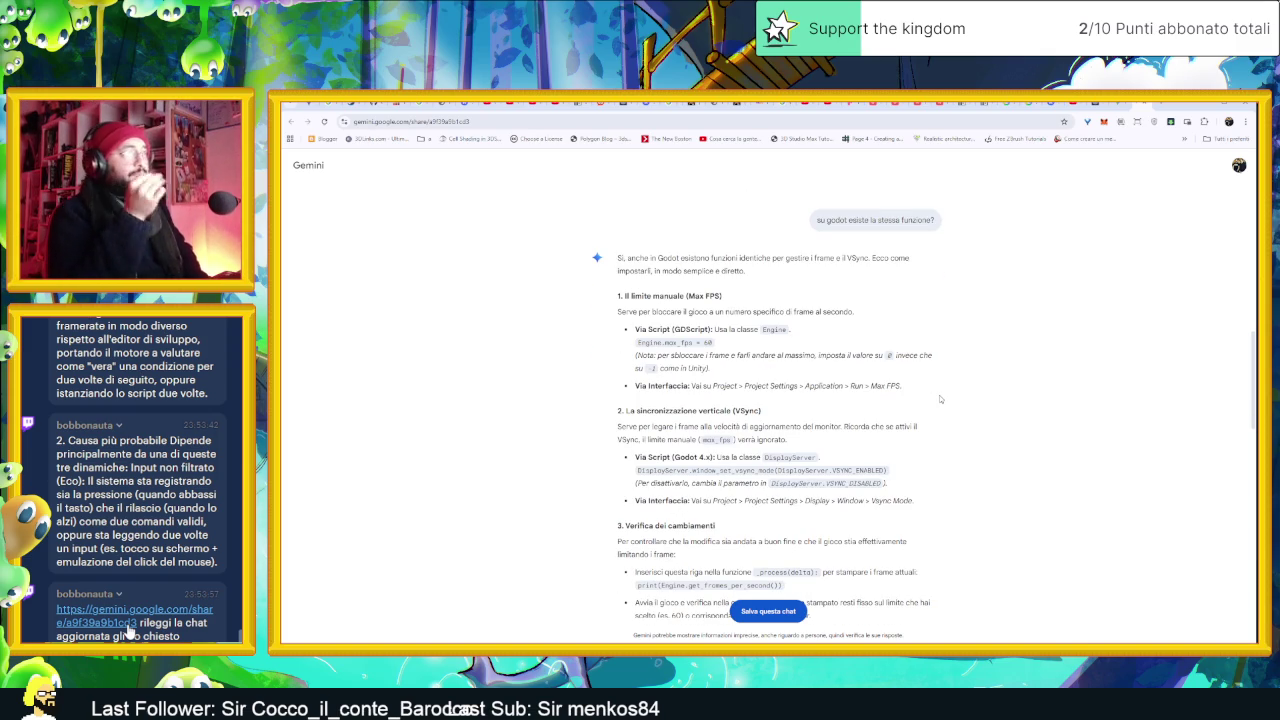
{"action": "scroll", "coordinate": [940, 399], "scroll_direction": "down", "scroll_amount": 1}
{"action": "scroll", "coordinate": [720, 360], "scroll_direction": "down", "scroll_amount": 1}
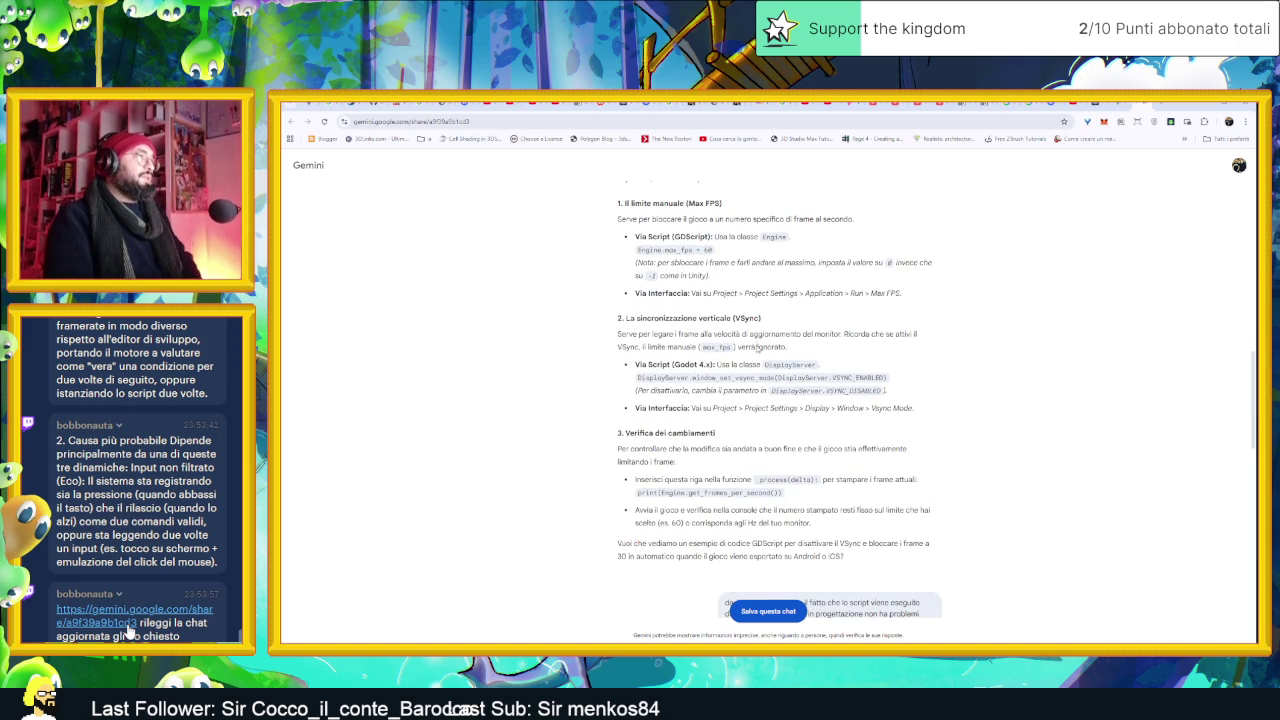
{"action": "scroll", "coordinate": [763, 358], "scroll_direction": "down", "scroll_amount": 1}
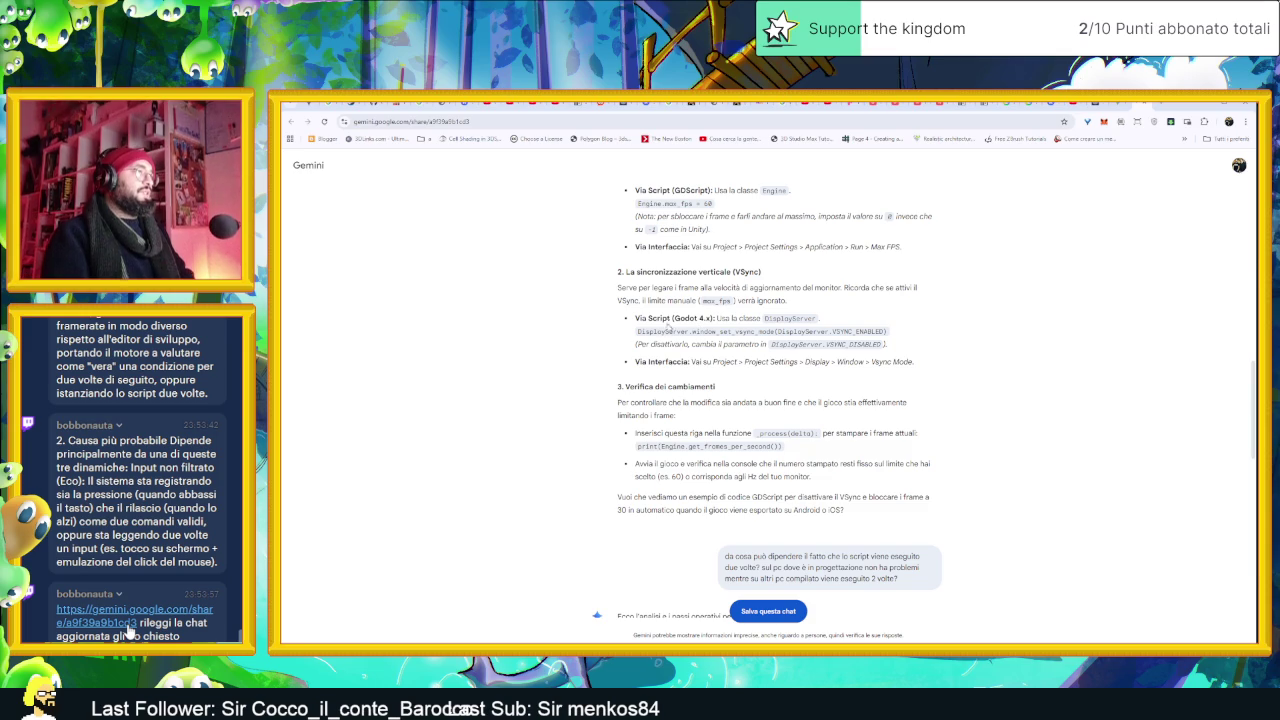
{"action": "scroll", "coordinate": [675, 392], "scroll_direction": "down", "scroll_amount": 5}
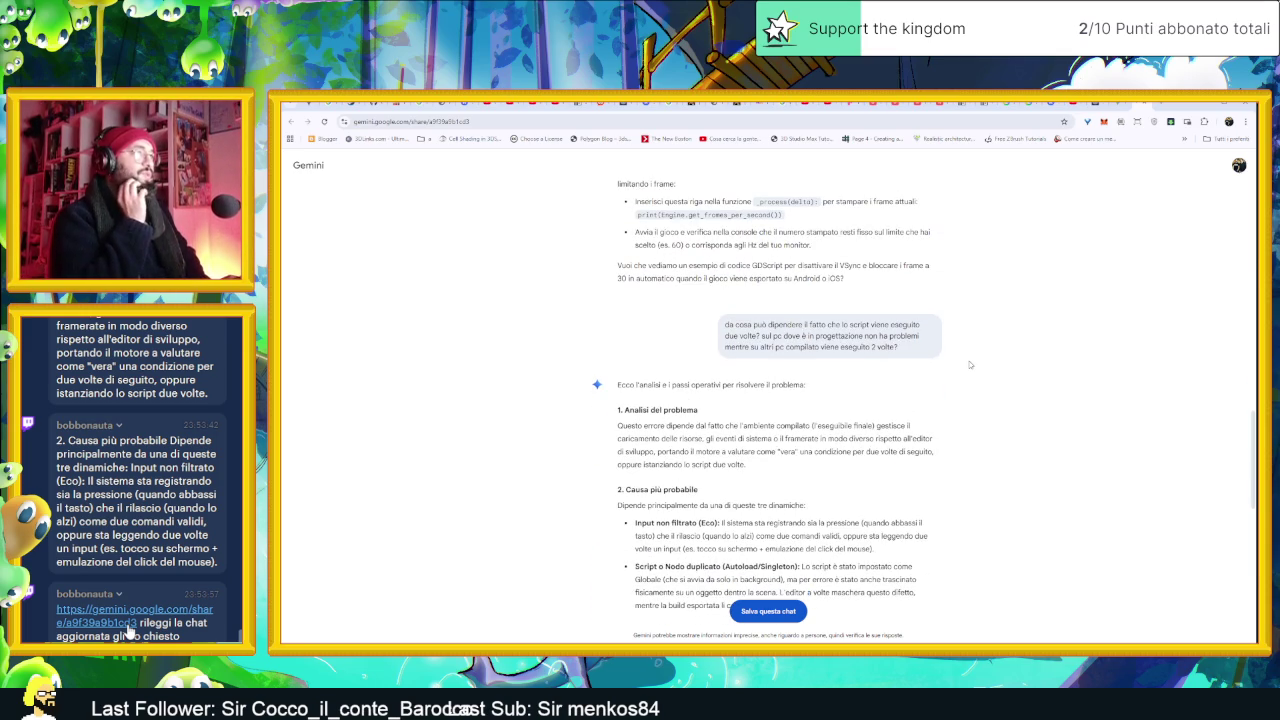
Scroll through the resolution plan, good practices and post-fix checks down to the final question
{"action": "scroll", "coordinate": [956, 372], "scroll_direction": "down", "scroll_amount": 2}
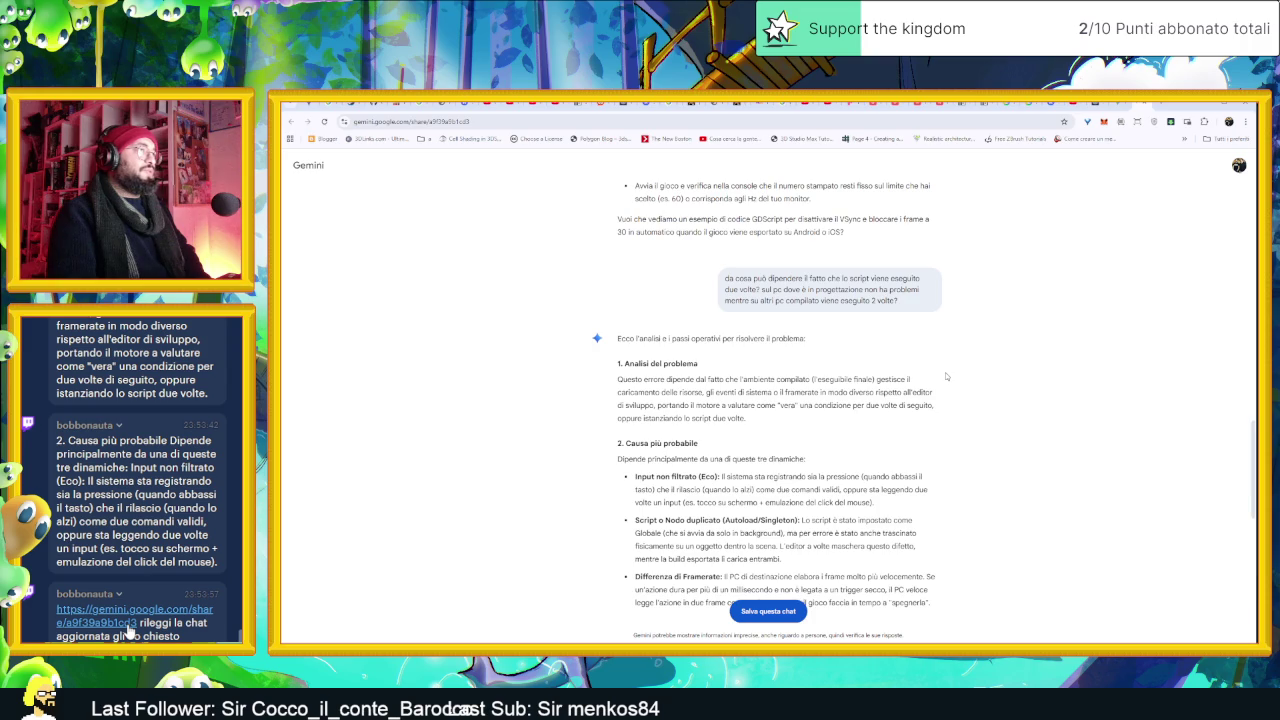
{"action": "scroll", "coordinate": [956, 372], "scroll_direction": "down", "scroll_amount": 1}
{"action": "scroll", "coordinate": [966, 372], "scroll_direction": "down", "scroll_amount": 1}
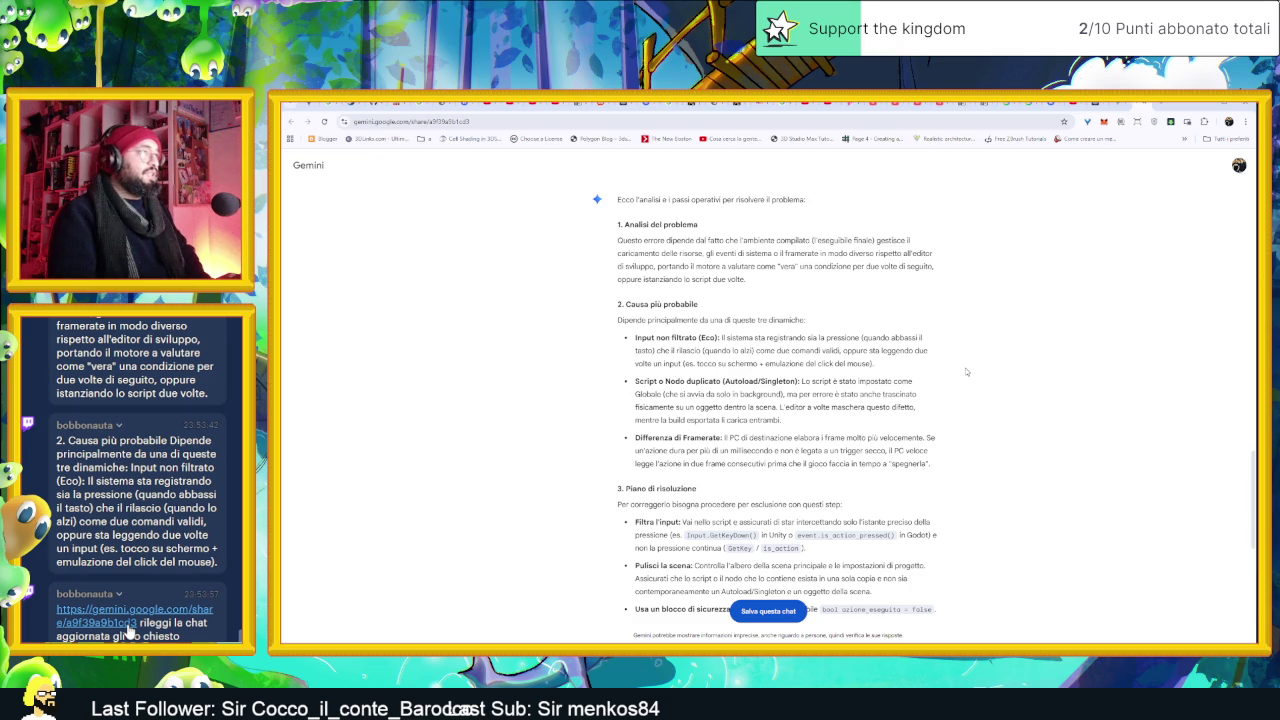
{"action": "scroll", "coordinate": [966, 381], "scroll_direction": "down", "scroll_amount": 3}
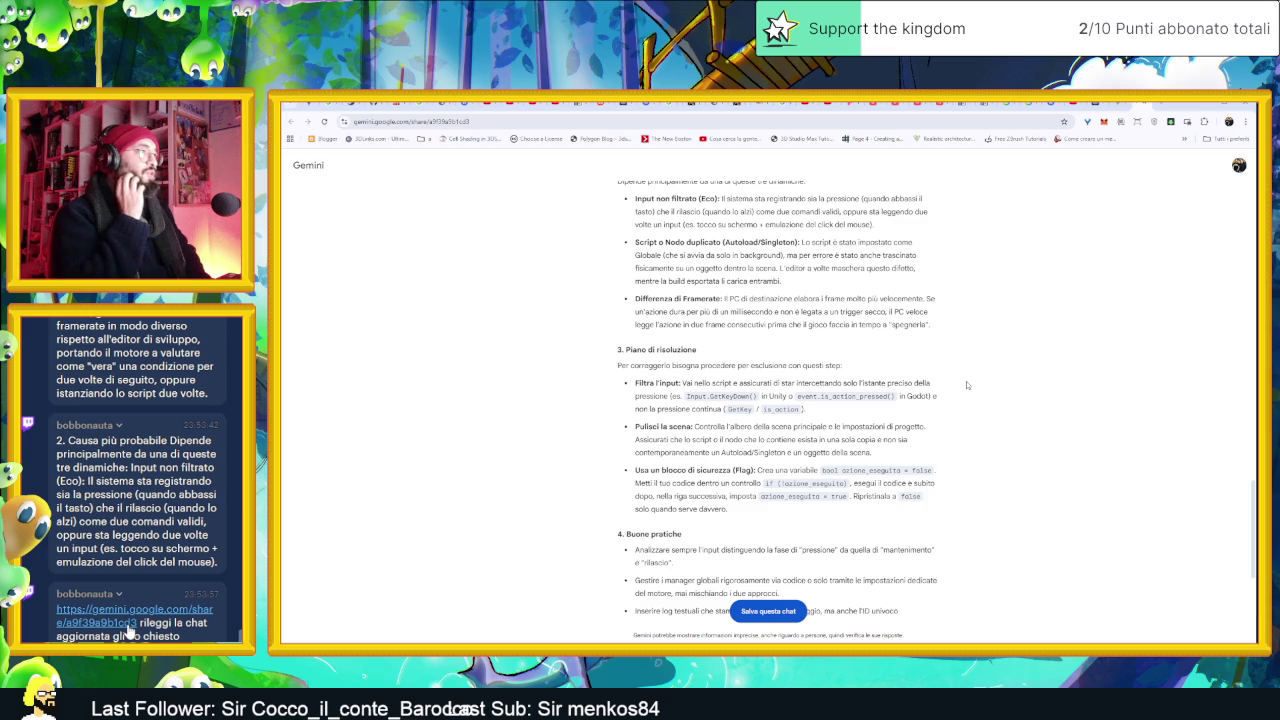
{"action": "scroll", "coordinate": [966, 381], "scroll_direction": "down", "scroll_amount": 2}
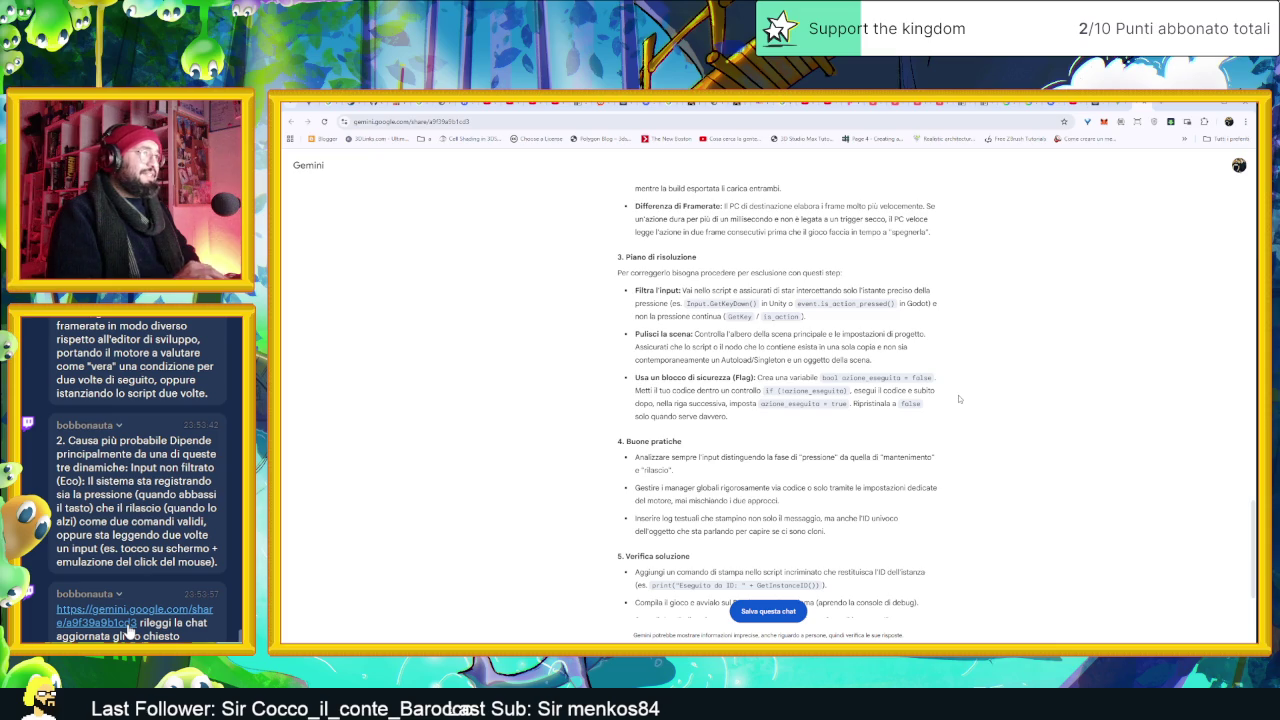
{"action": "scroll", "coordinate": [940, 400], "scroll_direction": "down", "scroll_amount": 1}
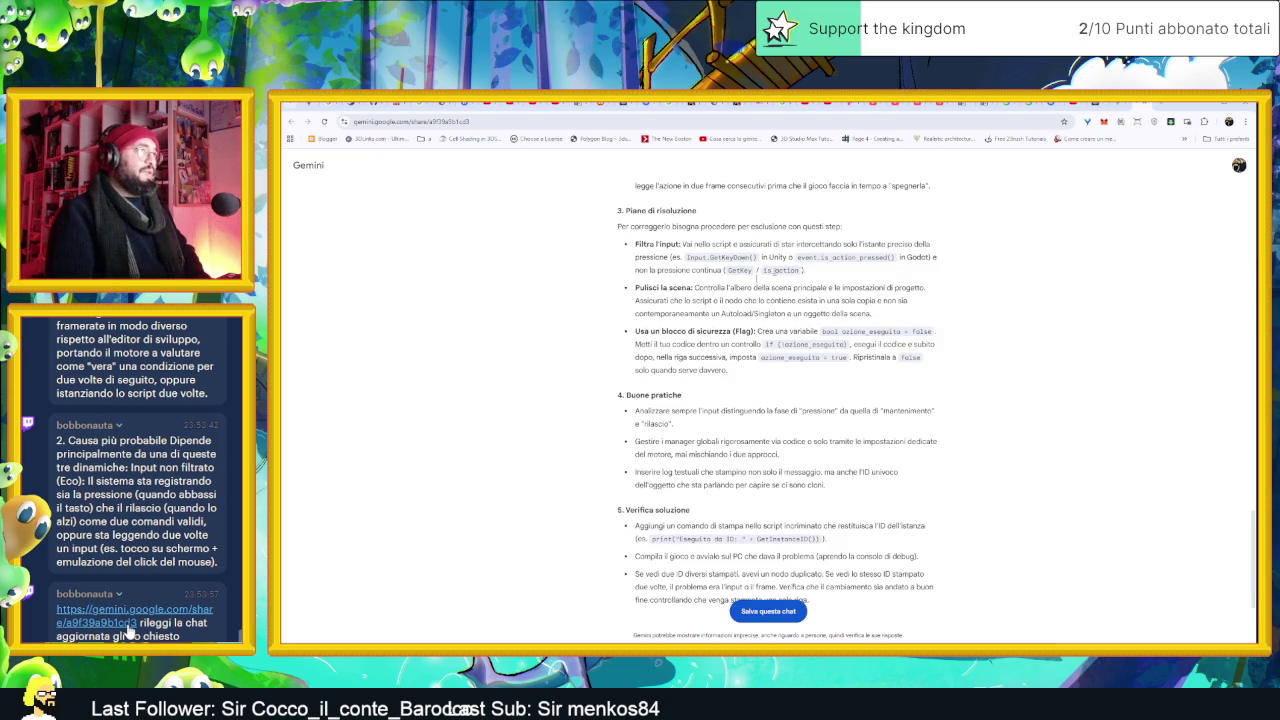
{"action": "scroll", "coordinate": [909, 352], "scroll_direction": "down", "scroll_amount": 2}
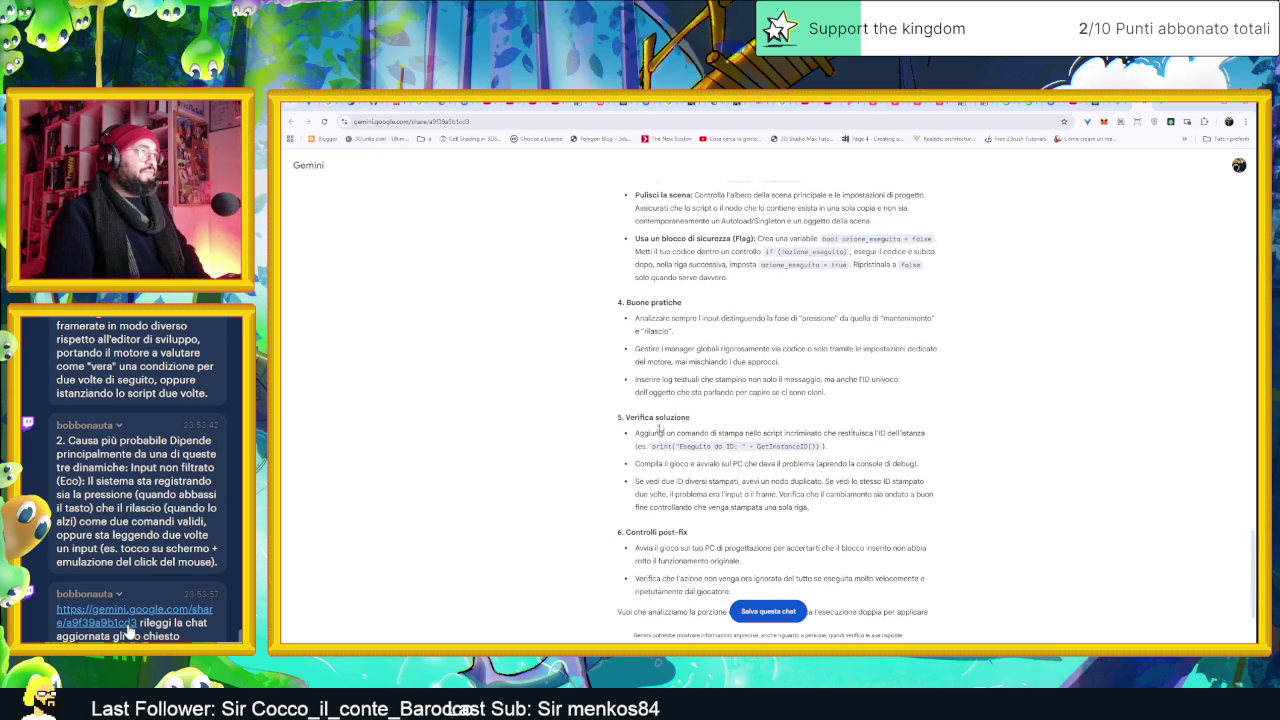
{"action": "scroll", "coordinate": [796, 446], "scroll_direction": "down", "scroll_amount": 1}
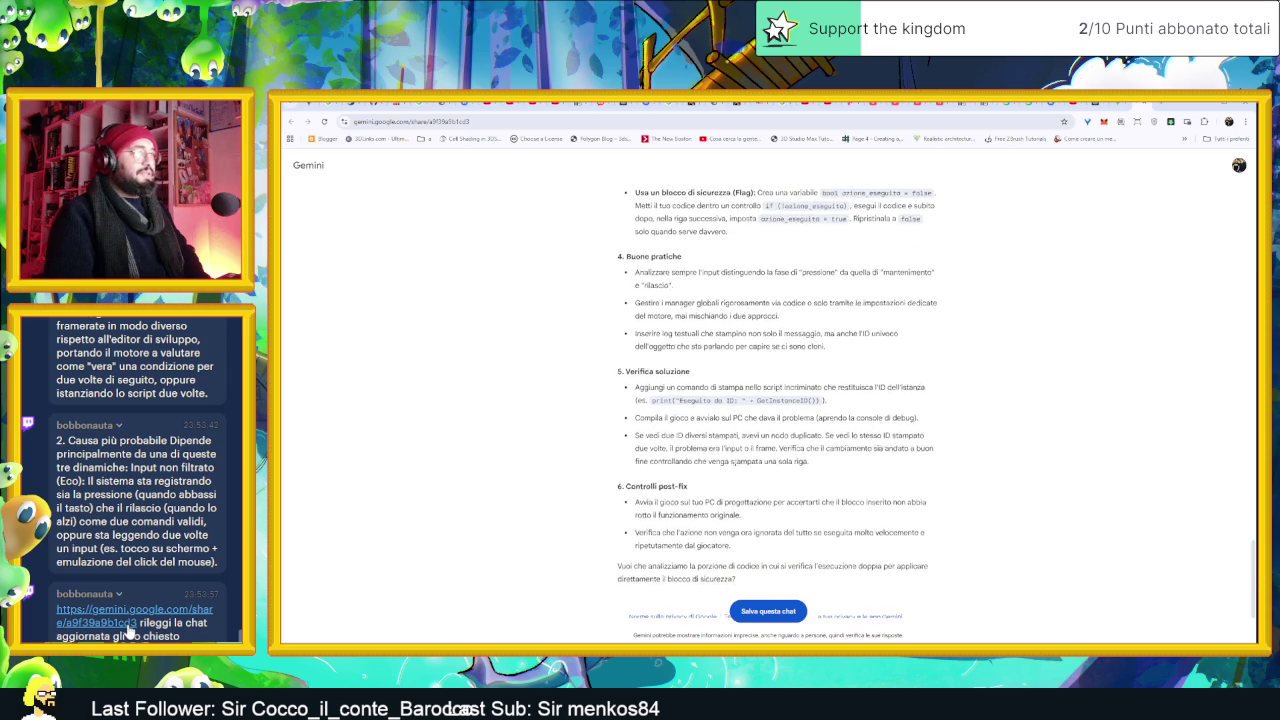
{"action": "scroll", "coordinate": [808, 476], "scroll_direction": "down", "scroll_amount": 1}
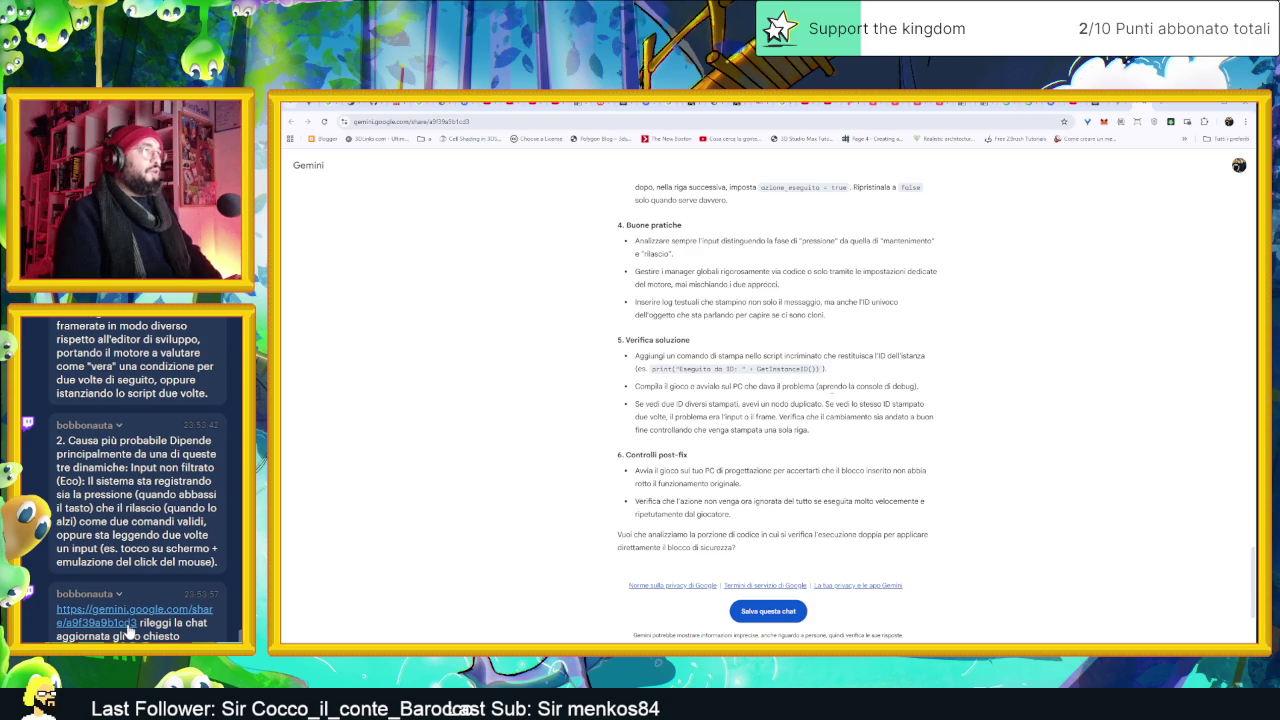
{"action": "scroll", "coordinate": [736, 413], "scroll_direction": "up", "scroll_amount": 1}
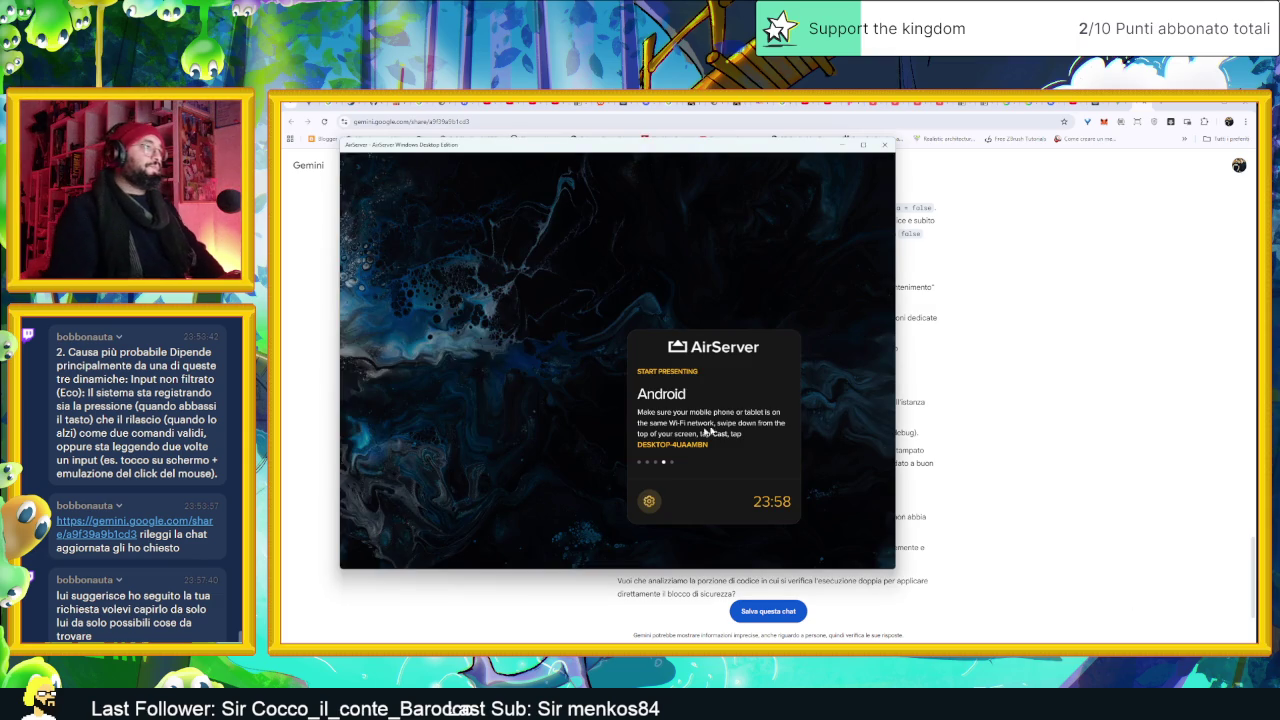
Open AirServer's Quick Settings panel with the gear icon, showing version 2025.2.20
{"action": "left_click", "coordinate": [649, 501]}
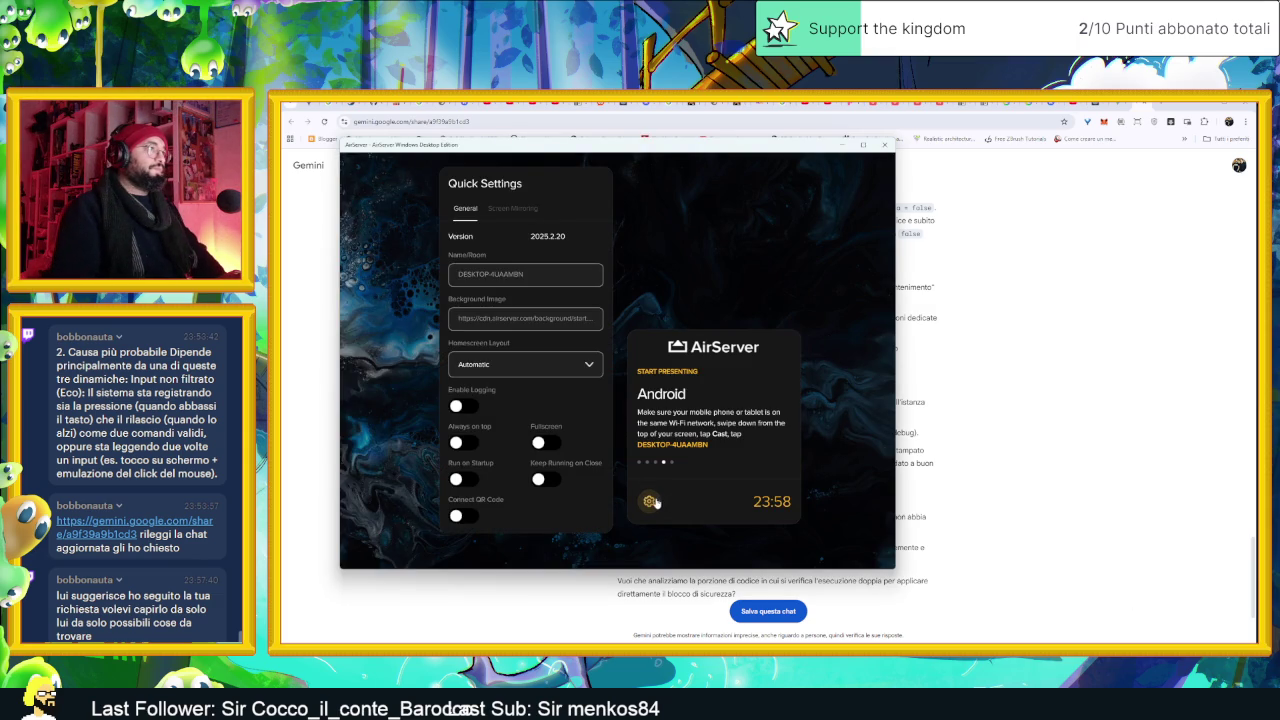